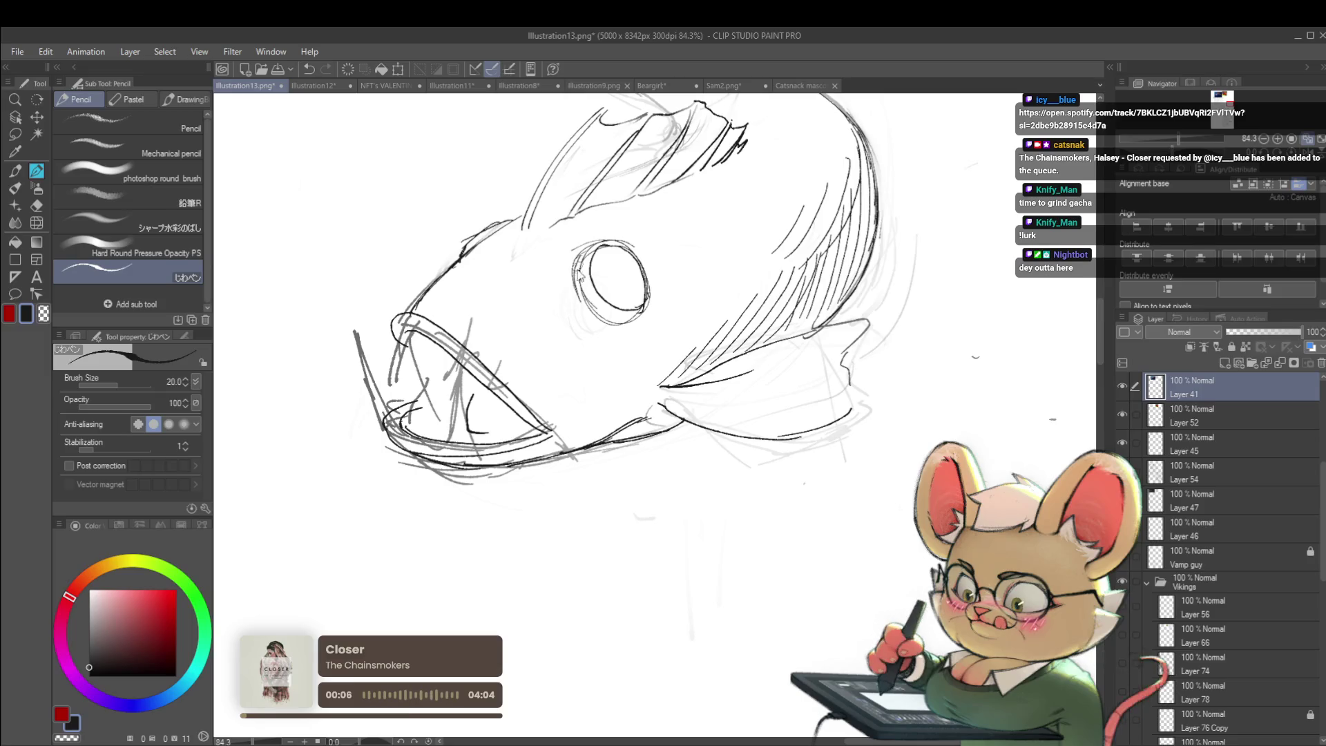
# - Hatch the anglerfish's lower body with two short pencil strokes
pyautogui.scroll(-5, 537, 269)
pyautogui.scroll(-1, 536, 268)
pyautogui.scroll(2, 554, 242)
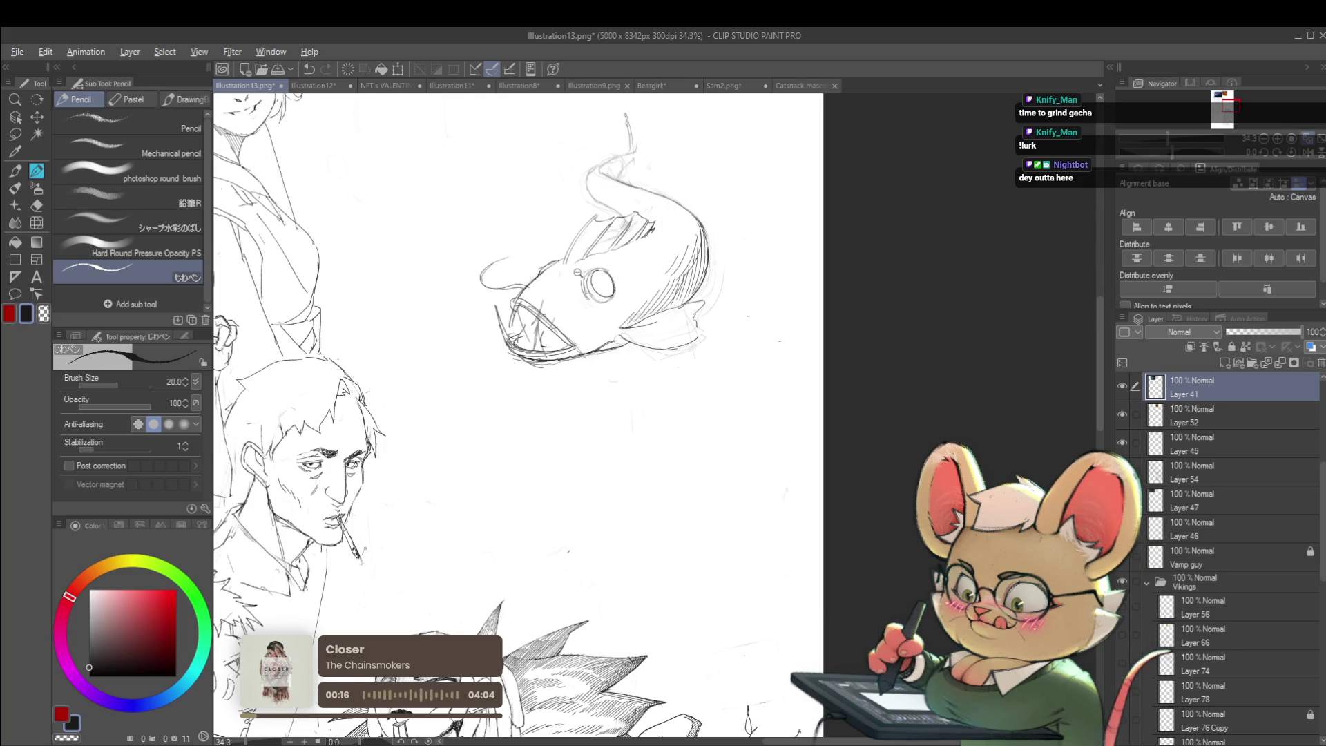
pyautogui.scroll(-3, 570, 269)
pyautogui.scroll(2, 579, 292)
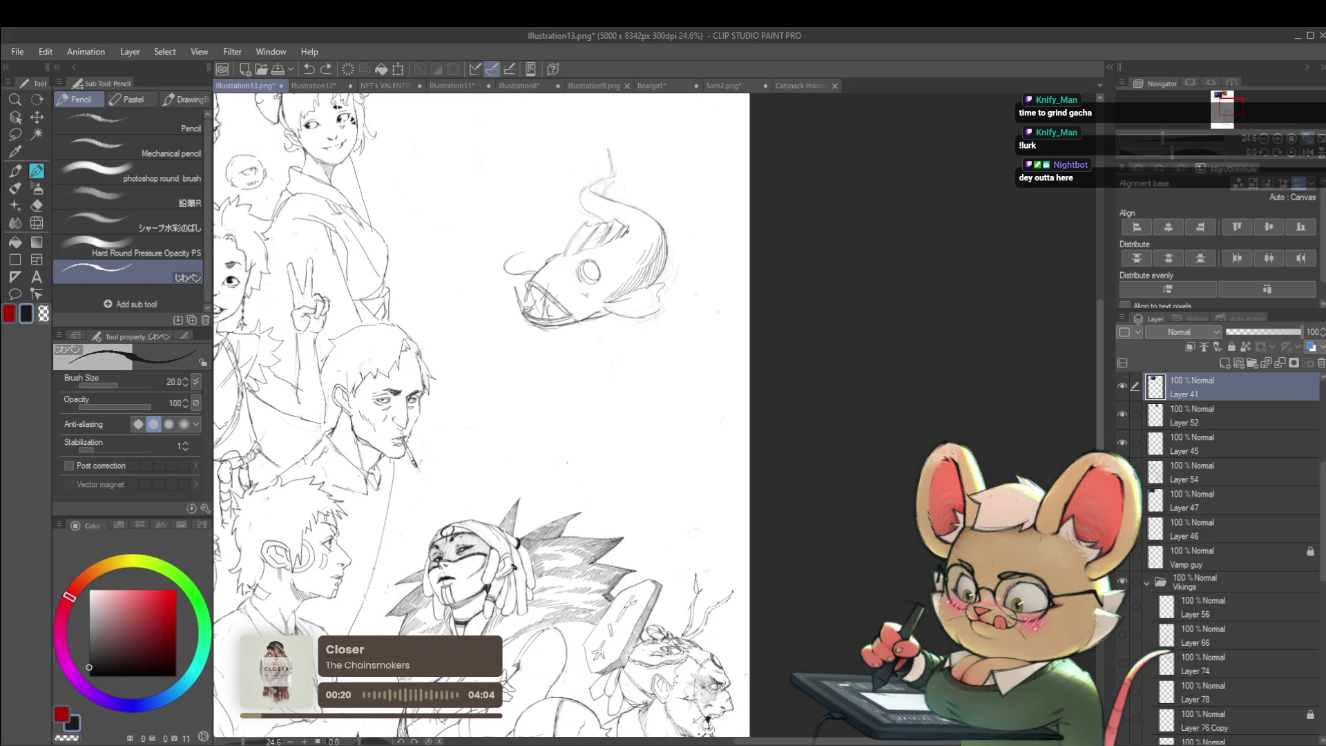
pyautogui.moveTo(620, 279); pyautogui.dragTo(606, 295)
pyautogui.moveTo(631, 278); pyautogui.dragTo(590, 294)
# - Mirror the canvas to check proportions, undo the stray curve beside the mouth, and pan the fish lower
pyautogui.scroll(-2, 656, 263)
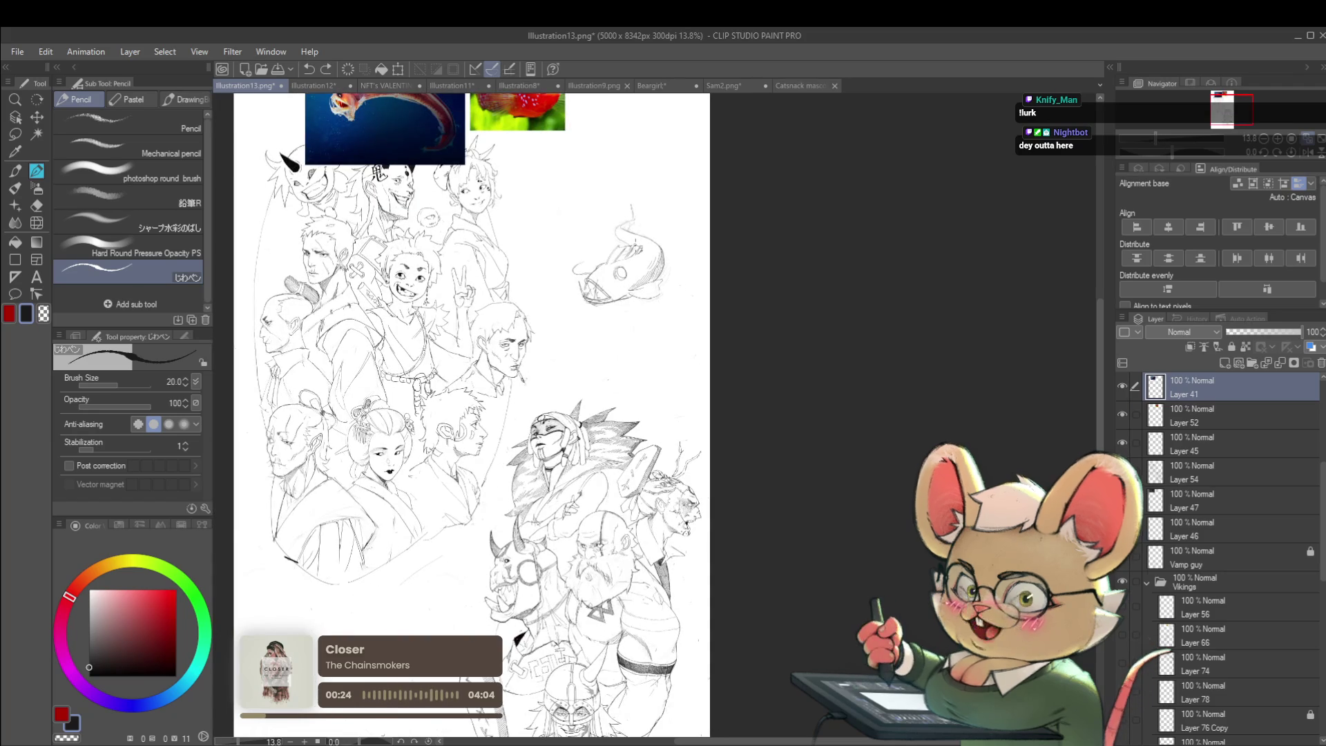
pyautogui.scroll(2, 605, 298)
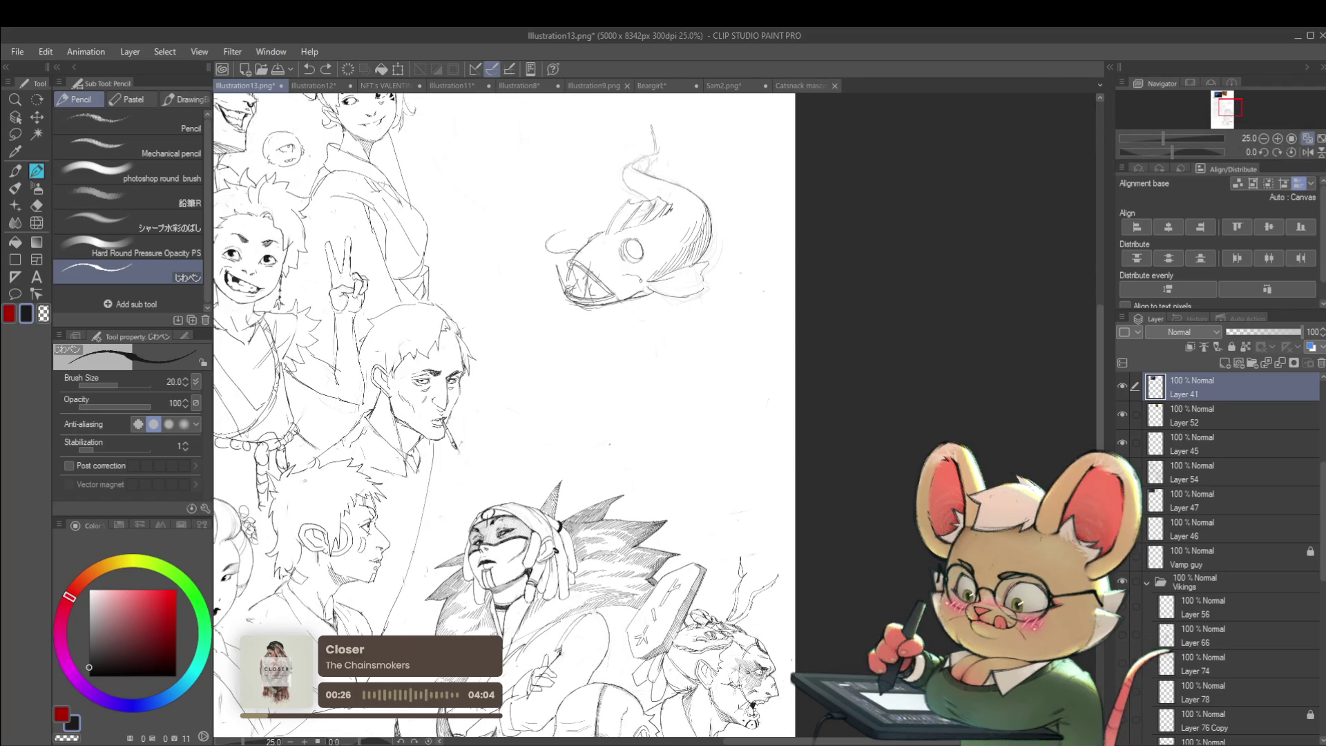
pyautogui.scroll(-2, 636, 263)
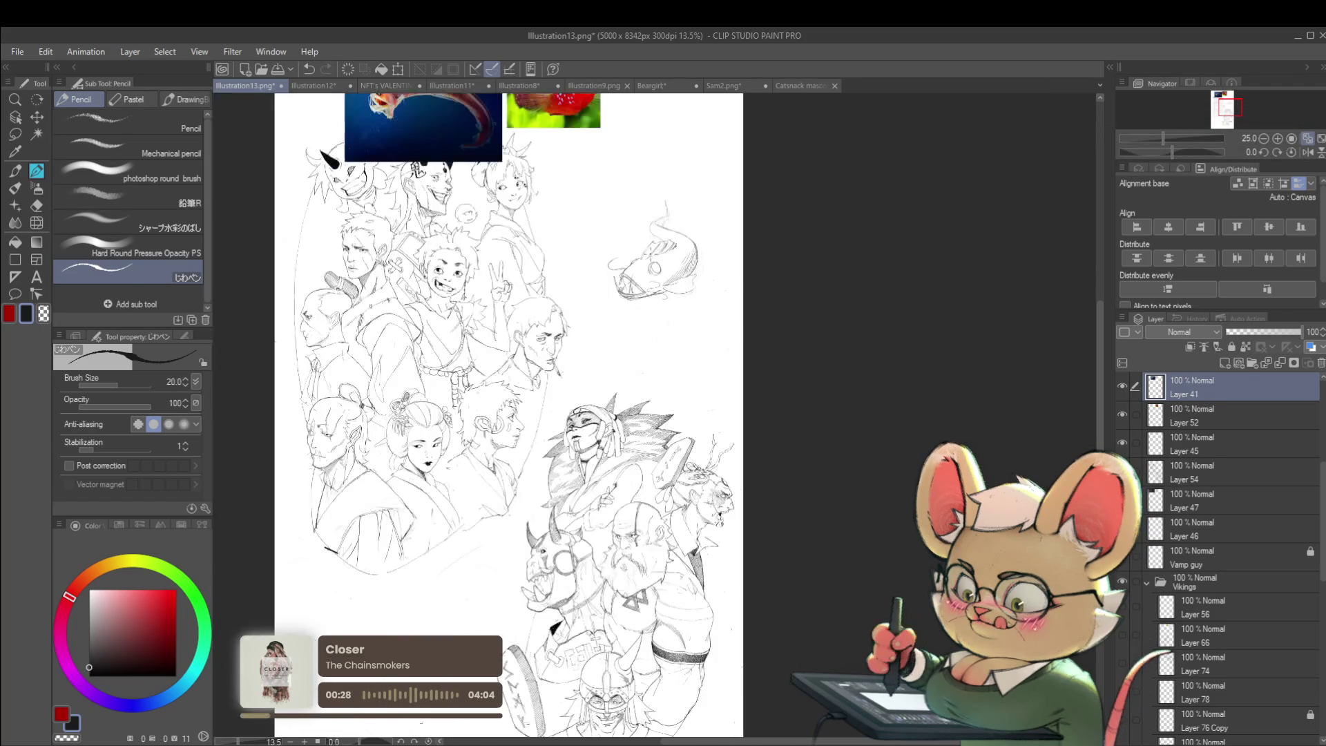
pyautogui.click(1305, 154)
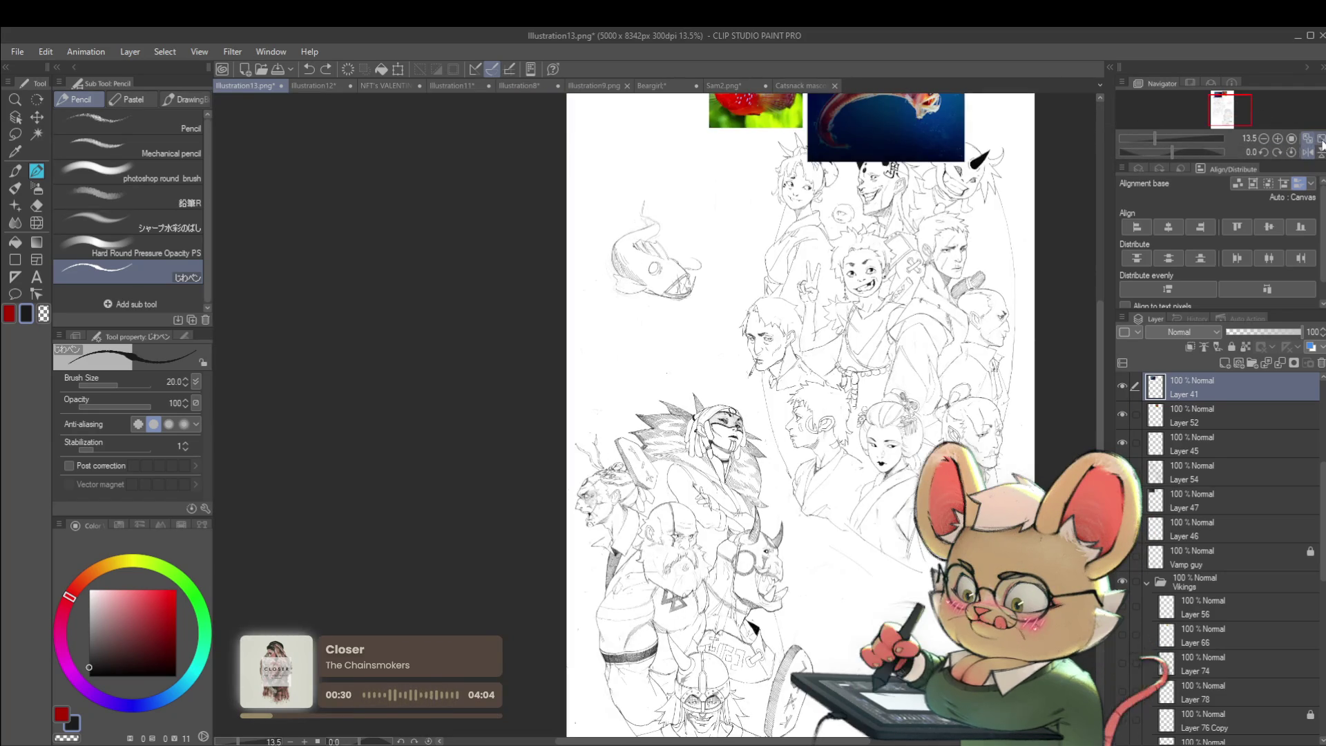
pyautogui.scroll(3, 748, 256)
pyautogui.hotkey('ctrl', 'z')
pyautogui.moveTo(624, 108)
pyautogui.mouseDown()
pyautogui.moveTo(617, 46)
pyautogui.moveTo(632, 157)
pyautogui.mouseUp()
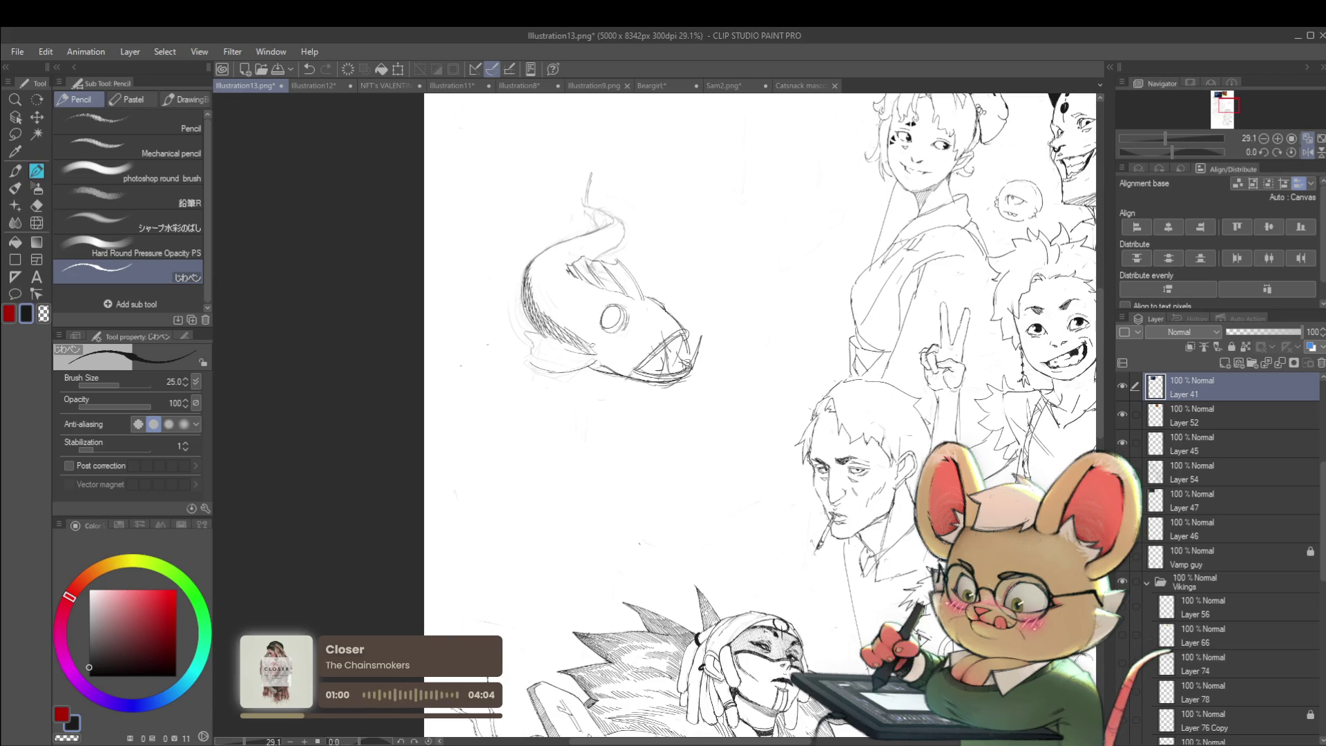
# - Zoom in and out on the anglerfish sketch to review it
pyautogui.scroll(-4, 608, 266)
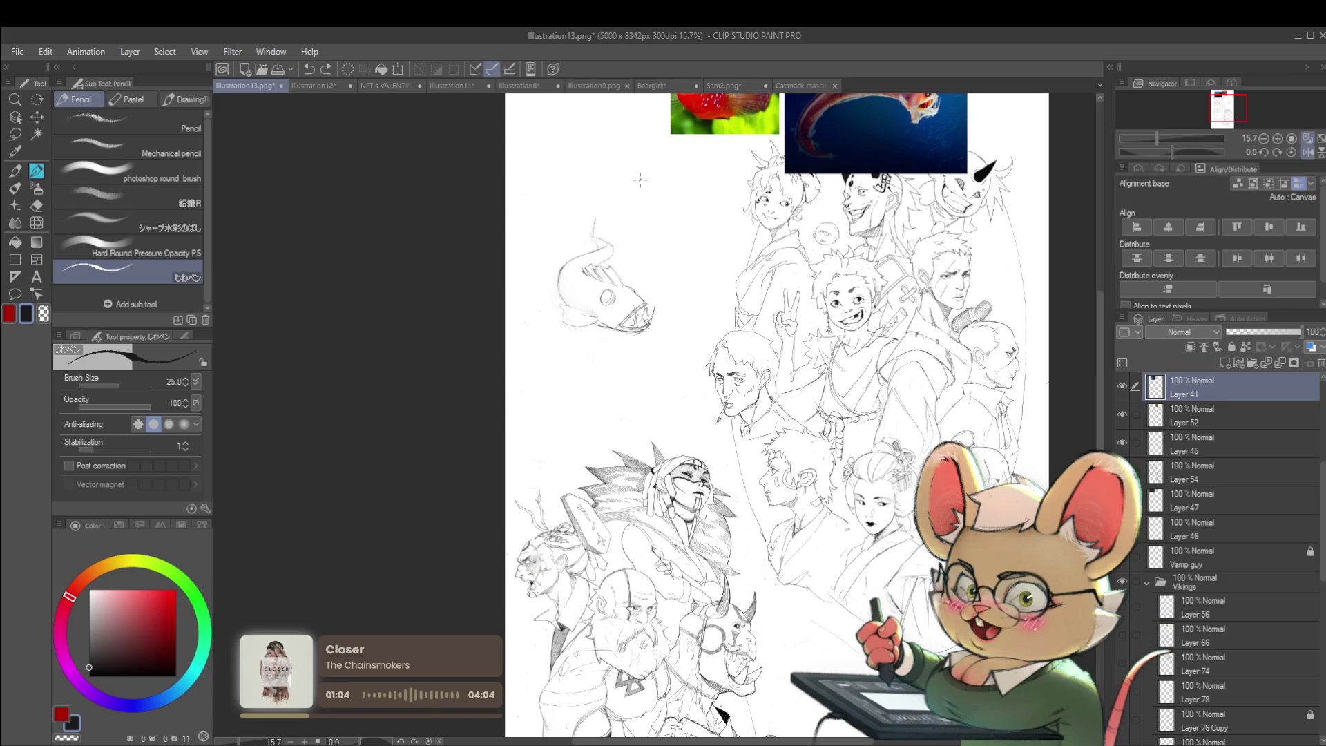
pyautogui.scroll(4, 580, 345)
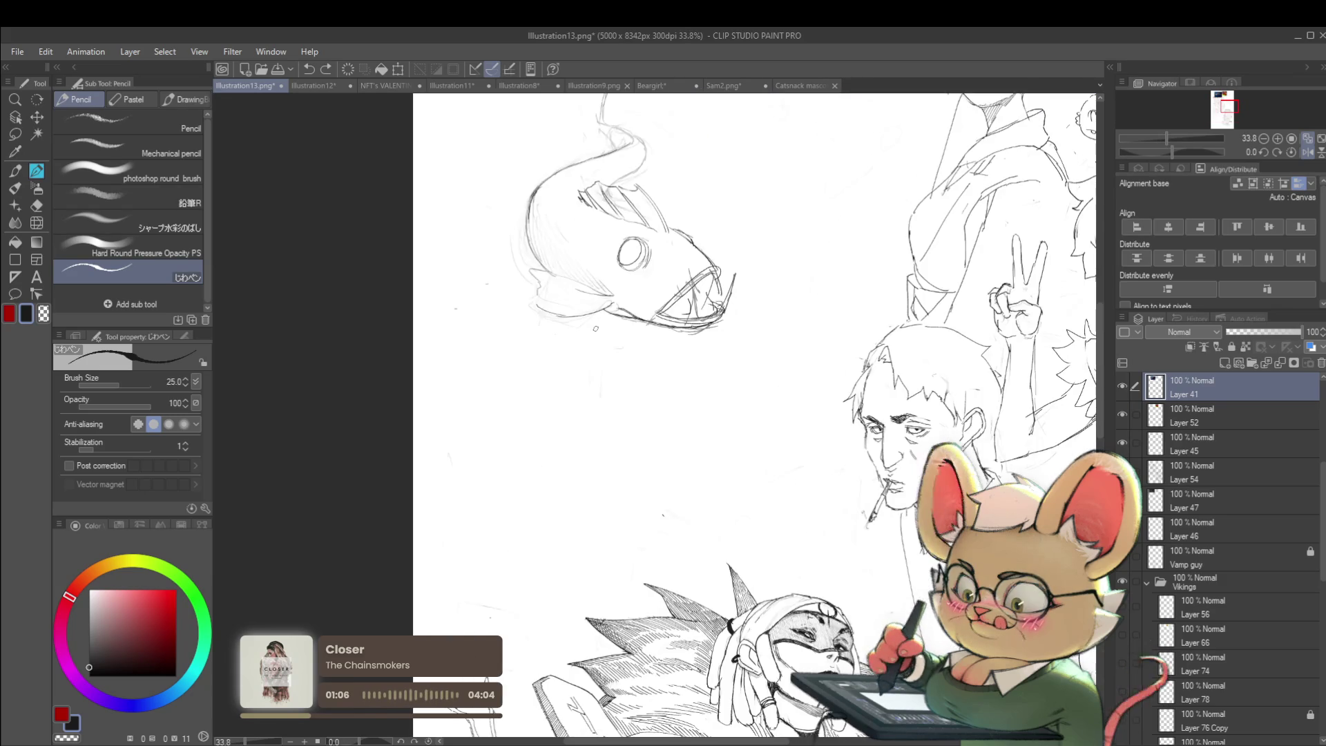
pyautogui.scroll(-1, 573, 228)
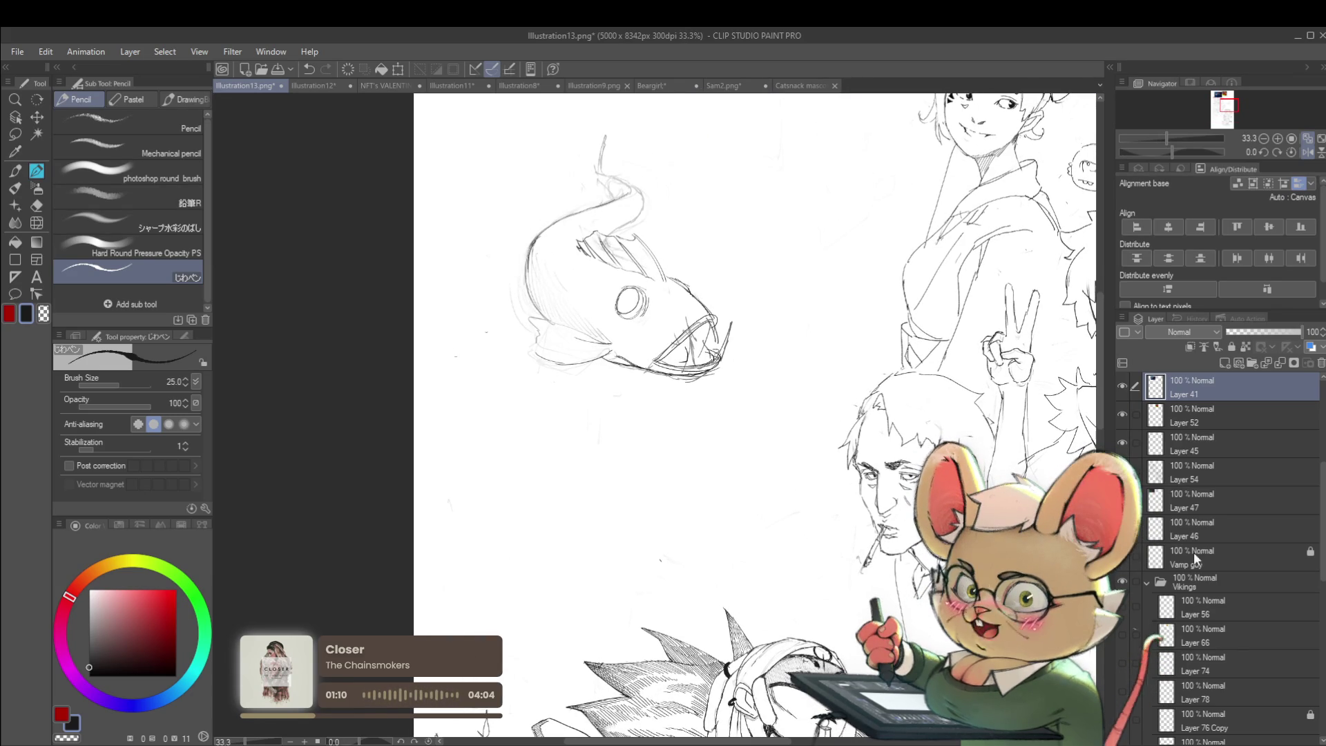
# - Cycle through Layers 45, 54 and 52, settling back on Layer 41 with the fish sketch
pyautogui.click(1190, 442)
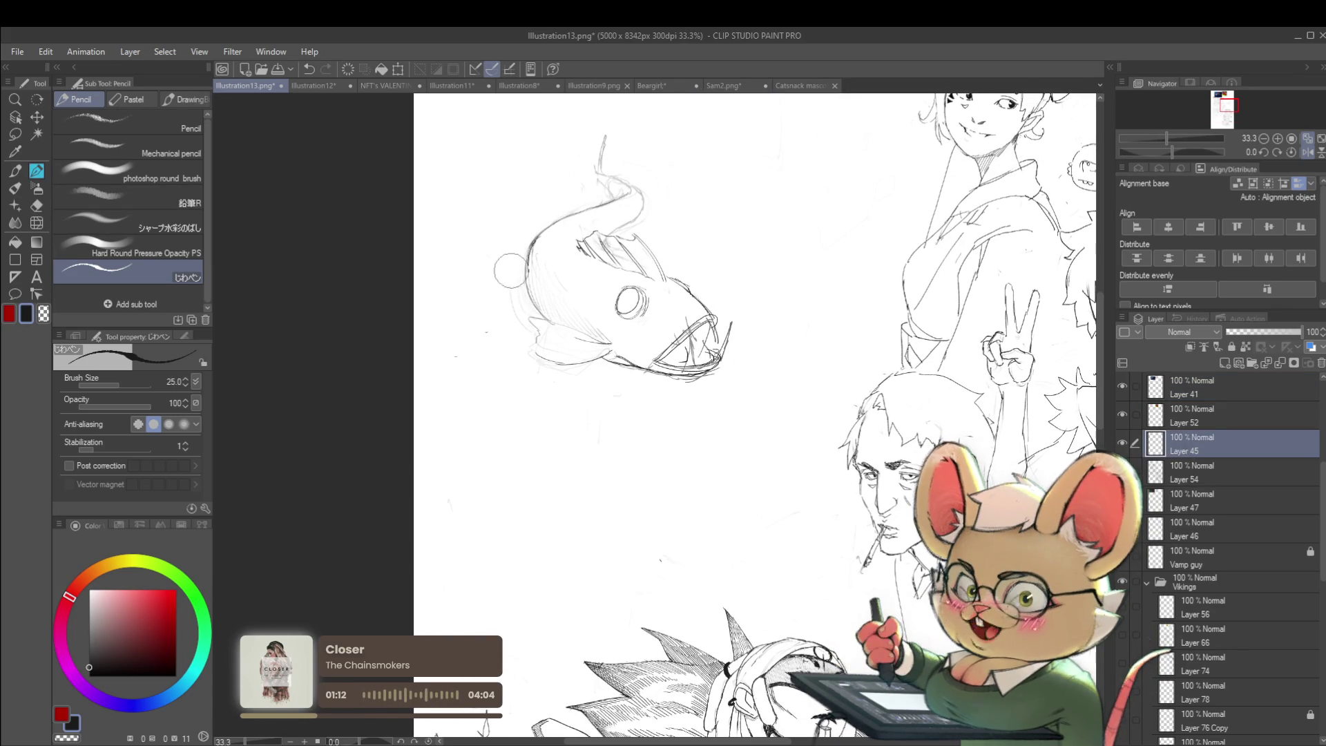
pyautogui.click(1201, 472)
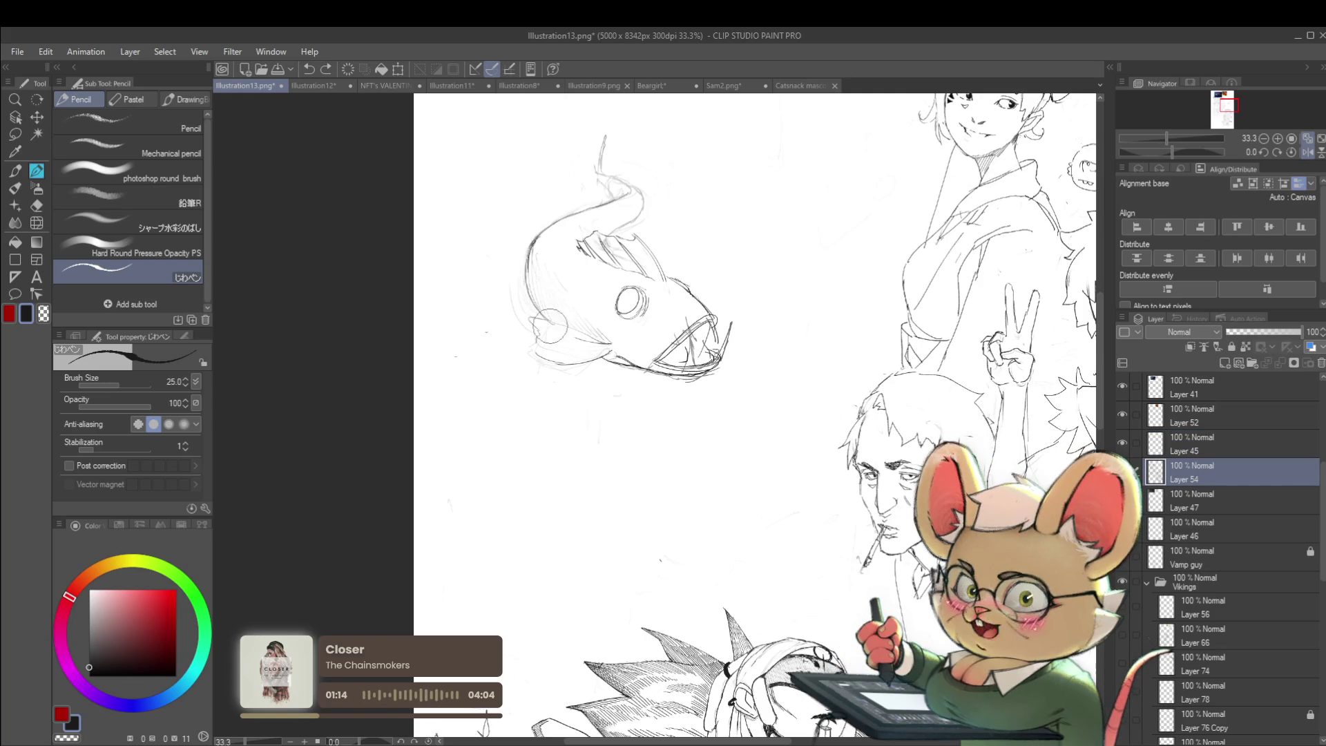
pyautogui.hotkey('alt', ']')
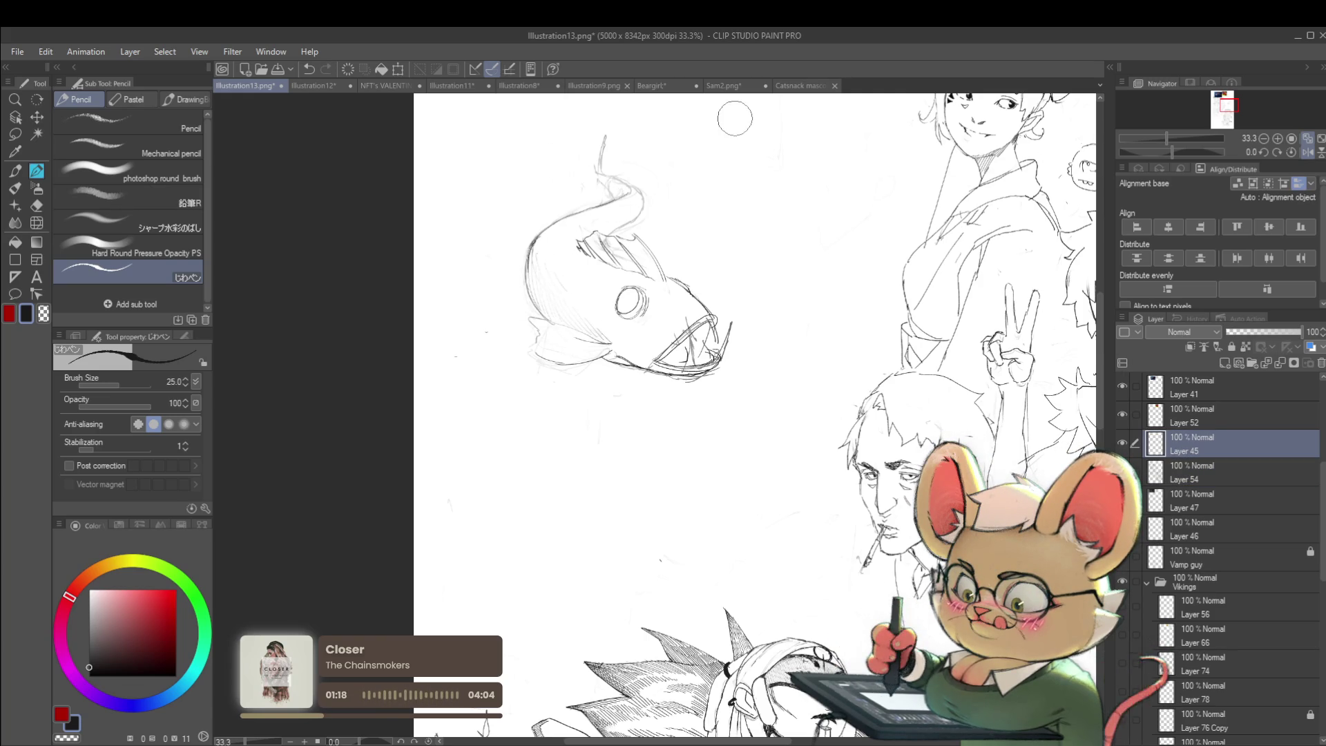
pyautogui.click(1204, 420)
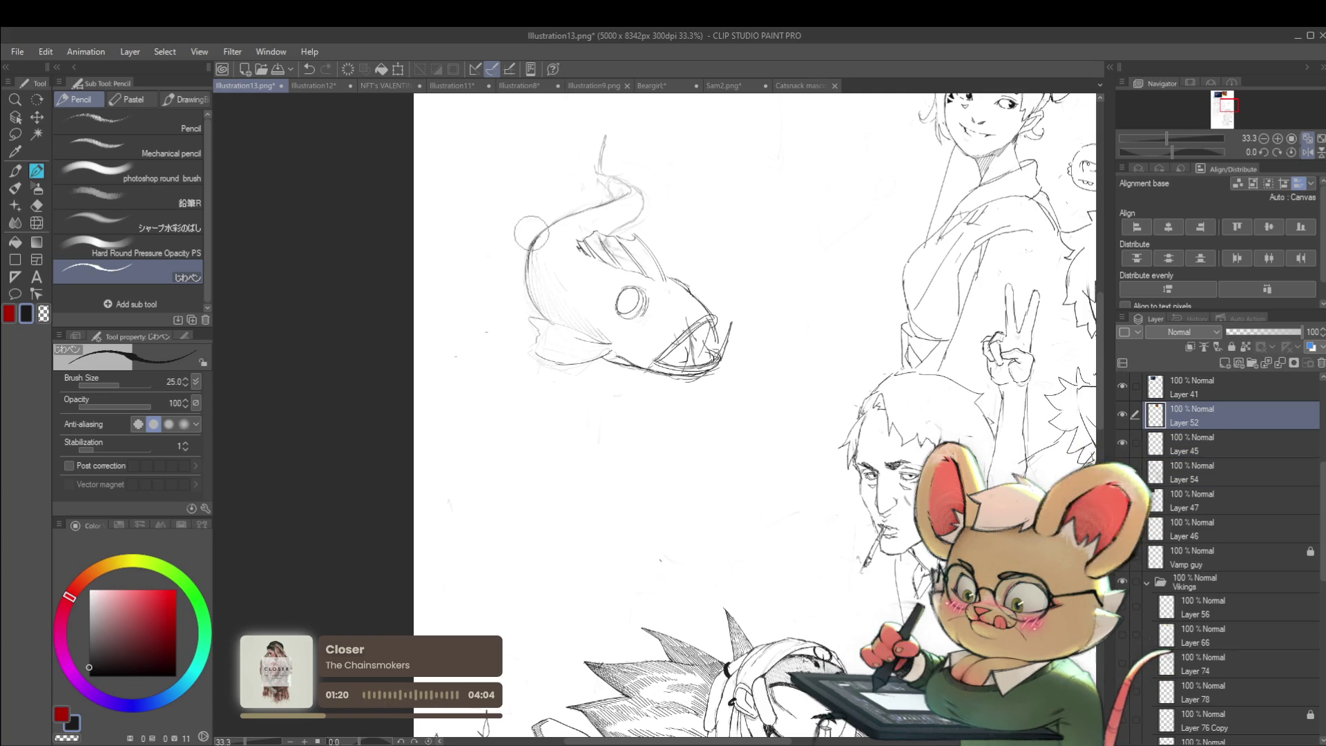
pyautogui.click(1191, 398)
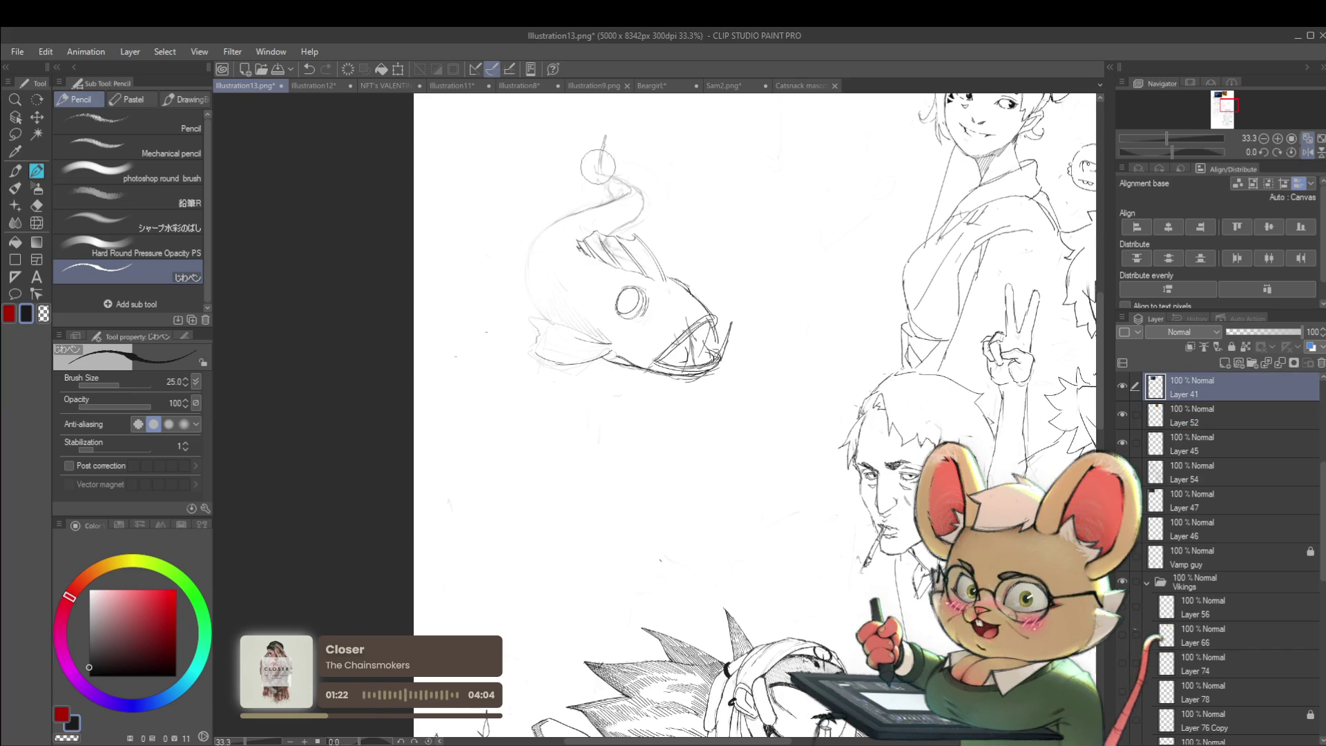
# - Mirror the canvas to check the fish sketch
pyautogui.scroll(-4, 629, 334)
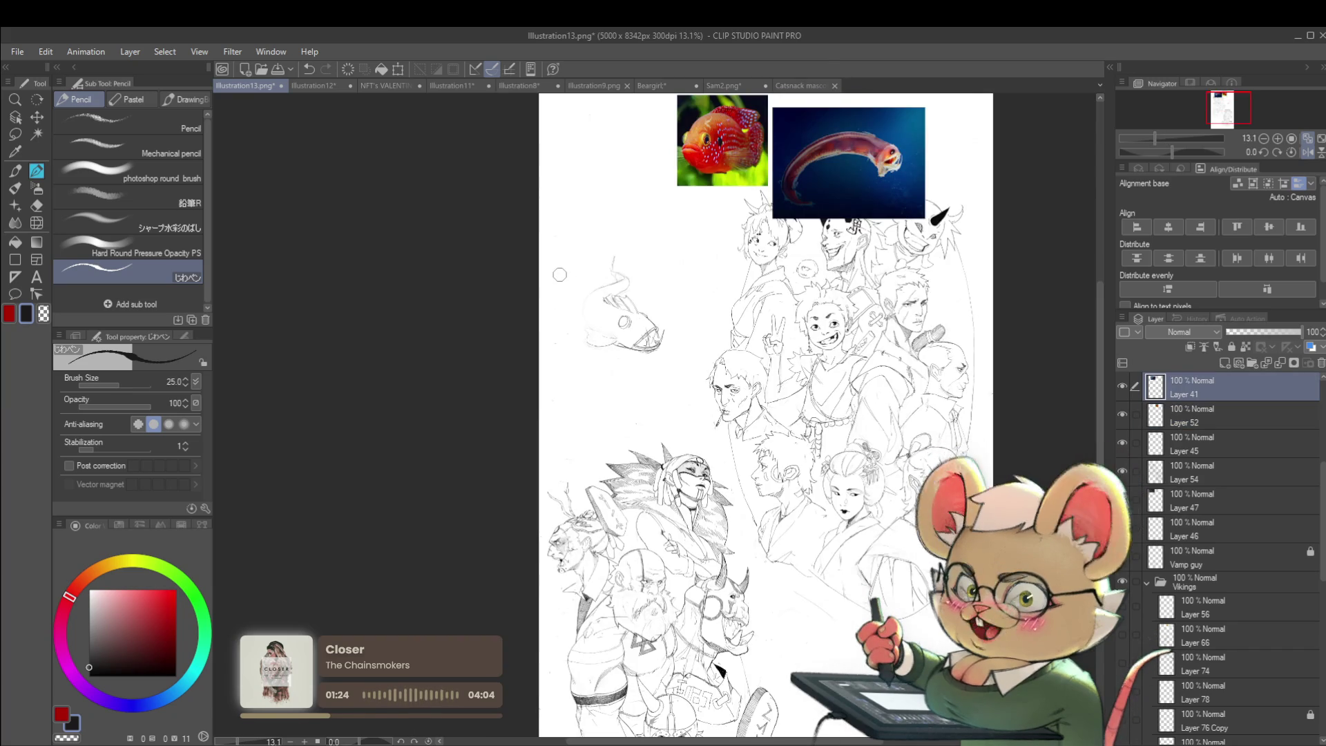
pyautogui.click(1307, 152)
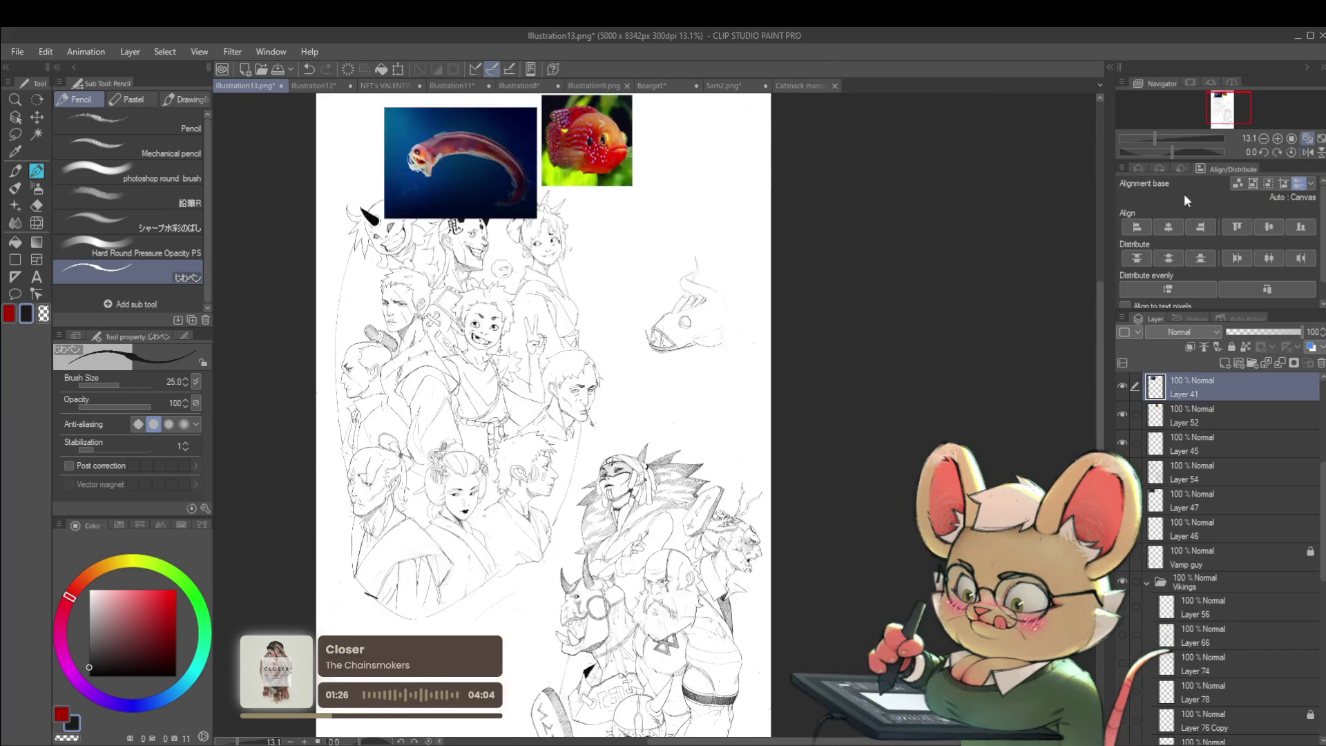
pyautogui.scroll(4, 683, 290)
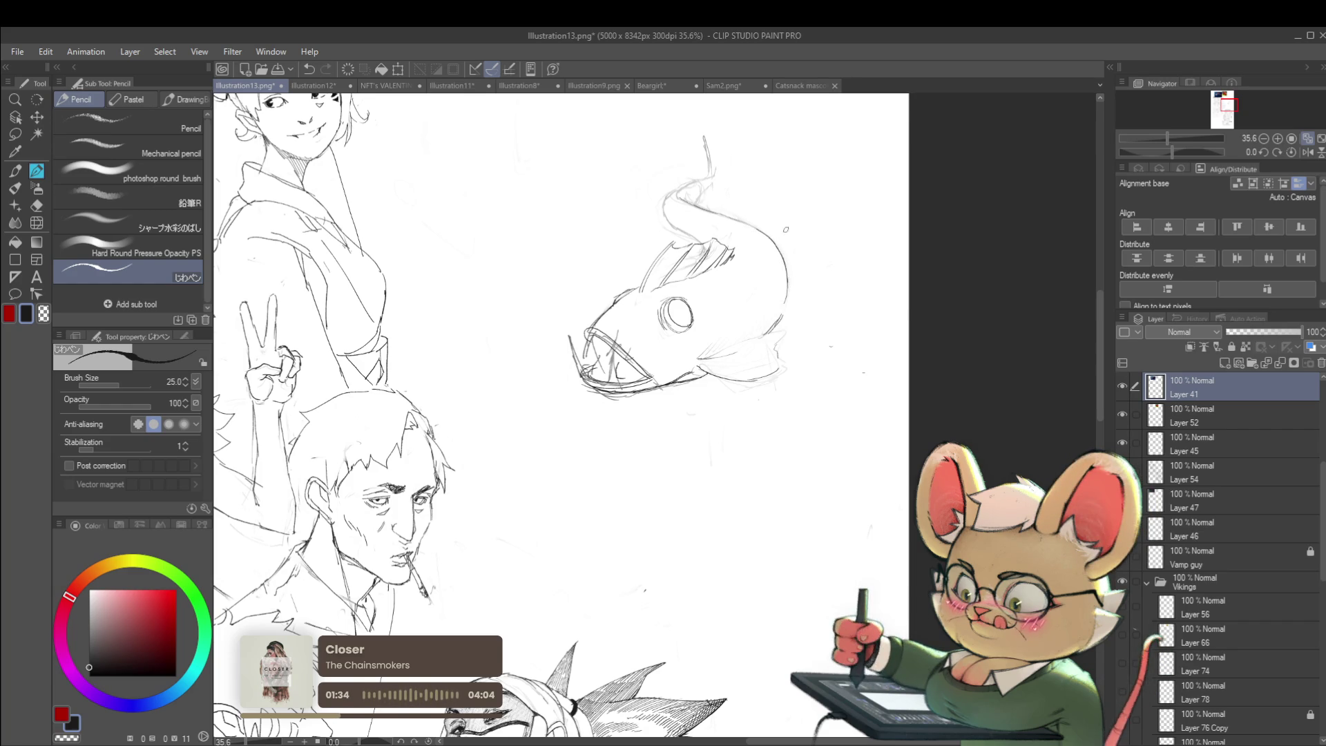
pyautogui.scroll(-4, 801, 298)
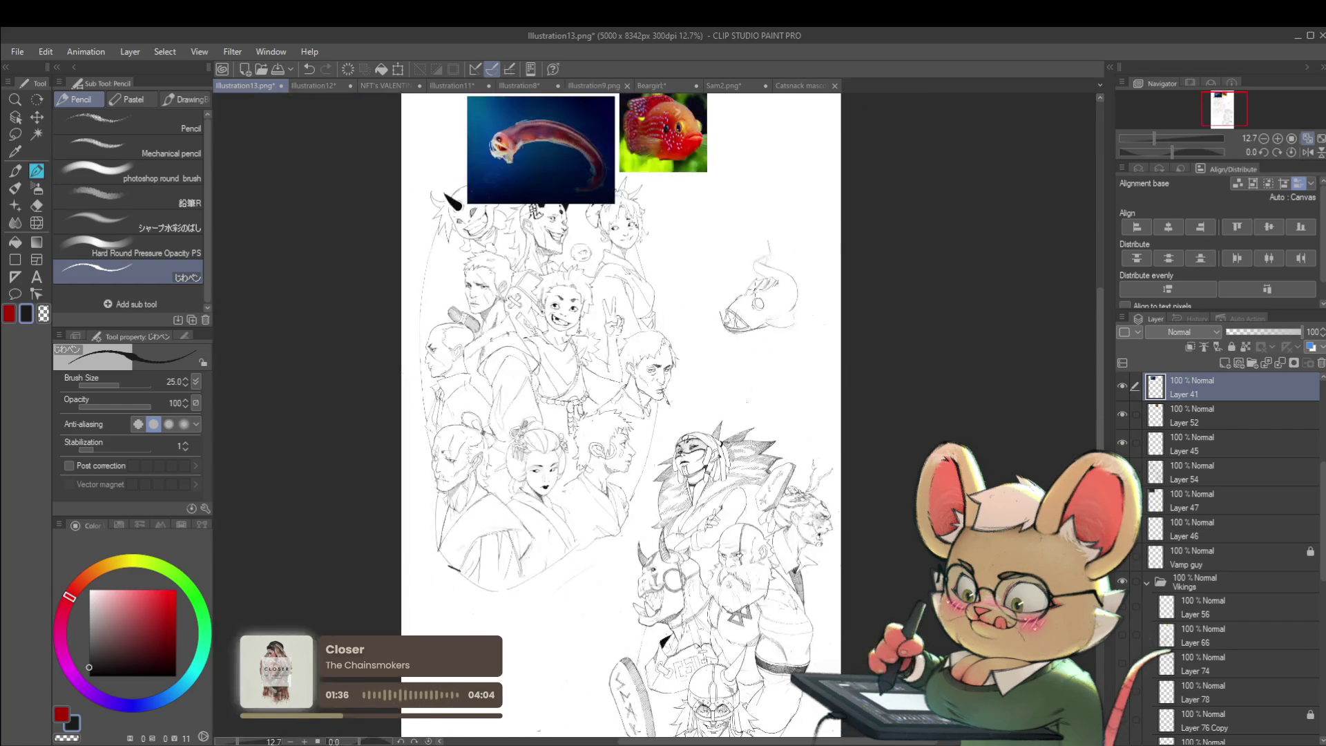
pyautogui.scroll(5, 667, 301)
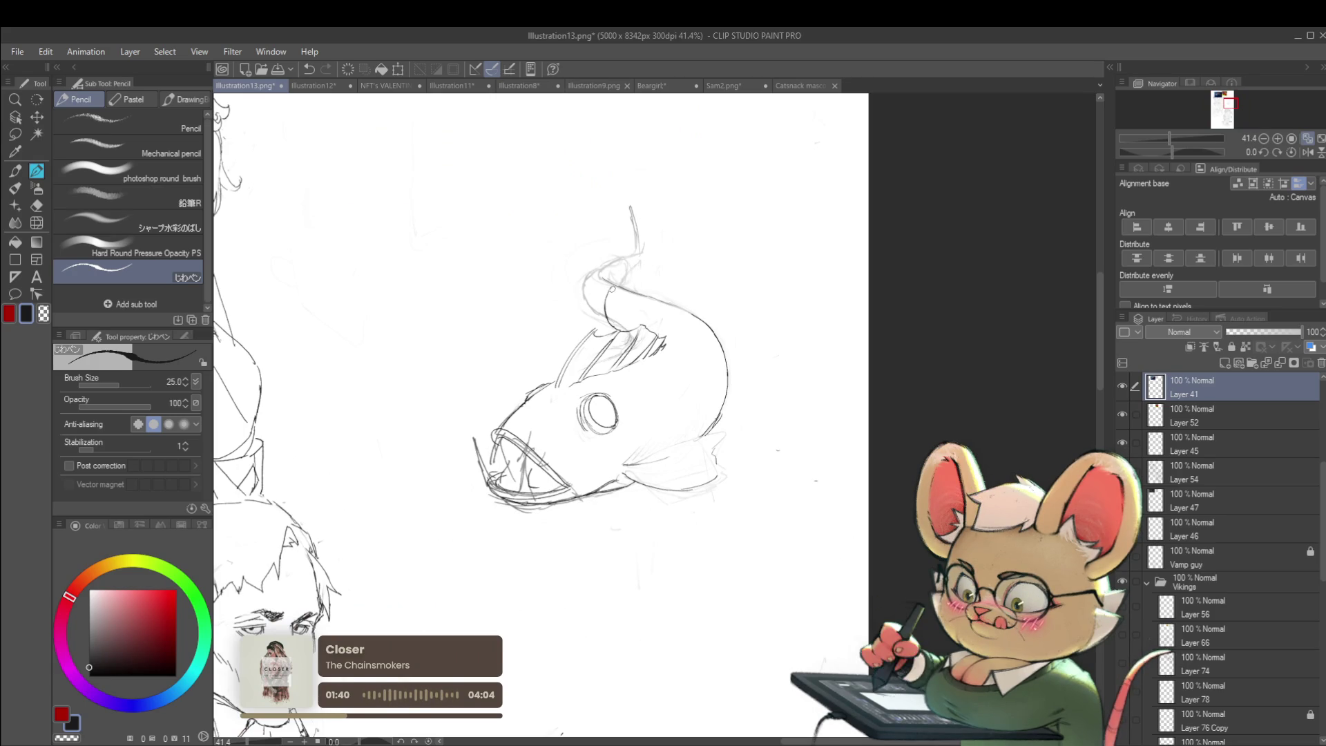
# - Extend the lure stalk into a small curl, then flip the canvas back to normal
pyautogui.moveTo(608, 297)
pyautogui.mouseDown()
pyautogui.moveTo(591, 266)
pyautogui.moveTo(607, 231)
pyautogui.mouseUp()
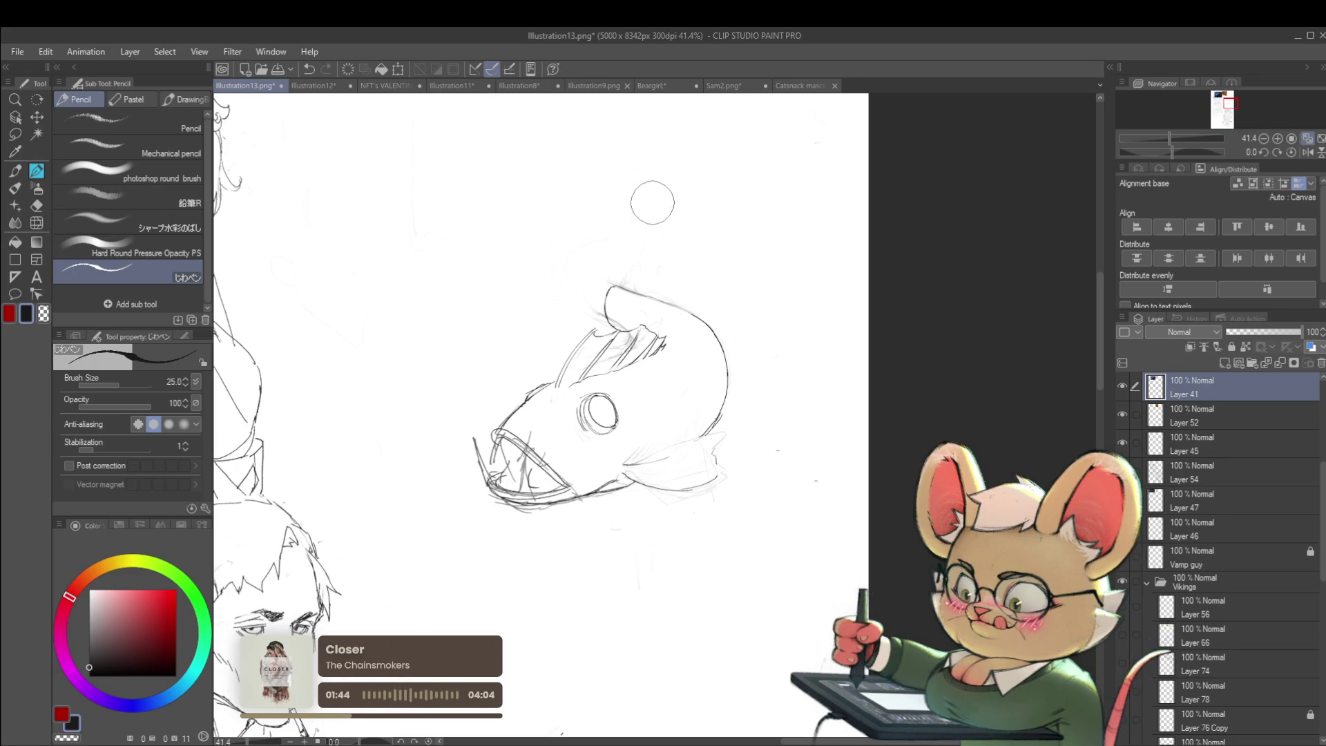
pyautogui.hotkey('ctrl', 'z')
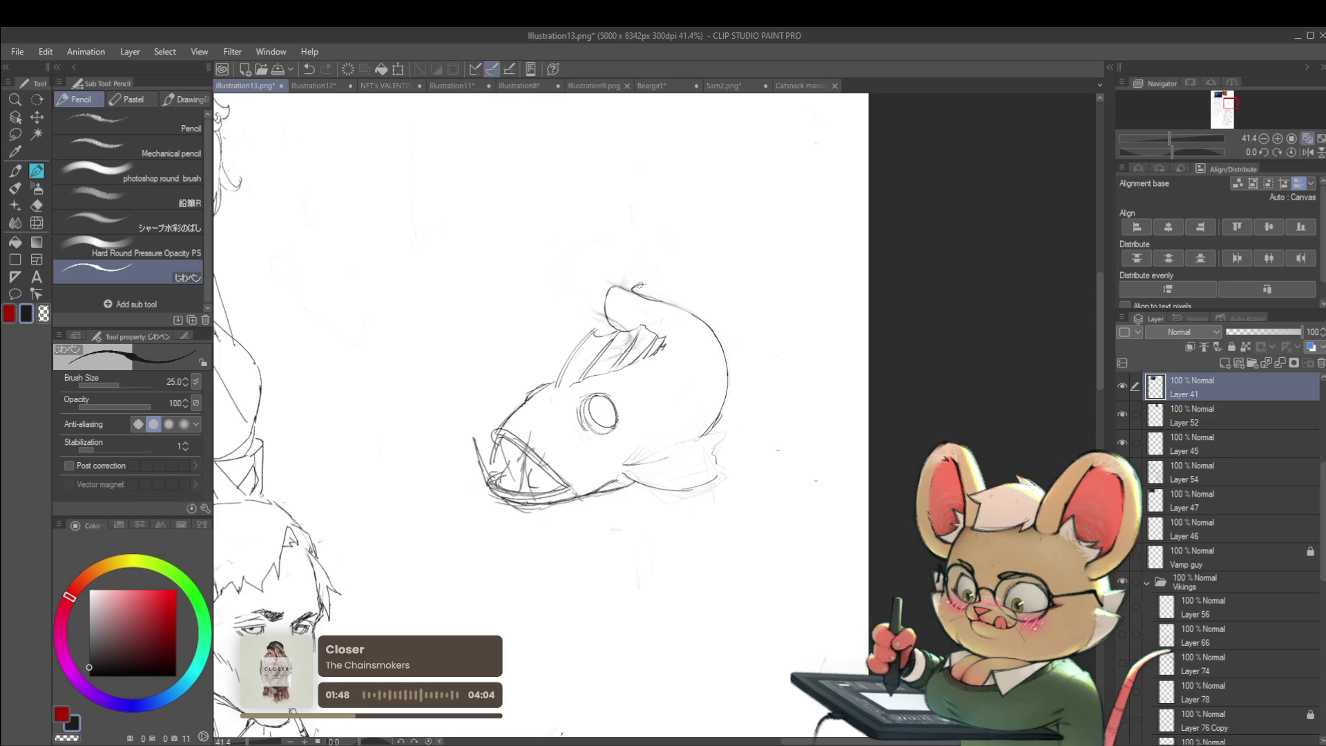
pyautogui.moveTo(663, 284); pyautogui.dragTo(679, 278)
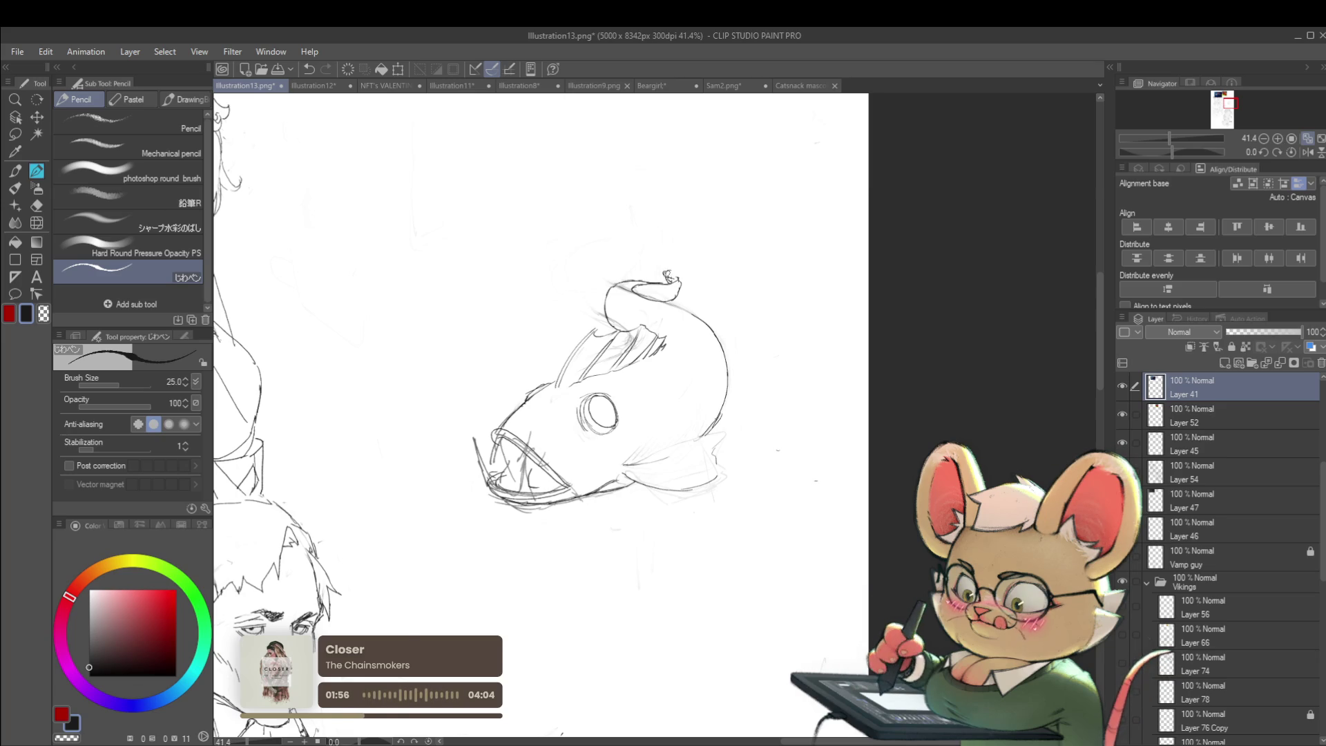
pyautogui.scroll(-6, 669, 275)
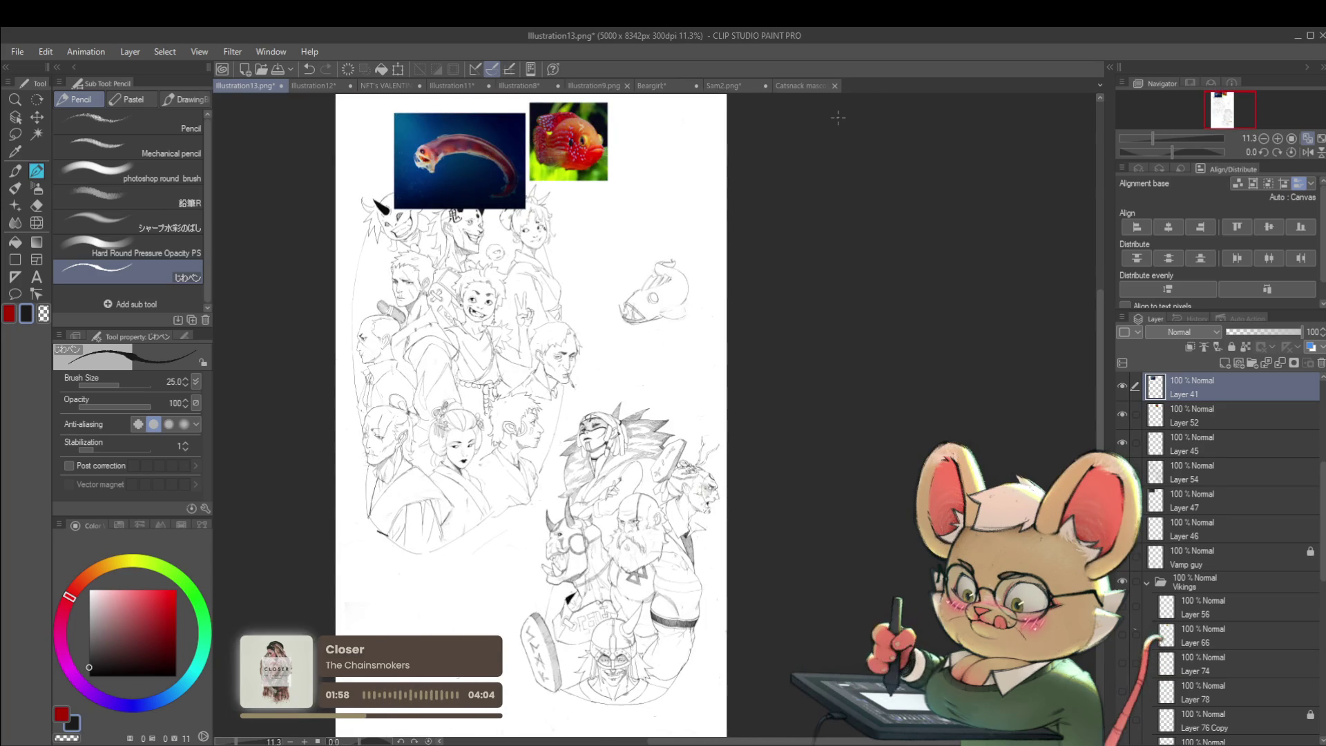
pyautogui.click(1309, 152)
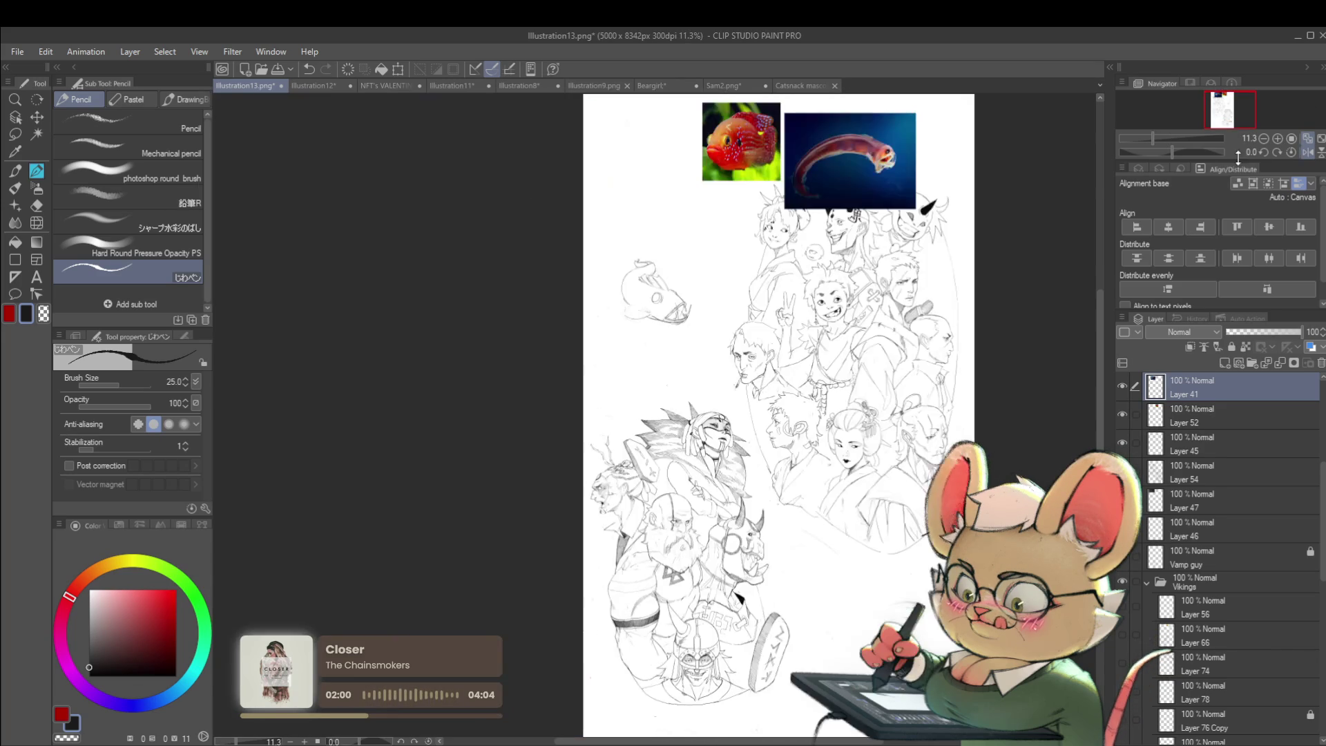
pyautogui.scroll(3, 680, 235)
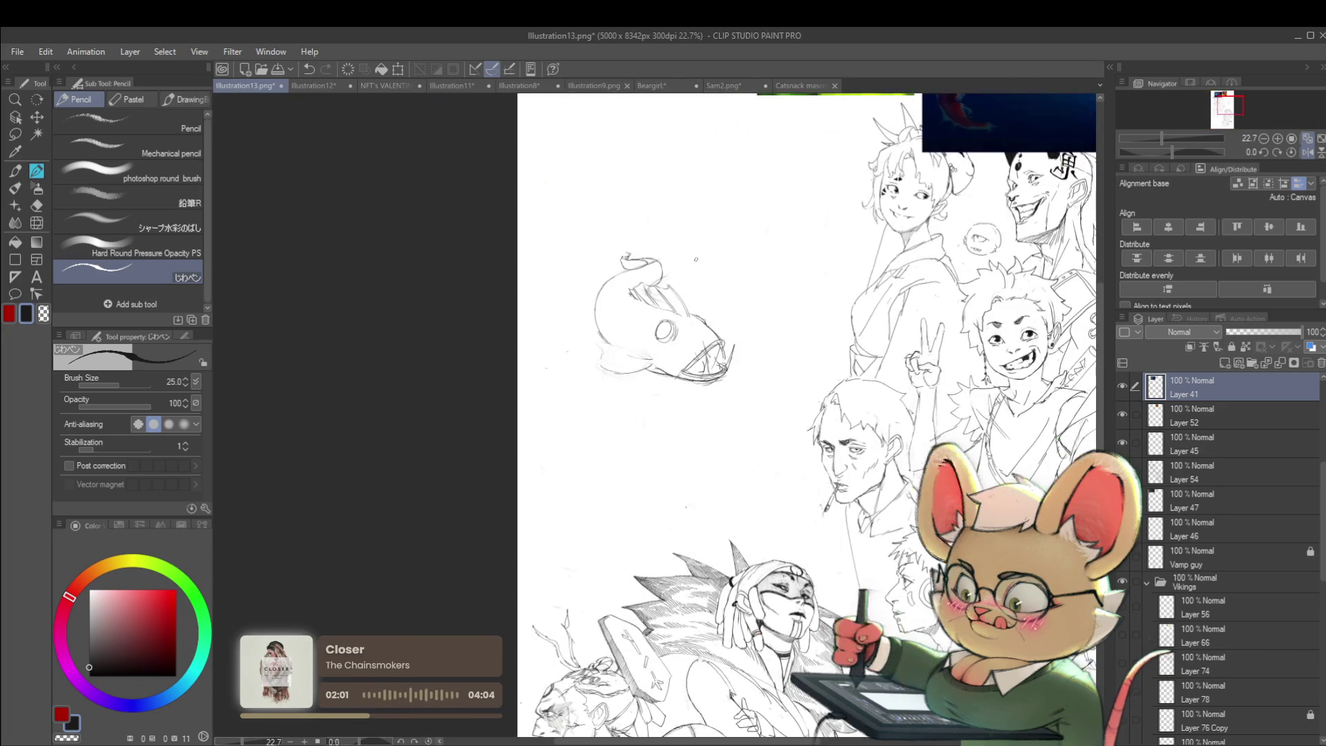
# - With Liquify at brush size 700, push the fish's eye and mouth upward
pyautogui.click(38, 221)
pyautogui.press(']')
pyautogui.press(']')
pyautogui.press(']')
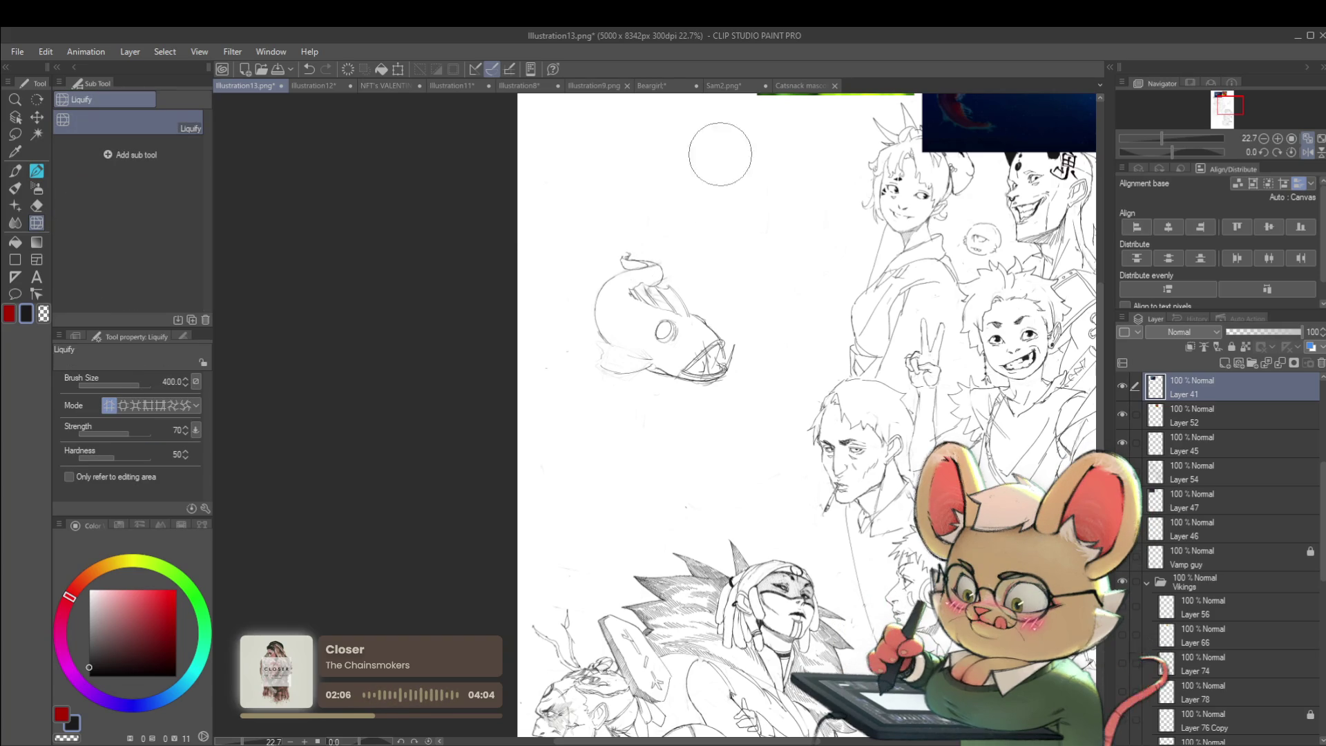
pyautogui.press(']')
pyautogui.press(']')
pyautogui.press(']')
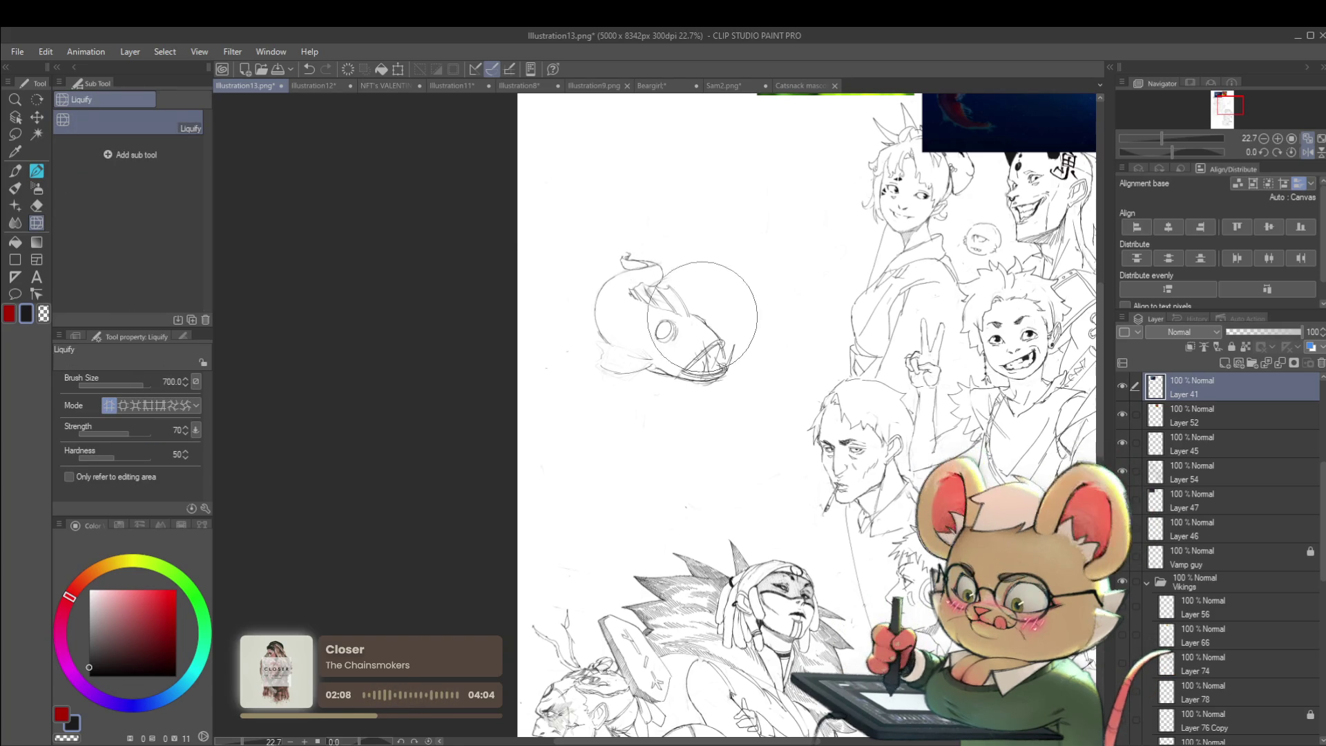
pyautogui.moveTo(704, 304); pyautogui.dragTo(704, 292)
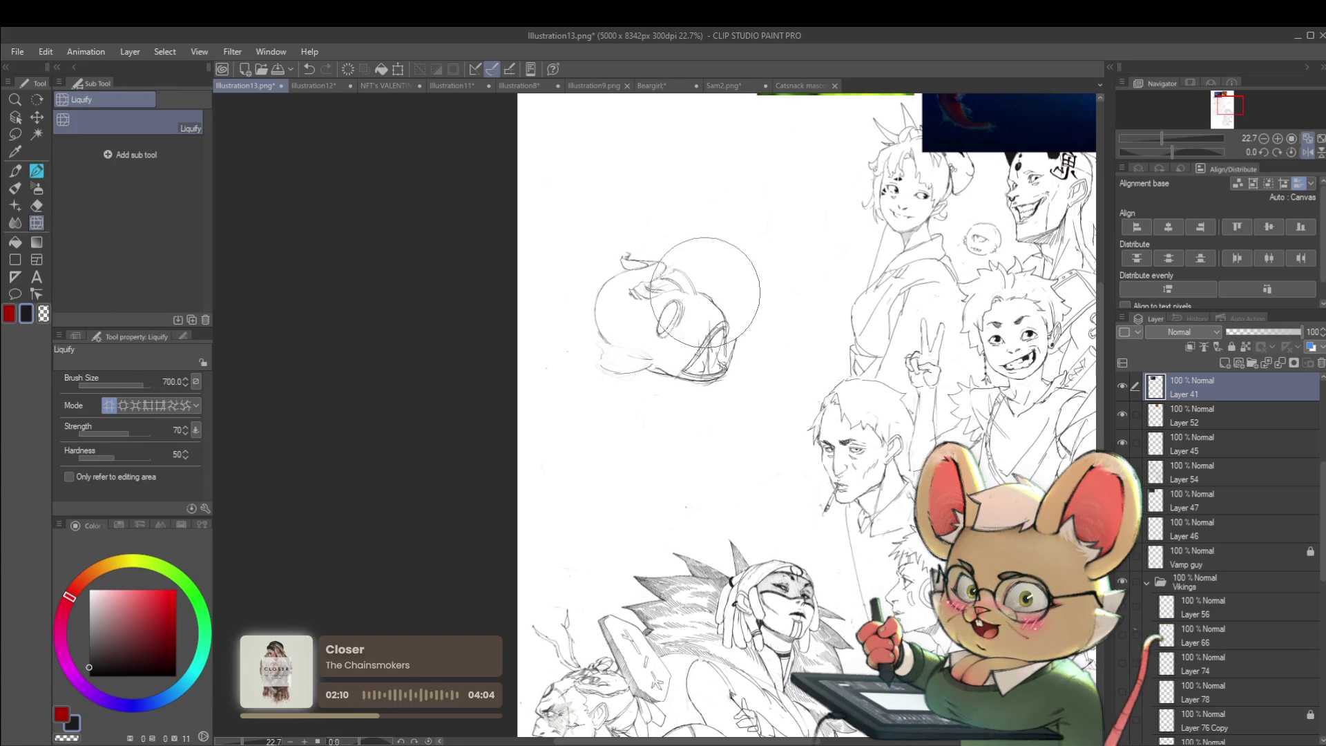
pyautogui.scroll(-3, 763, 287)
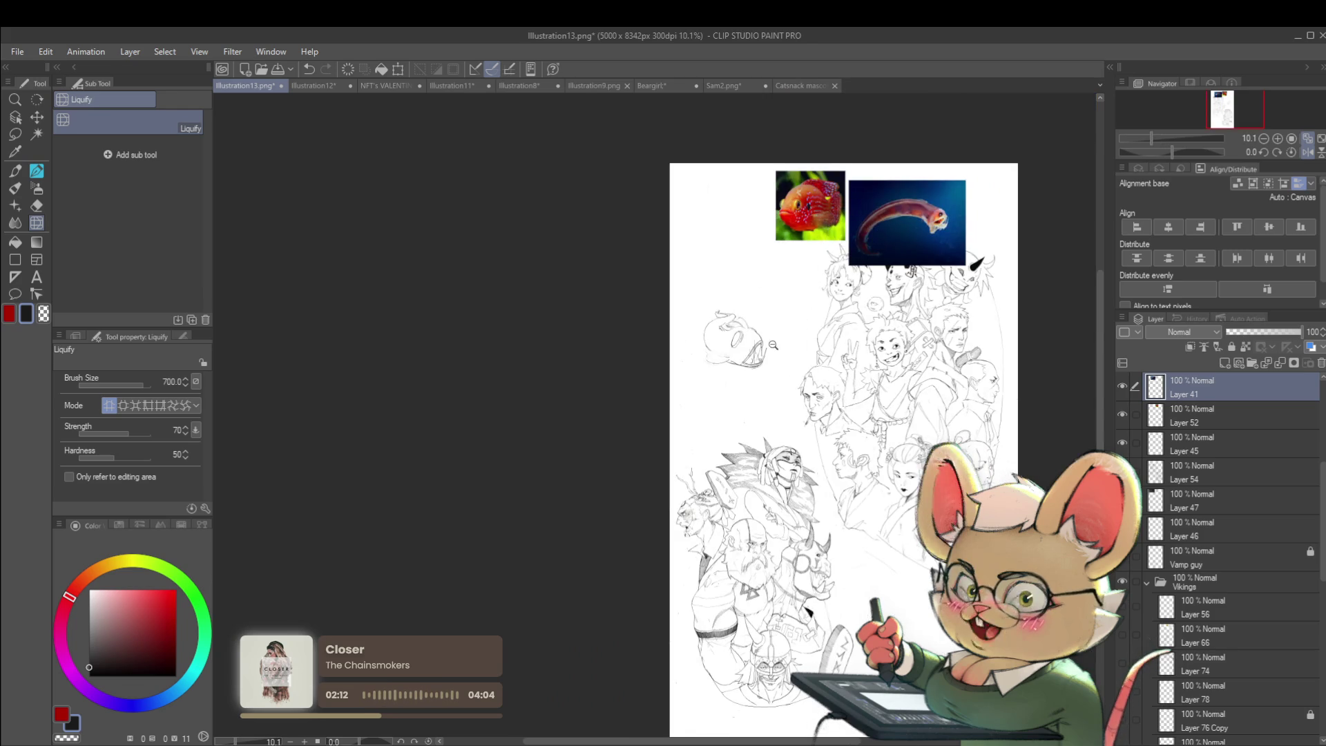
pyautogui.scroll(4, 748, 397)
# - Pull the fish's lower lip down and slightly warp its eye and mouth lines
pyautogui.moveTo(749, 396)
pyautogui.mouseDown()
pyautogui.moveTo(755, 429)
pyautogui.moveTo(780, 343)
pyautogui.mouseUp()
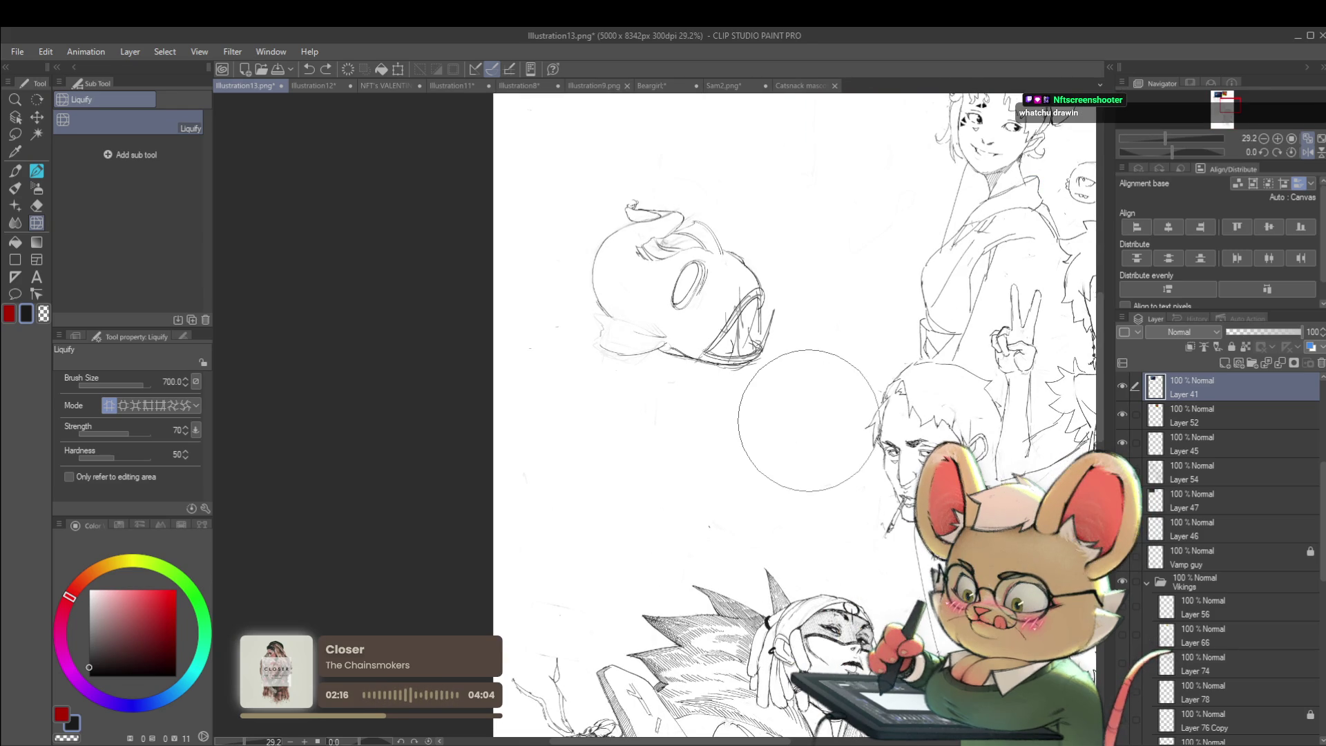
pyautogui.scroll(-3, 807, 420)
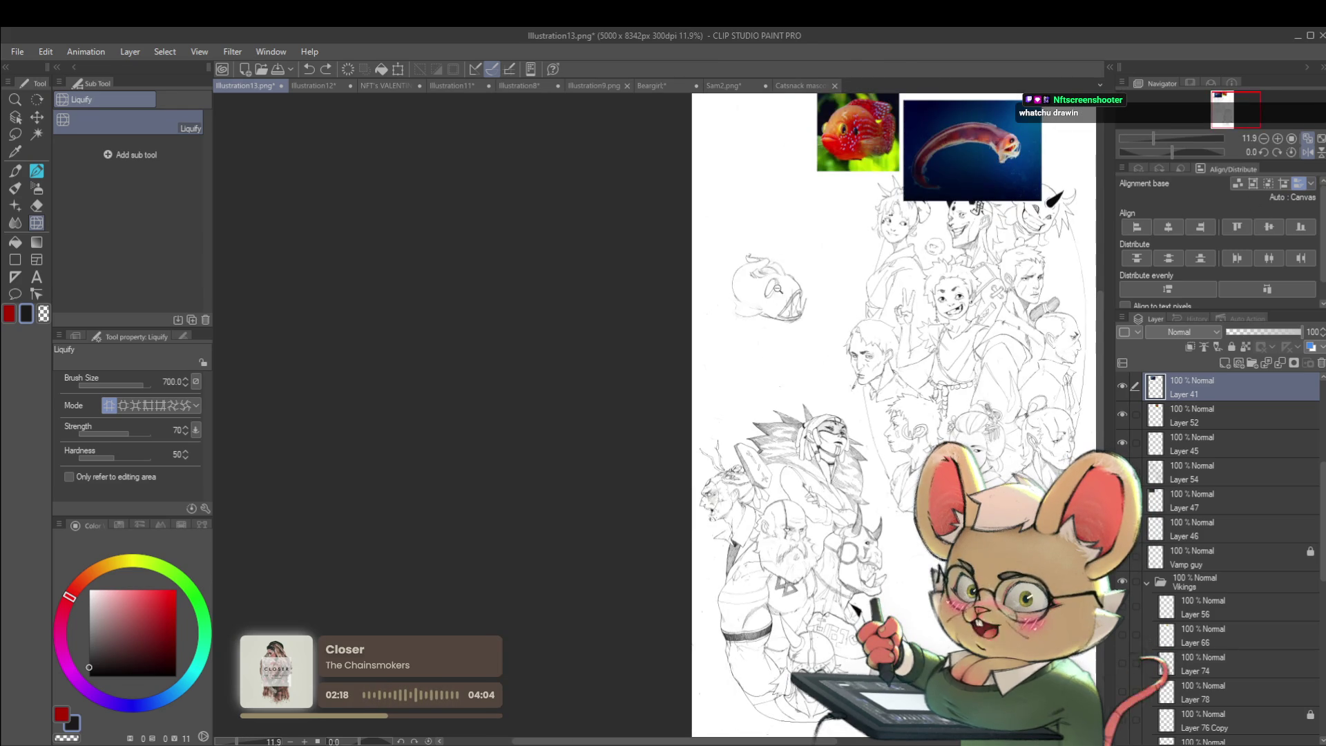
pyautogui.scroll(2, 777, 289)
pyautogui.scroll(1, 794, 283)
pyautogui.moveTo(802, 279)
pyautogui.mouseDown()
pyautogui.moveTo(760, 288)
pyautogui.moveTo(803, 266)
pyautogui.mouseUp()
pyautogui.scroll(-3, 887, 173)
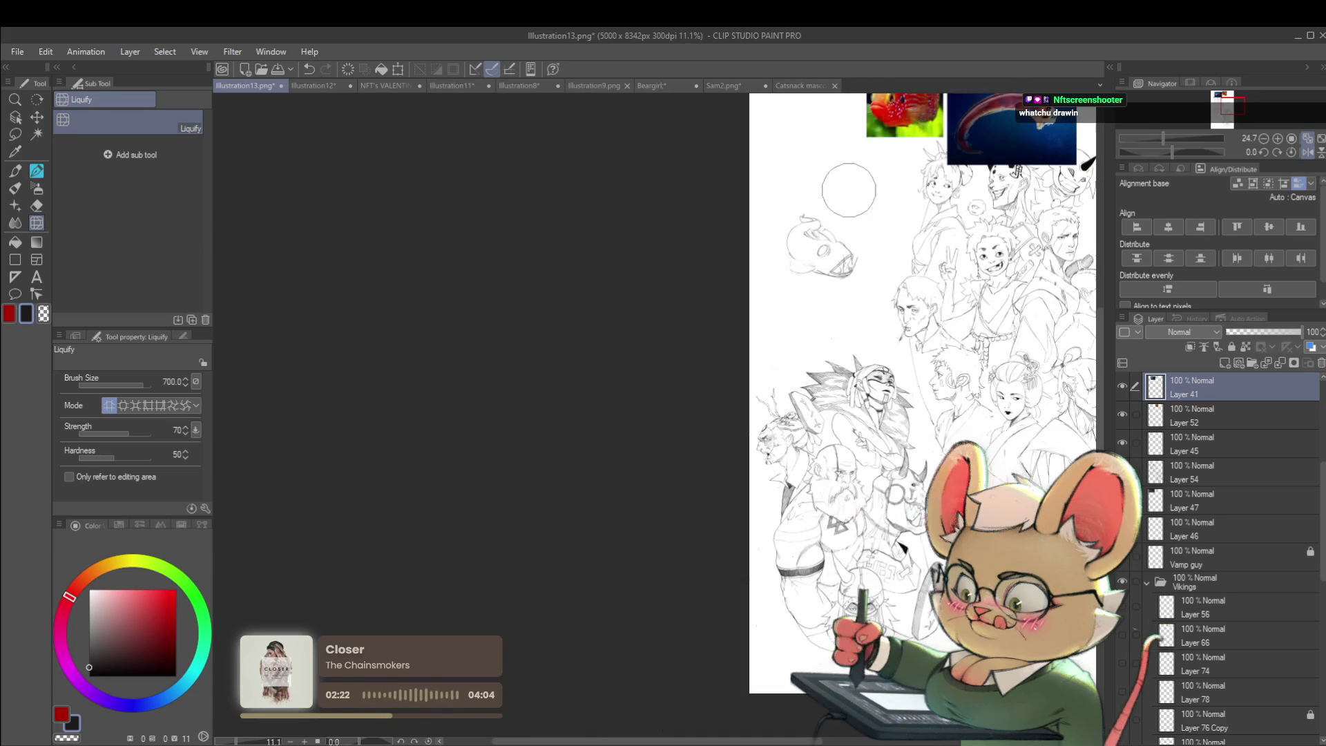
# - Check the mirrored view, warp the mouth and teeth lines, shrink the brush to 500, return to Pencil
pyautogui.click(1307, 152)
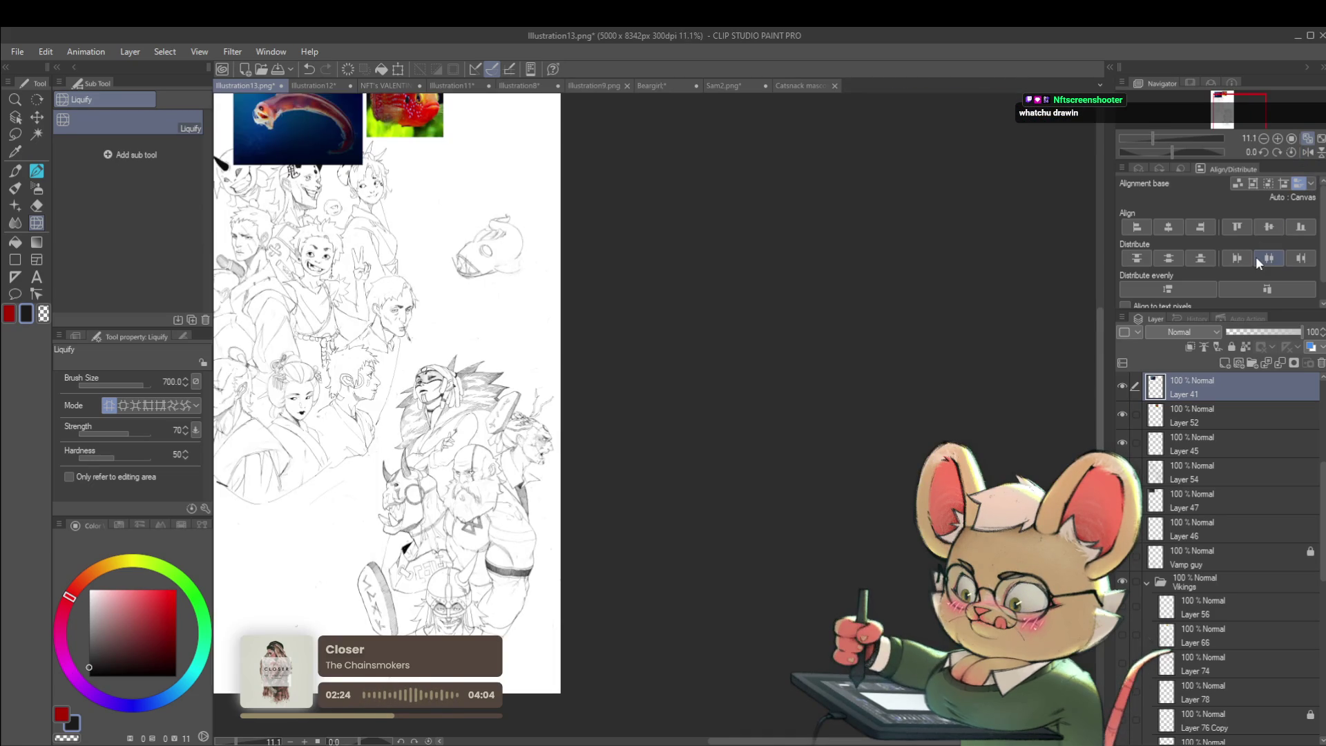
pyautogui.scroll(3, 477, 274)
pyautogui.moveTo(400, 225)
pyautogui.mouseDown()
pyautogui.moveTo(442, 228)
pyautogui.moveTo(408, 196)
pyautogui.mouseUp()
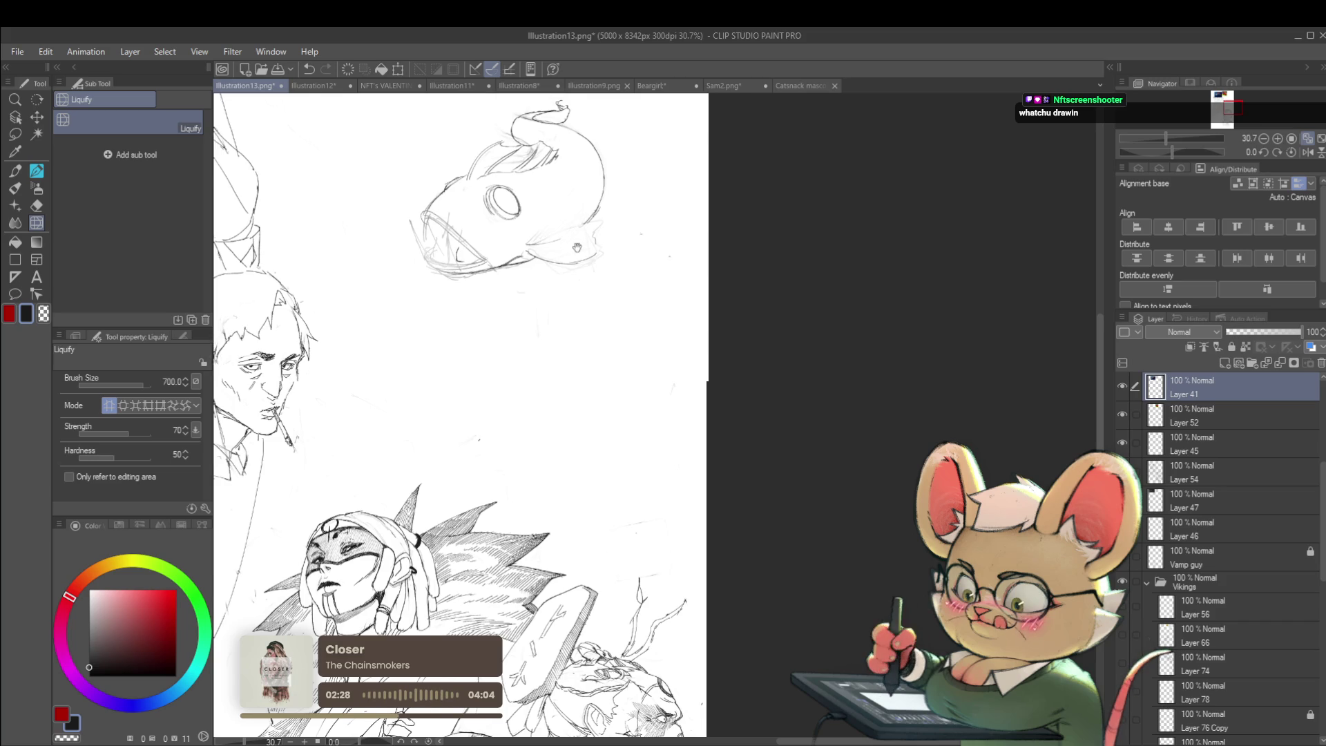
pyautogui.moveTo(569, 228); pyautogui.dragTo(608, 287)
pyautogui.press('[')
pyautogui.press('[')
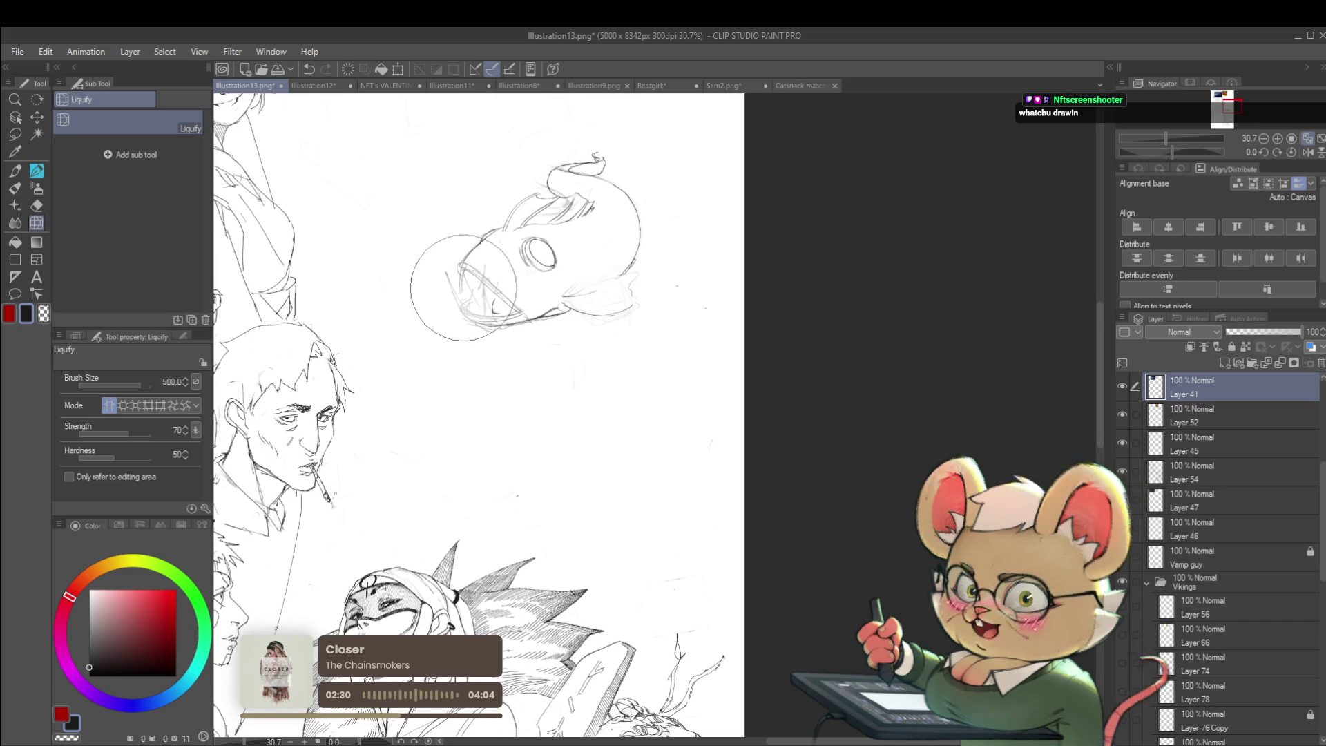
pyautogui.press('p')
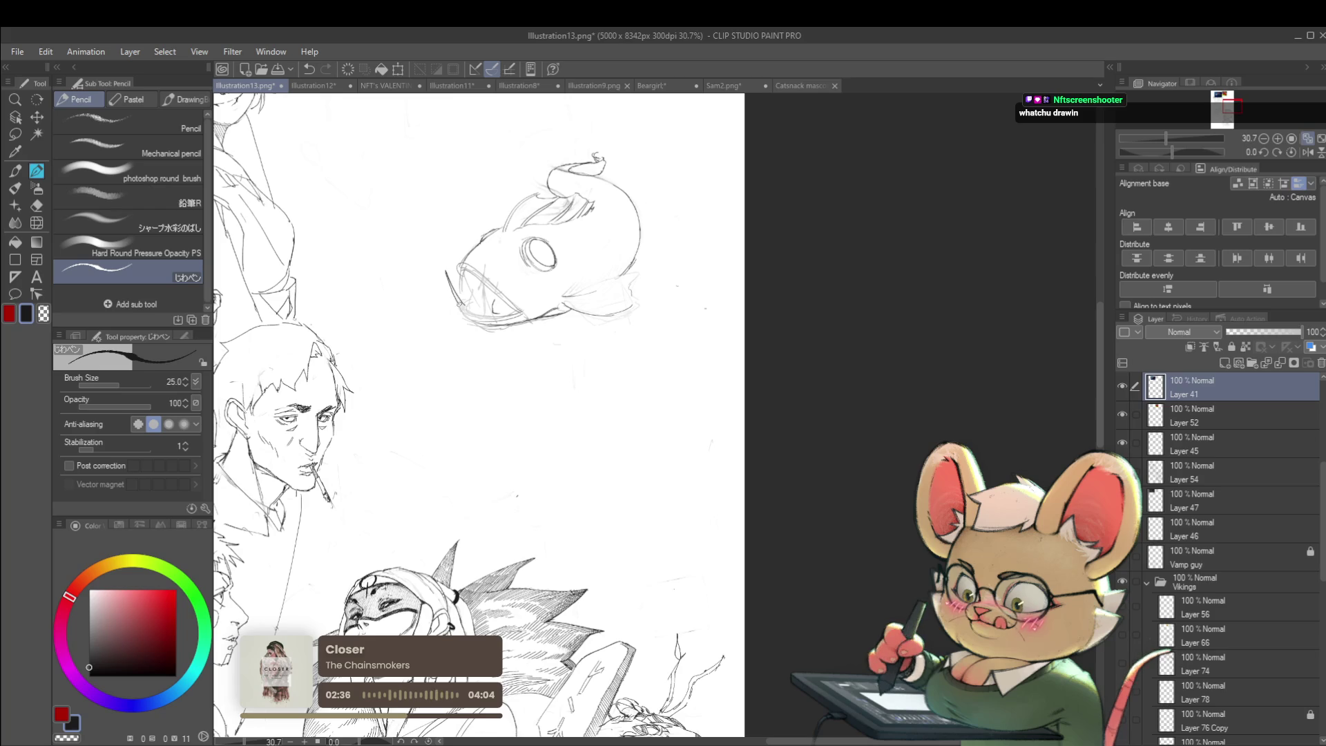
# - Fit the page in view and undo the small circle at the mouth on Layer 52, returning to Layer 41
pyautogui.hotkey('ctrl', '0')
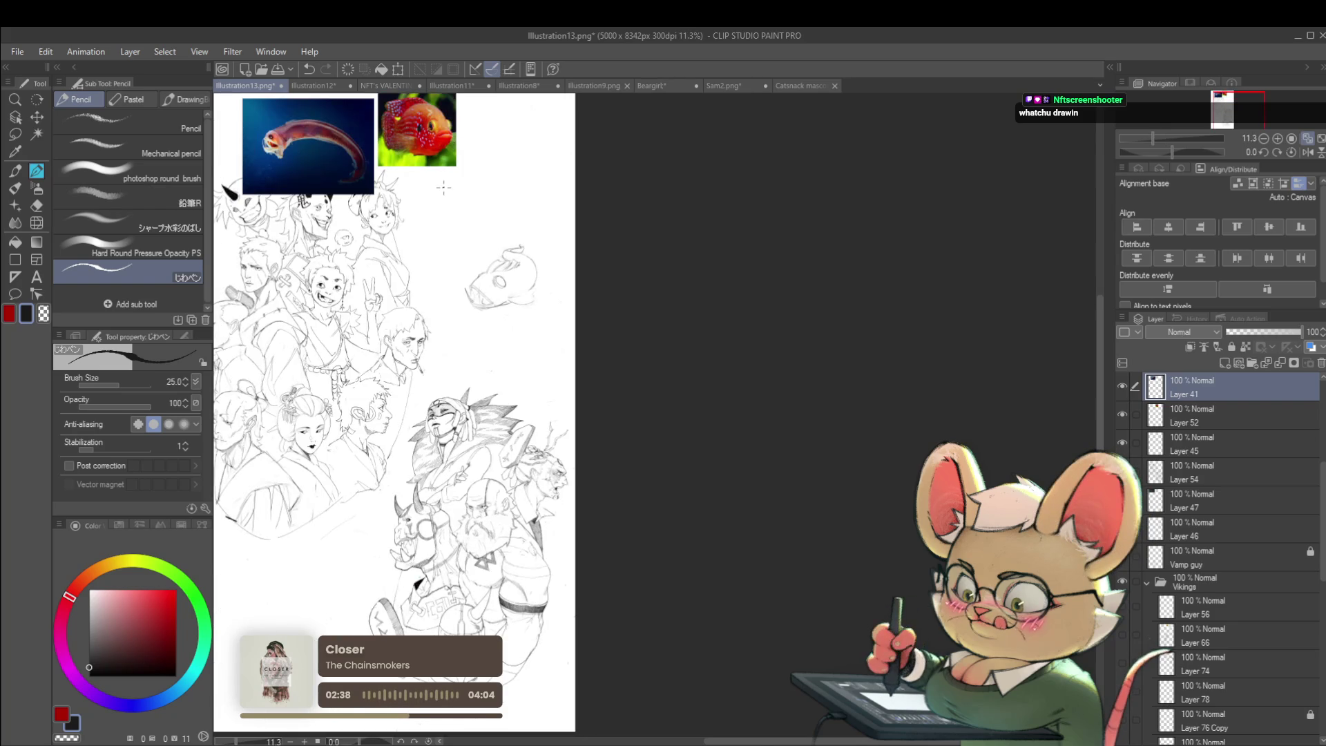
pyautogui.scroll(3, 495, 300)
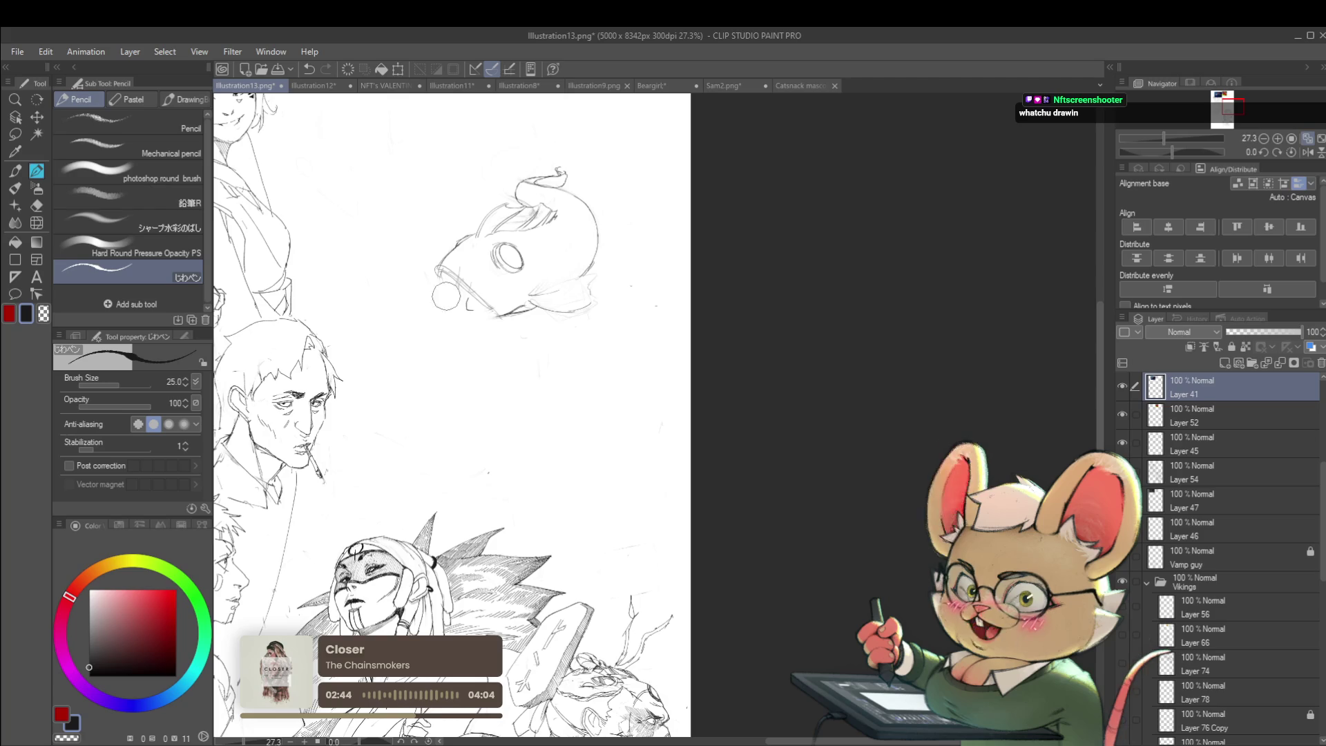
pyautogui.click(1203, 416)
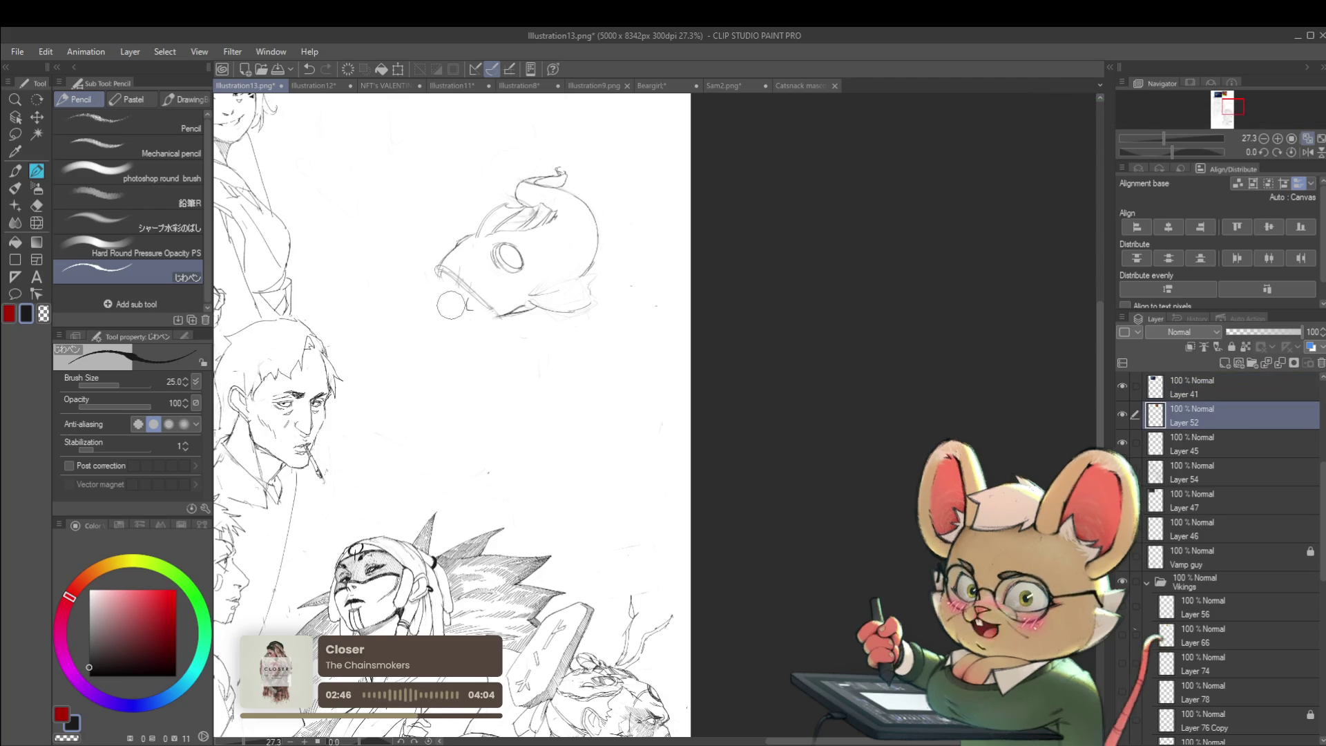
pyautogui.hotkey('ctrl', 'z')
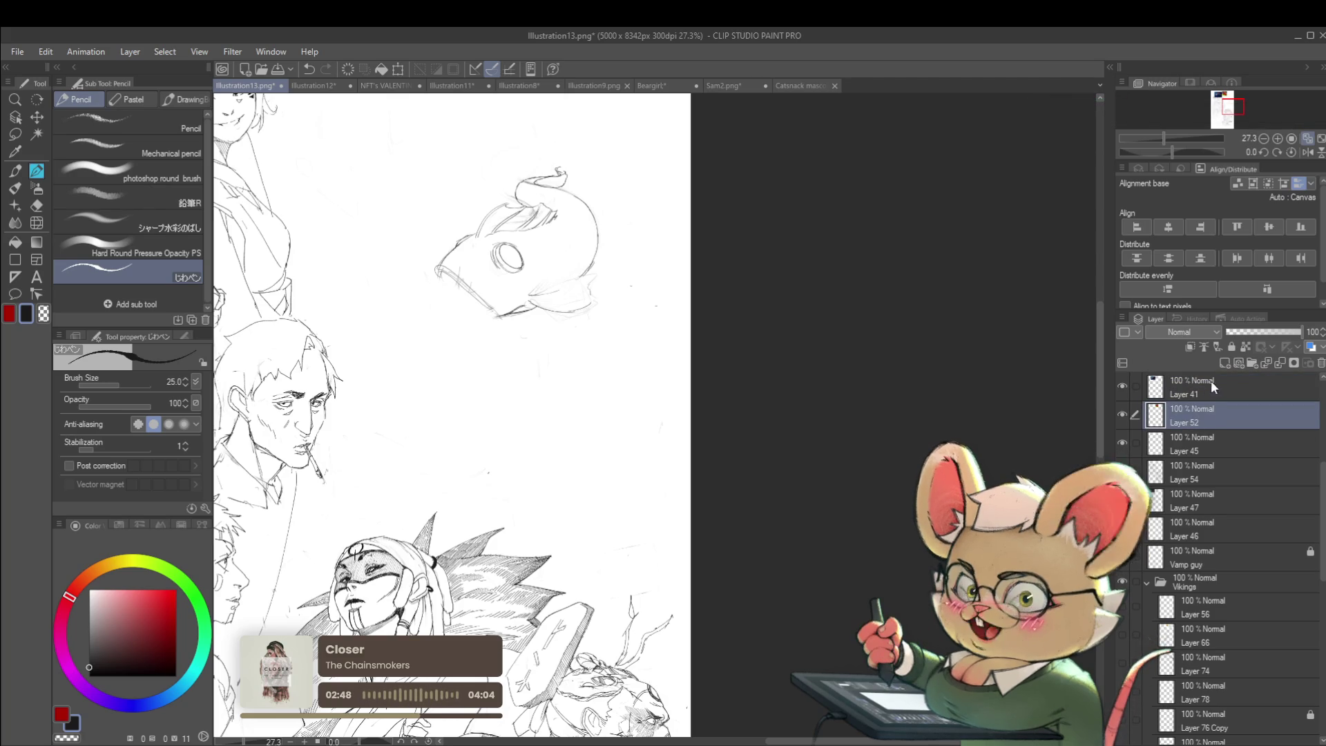
pyautogui.click(1204, 383)
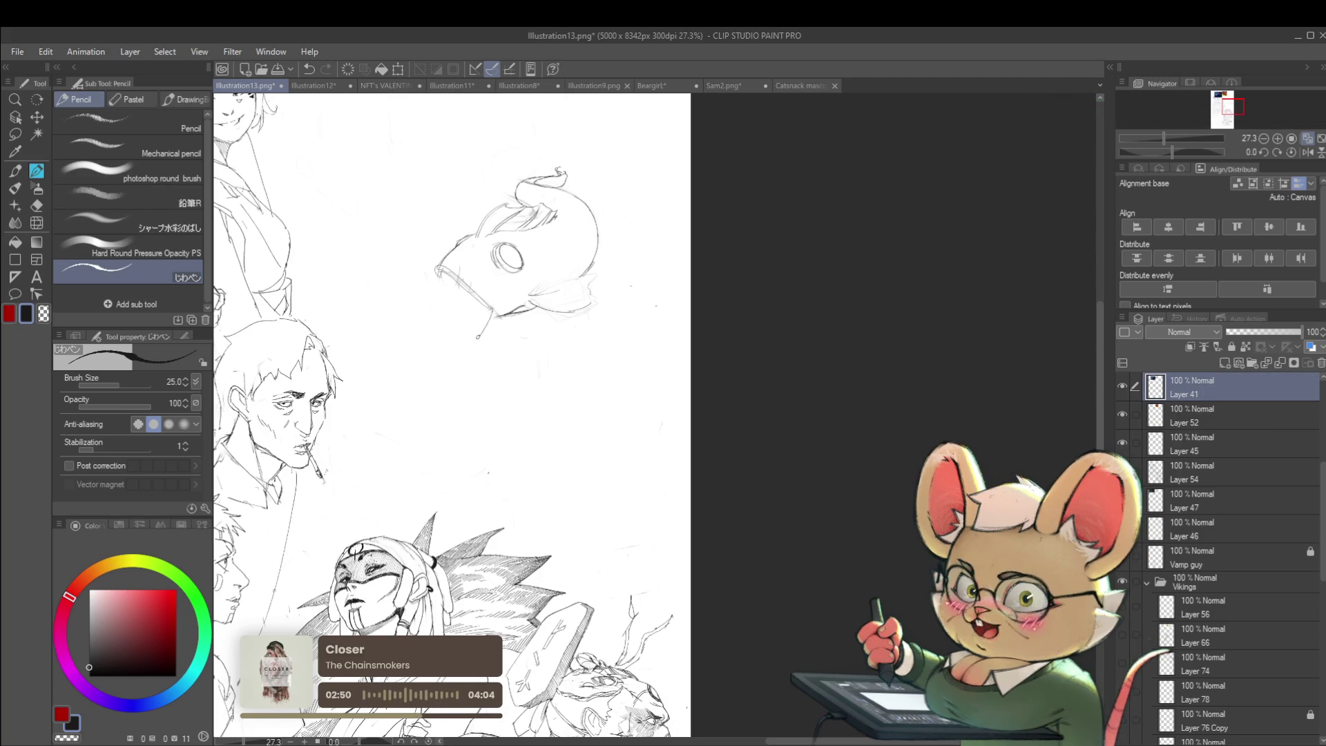
# - Draw a lower jaw line, undo it, and add a short stroke inside the fish's jaw
pyautogui.scroll(-5, 516, 321)
pyautogui.moveTo(516, 321); pyautogui.dragTo(611, 492)
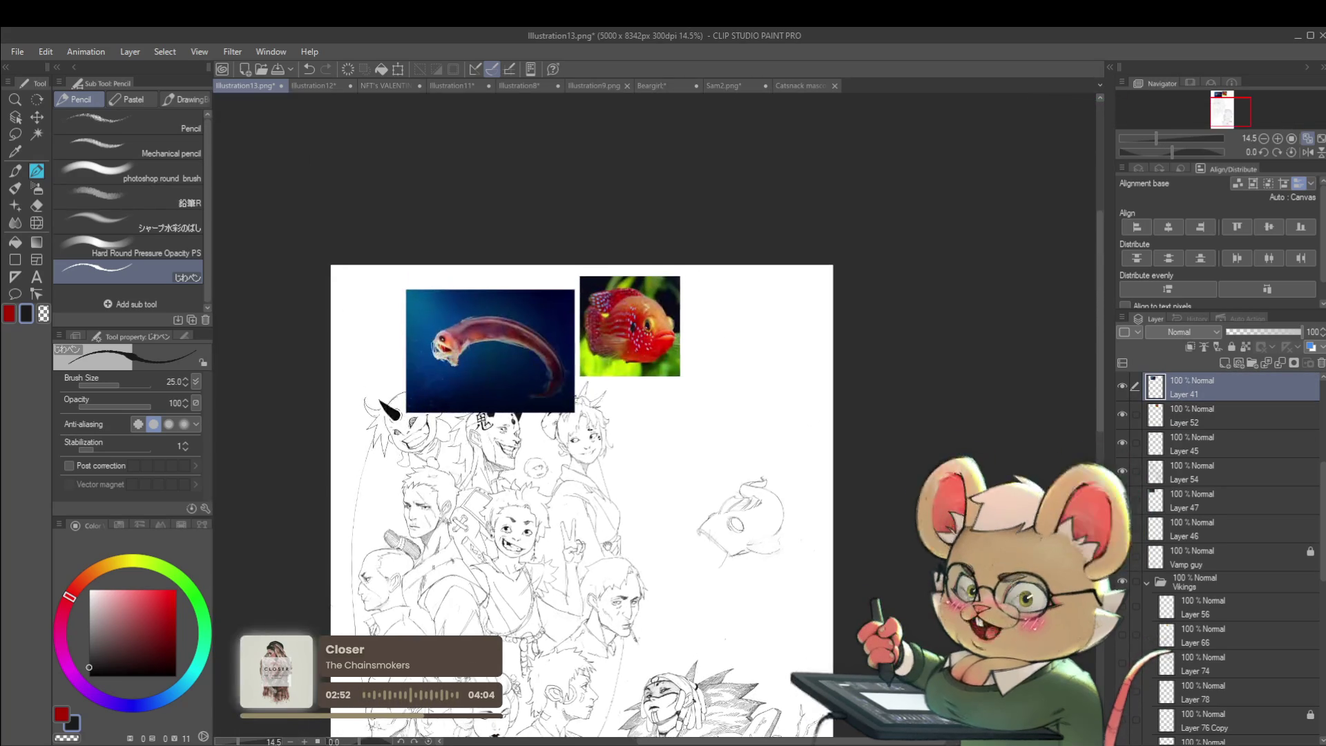
pyautogui.scroll(3, 515, 321)
pyautogui.scroll(1, 479, 325)
pyautogui.moveTo(857, 415); pyautogui.dragTo(789, 404)
pyautogui.moveTo(800, 472); pyautogui.dragTo(632, 363)
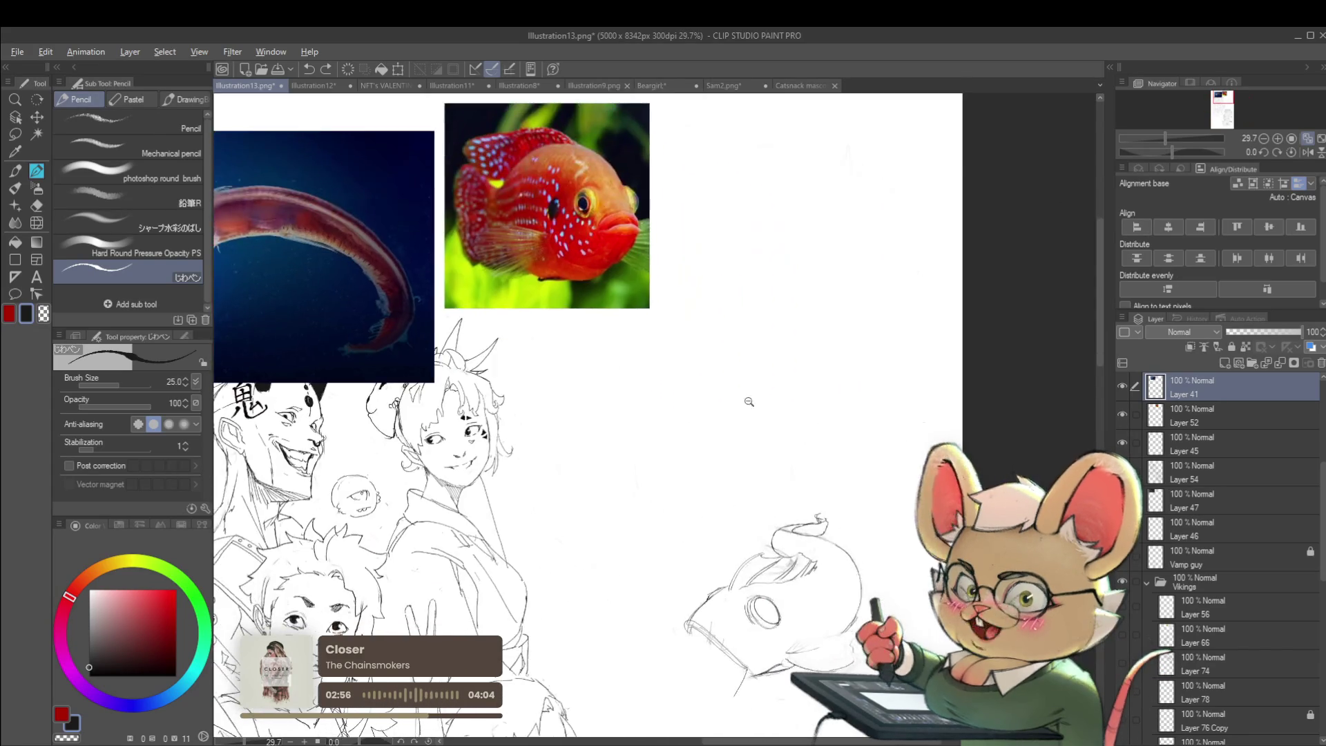
pyautogui.scroll(-5, 632, 362)
pyautogui.scroll(4, 599, 428)
pyautogui.moveTo(667, 428); pyautogui.dragTo(593, 445)
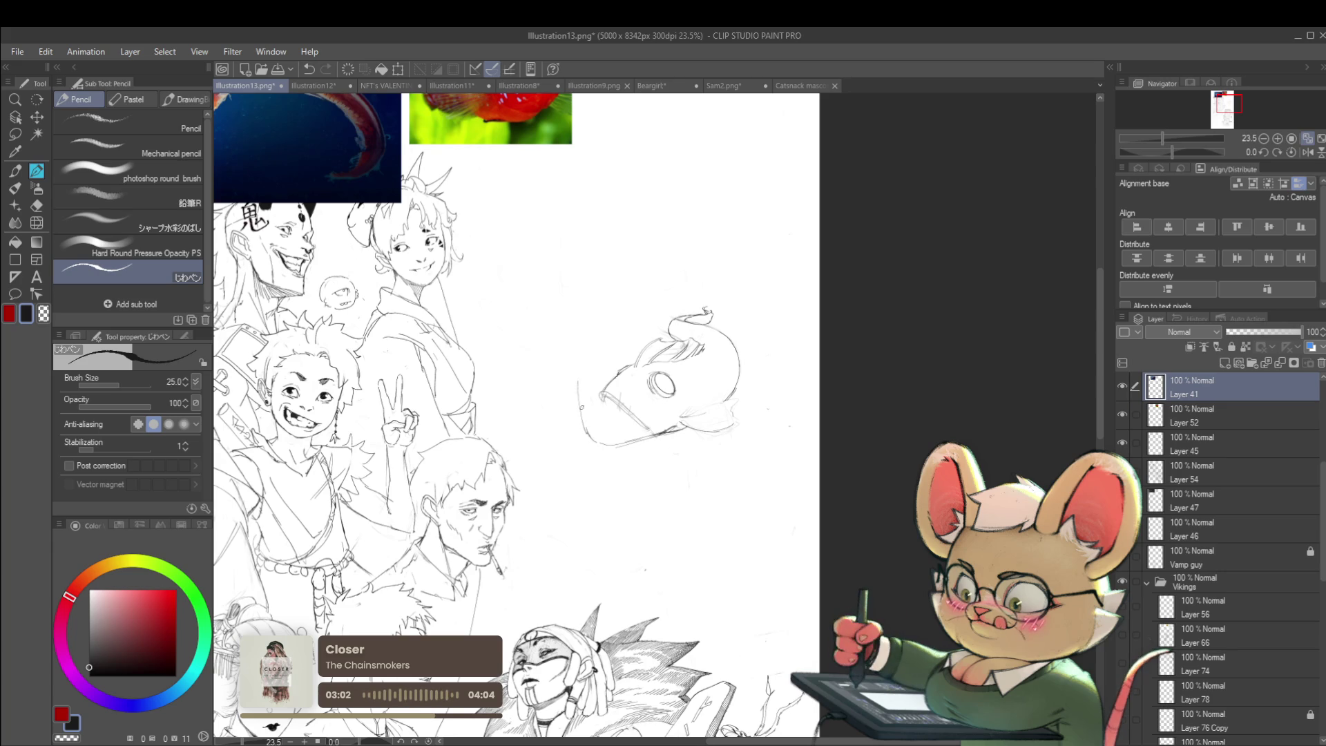
pyautogui.hotkey('ctrl', 'z')
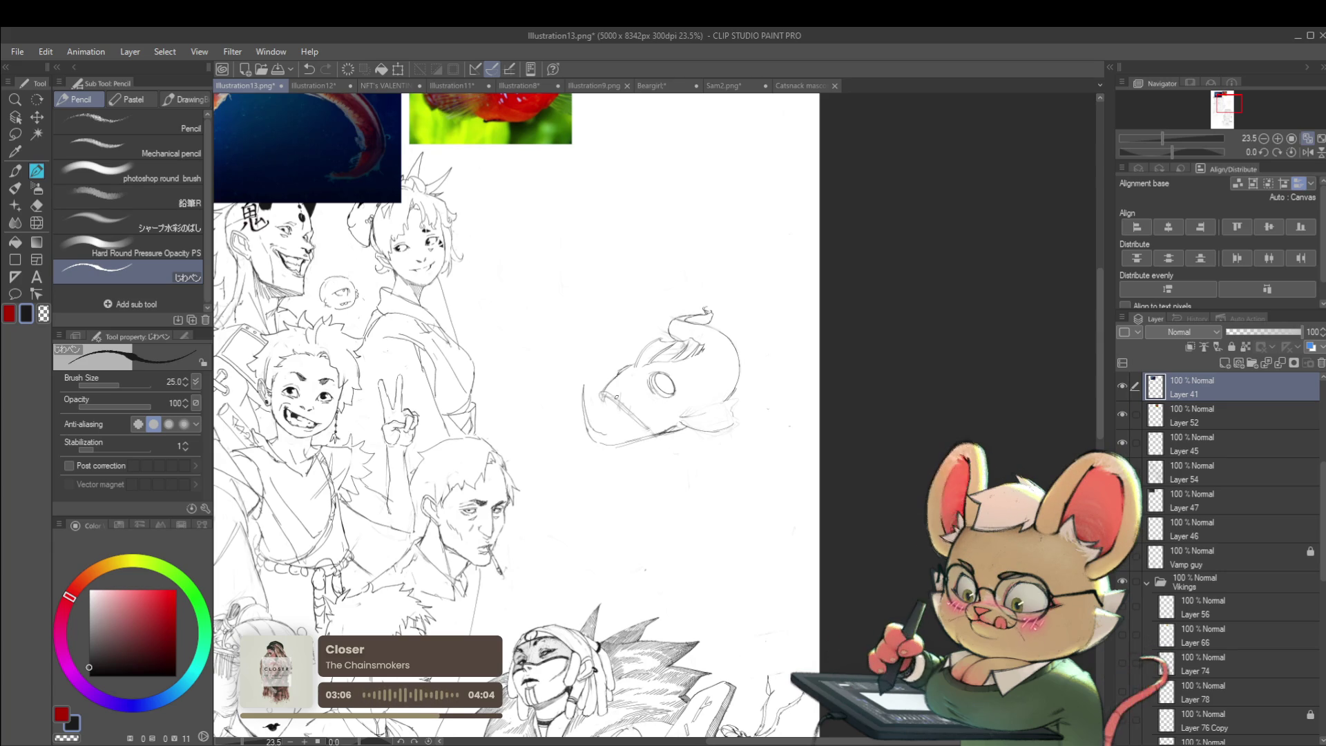
pyautogui.moveTo(617, 424); pyautogui.dragTo(624, 403)
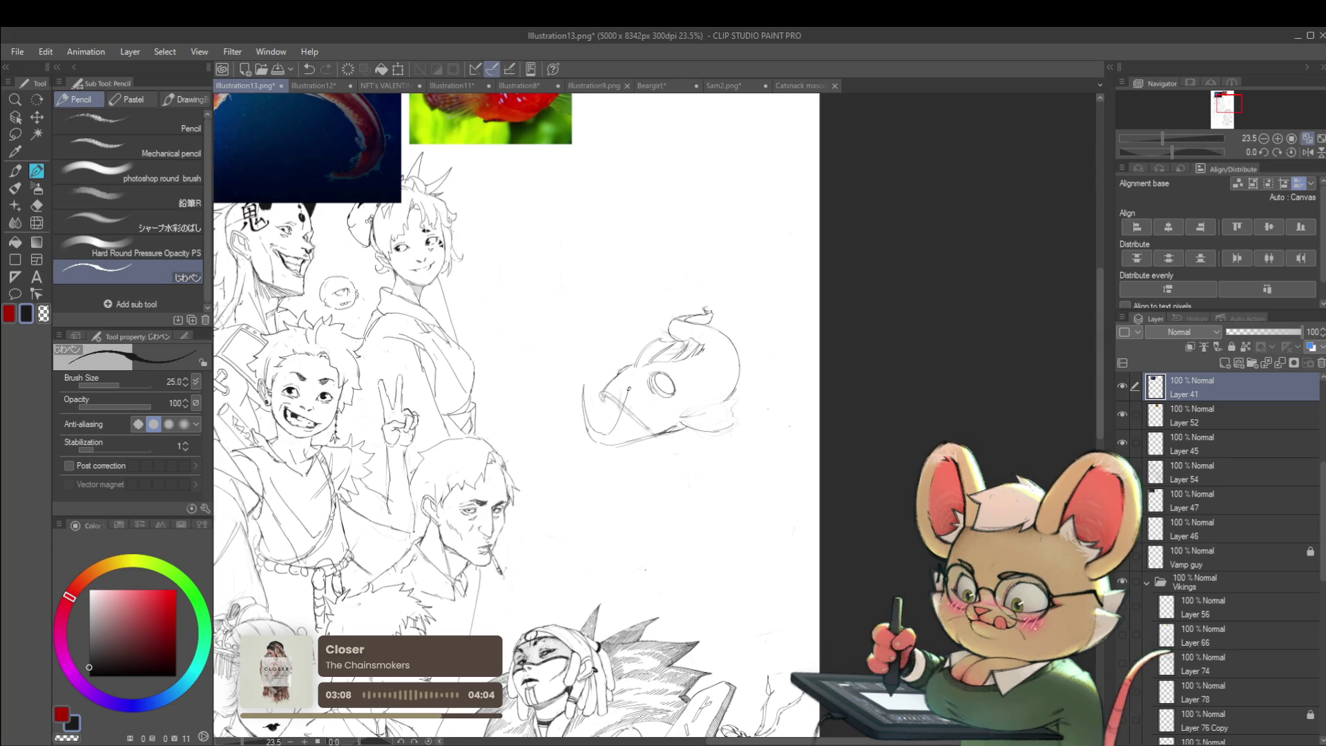
# - Check the mirrored view, then replace the old jaw strokes with teeth and a new lower jaw
pyautogui.moveTo(1162, 138); pyautogui.dragTo(1155, 139)
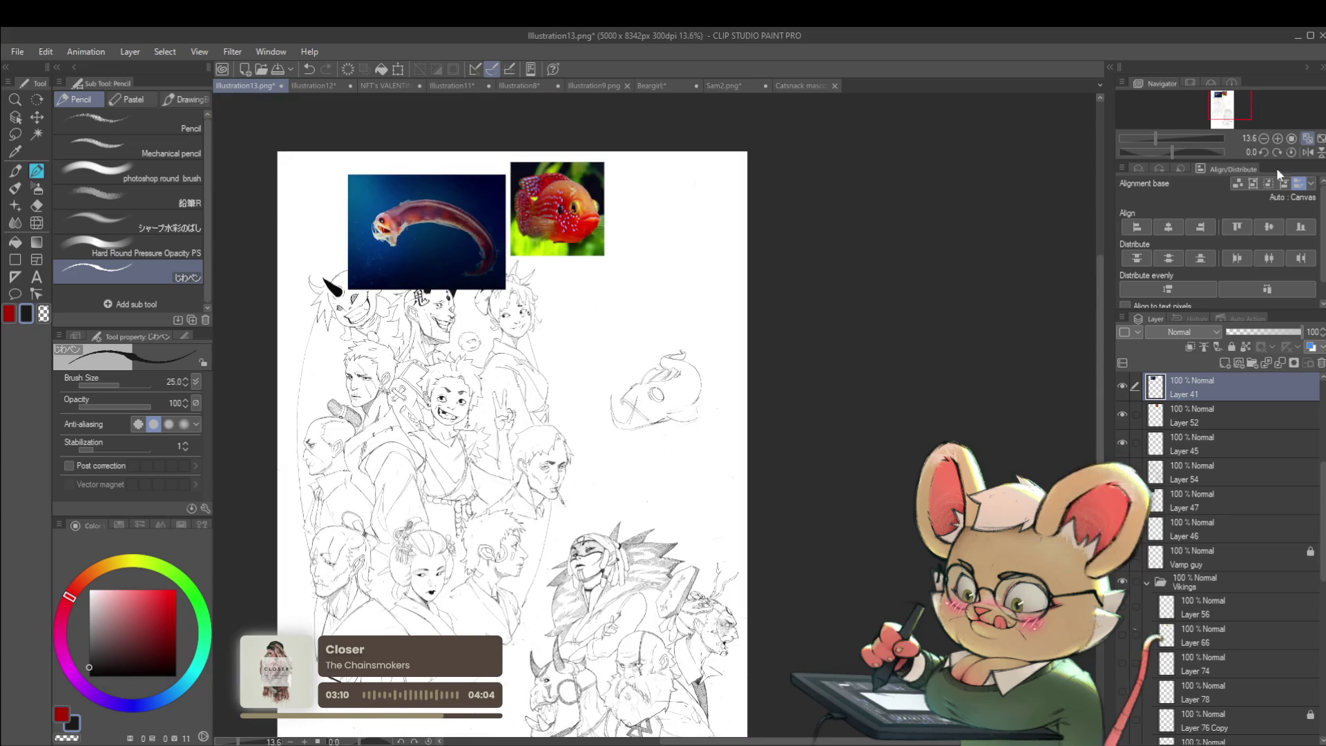
pyautogui.click(1306, 154)
pyautogui.scroll(3, 738, 422)
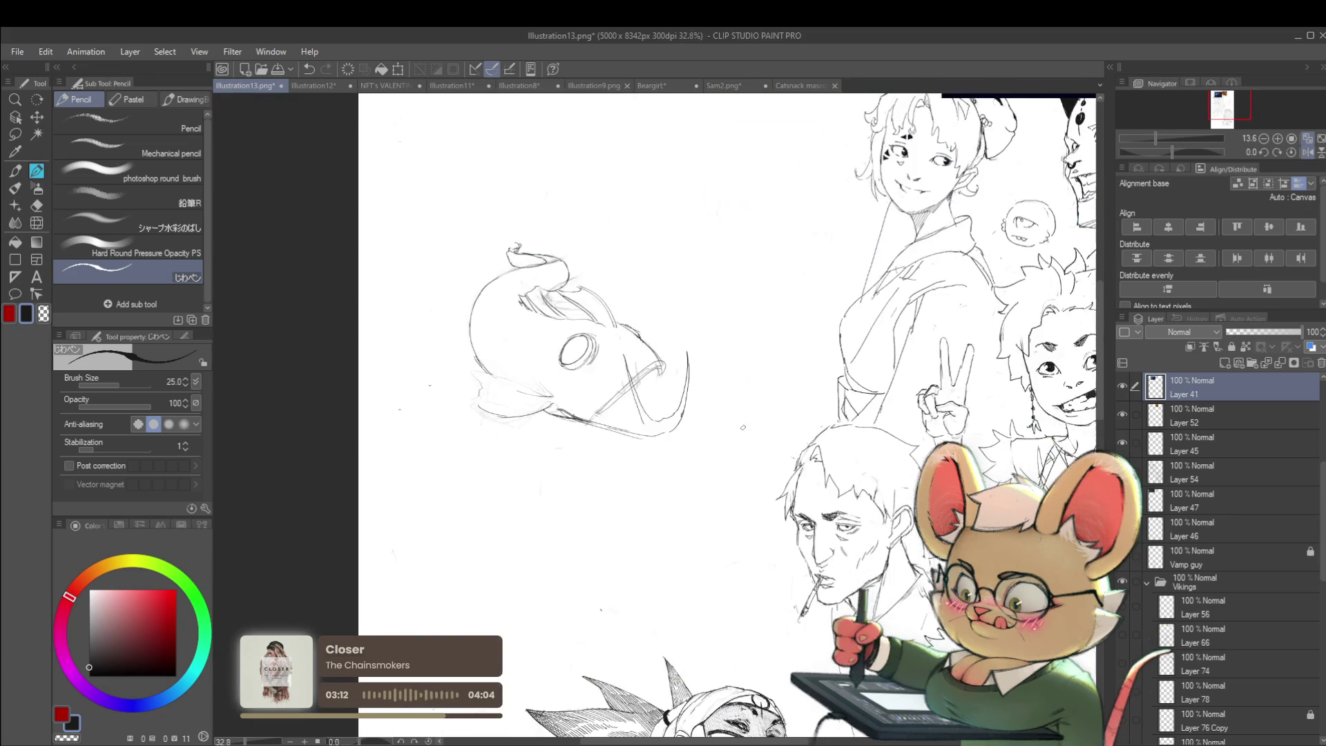
pyautogui.hotkey('ctrl', 'z')
pyautogui.moveTo(651, 423); pyautogui.dragTo(673, 409)
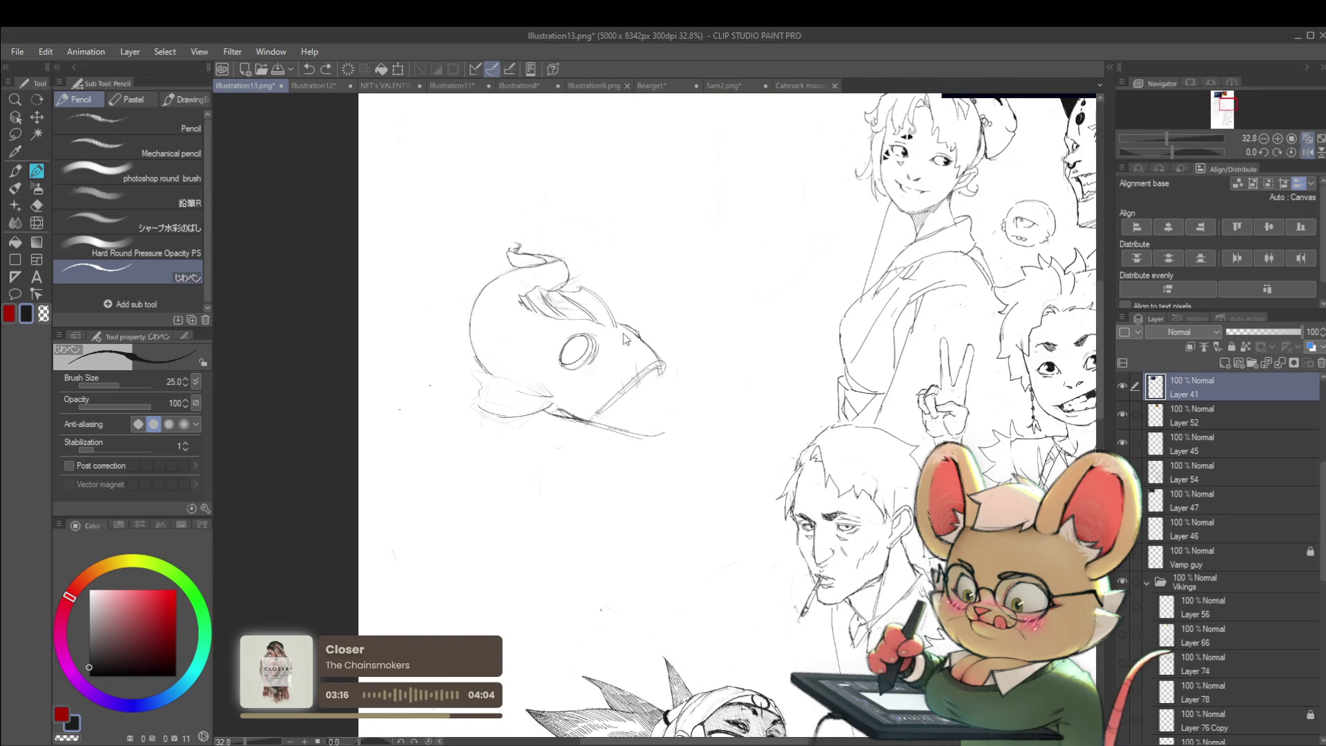
pyautogui.hotkey('ctrl', 'z')
pyautogui.moveTo(667, 376); pyautogui.dragTo(608, 418)
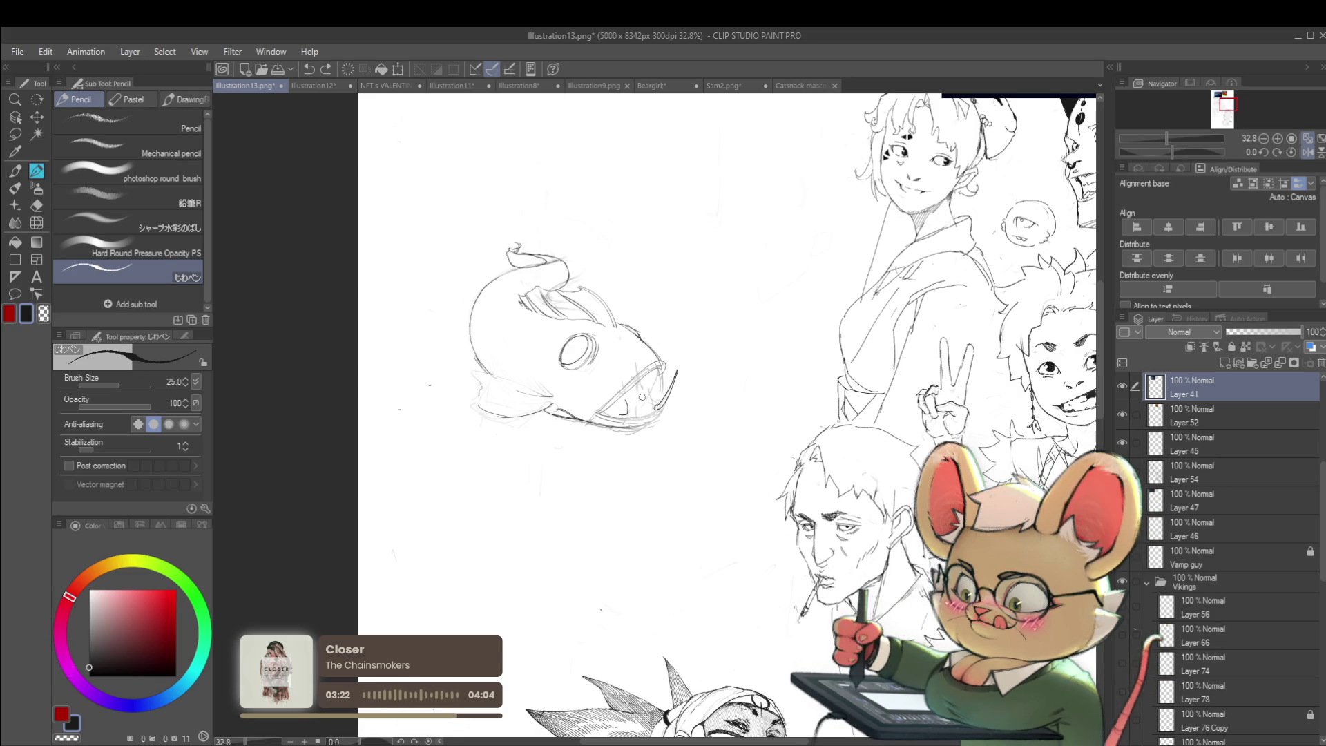
pyautogui.click(1195, 416)
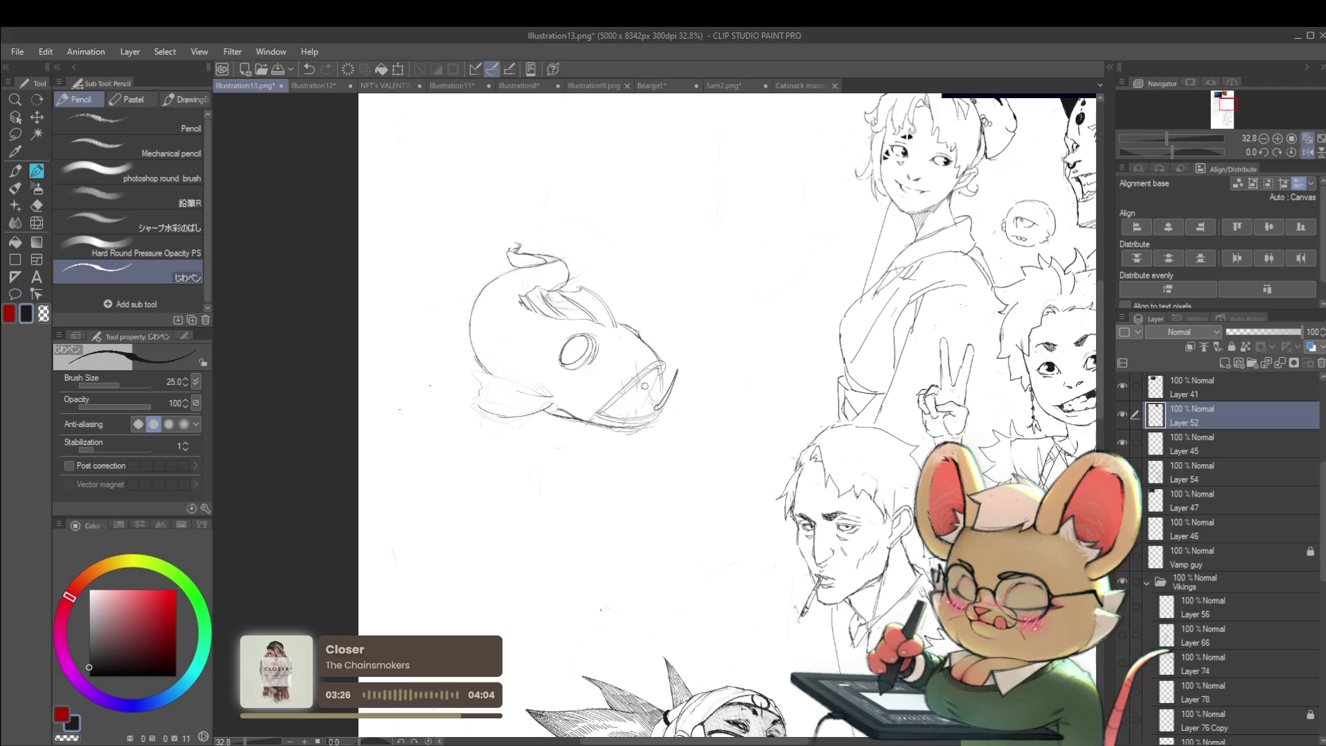
pyautogui.hotkey('alt', ']')
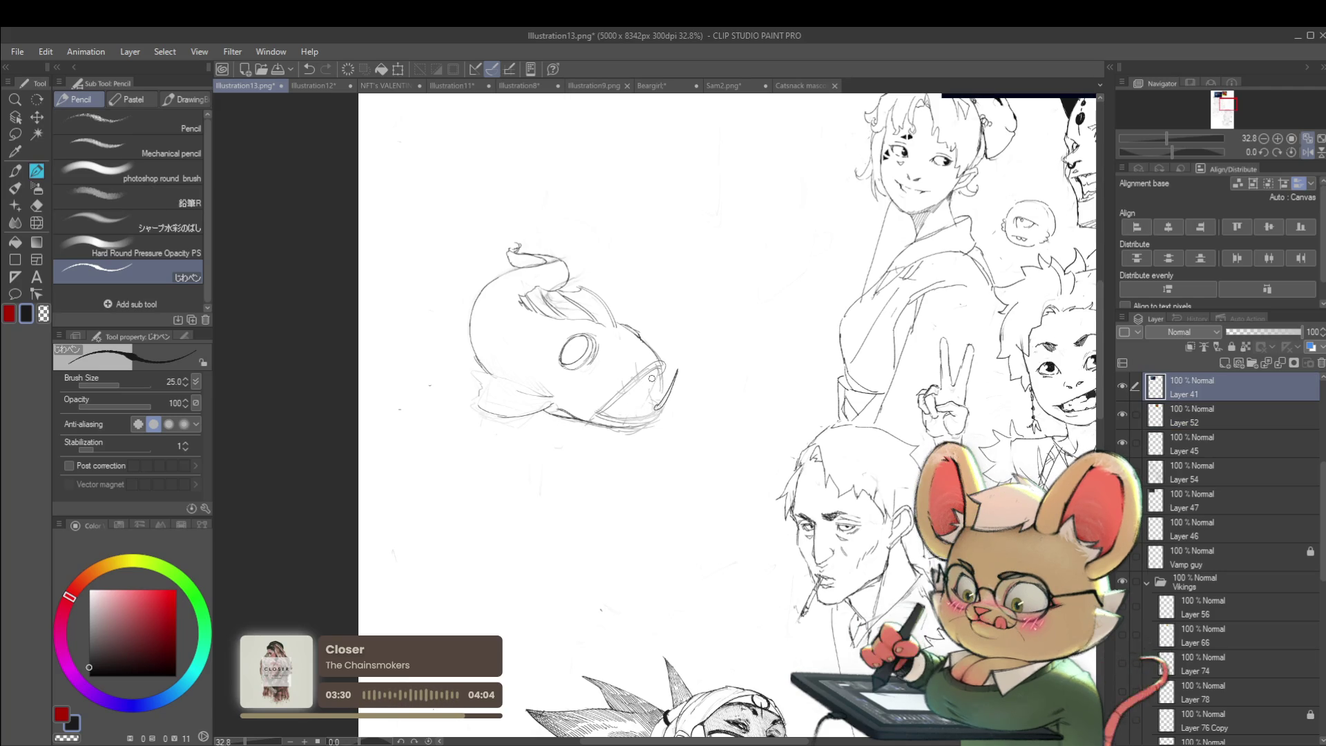
pyautogui.scroll(-3, 652, 377)
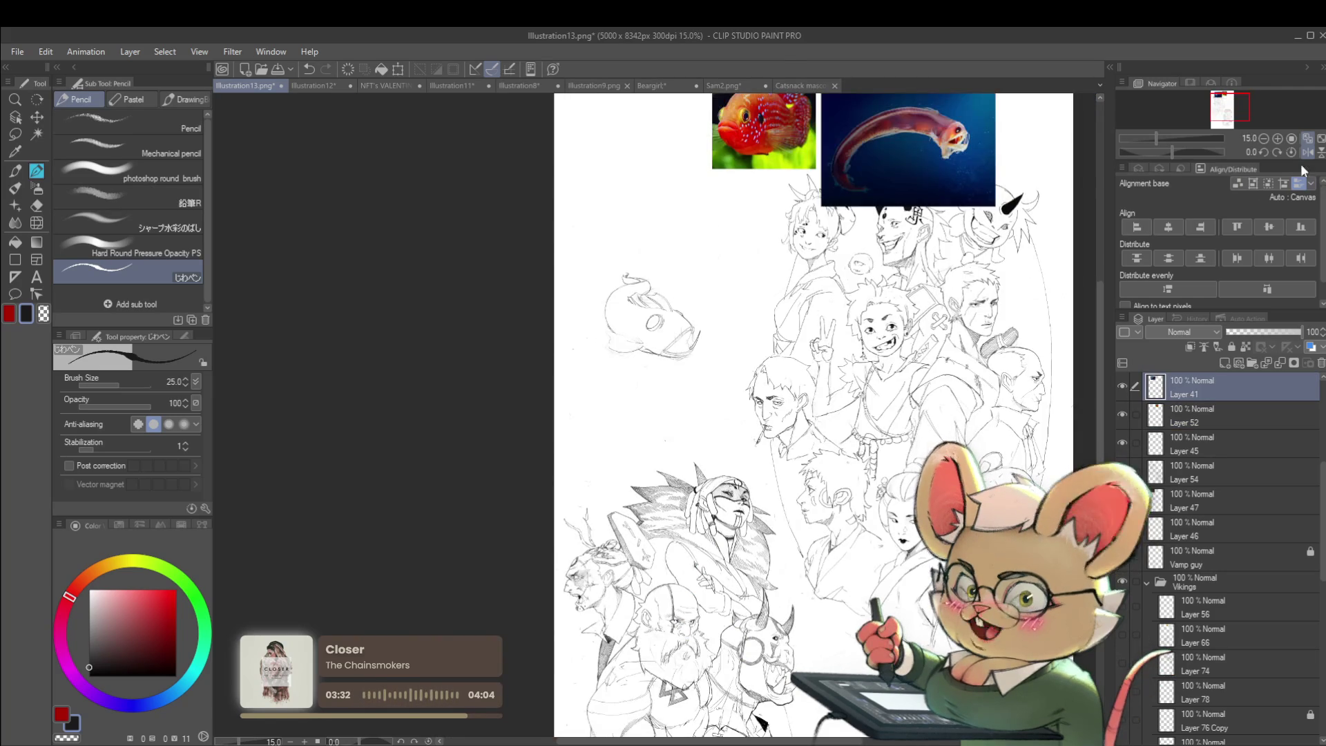
# - Mirror the view and, on Layer 52, draw a spiky fin line extending right beneath the fish
pyautogui.press('h')
pyautogui.scroll(2, 713, 357)
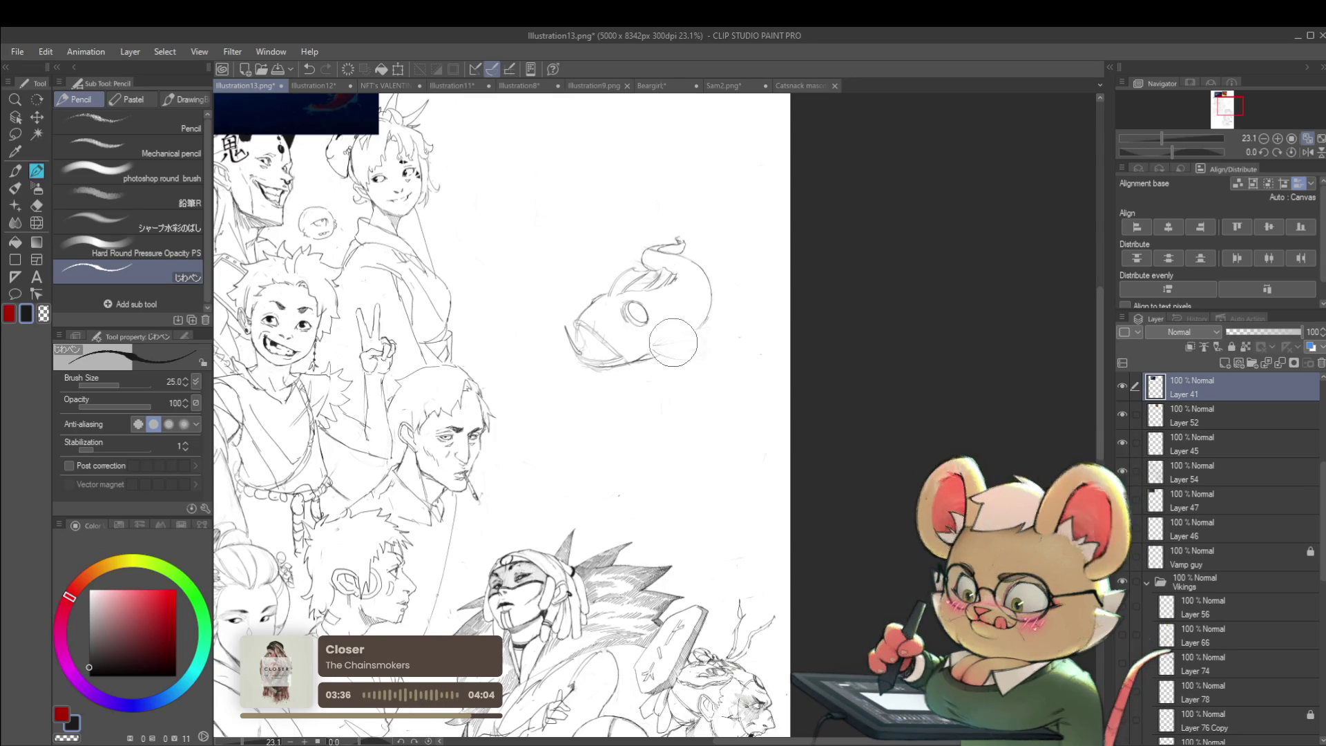
pyautogui.hotkey('alt', '[')
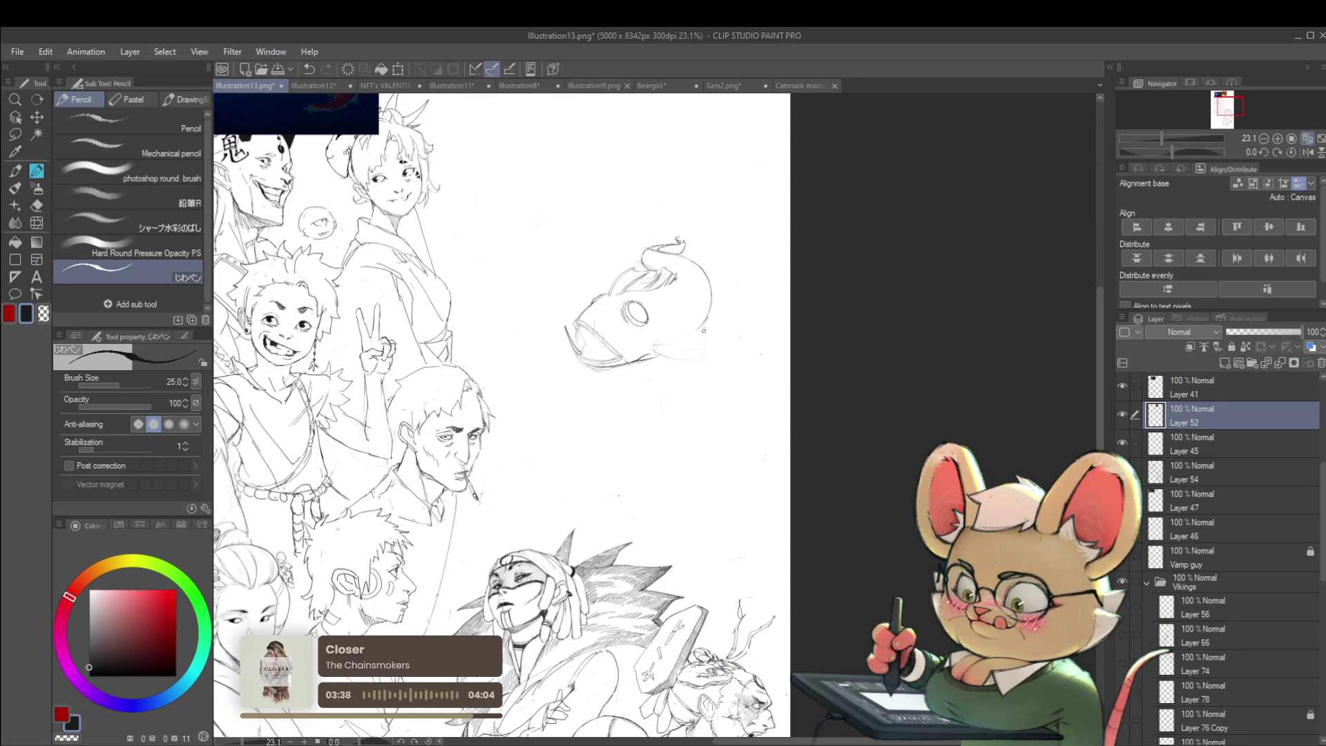
pyautogui.moveTo(652, 345); pyautogui.dragTo(706, 333)
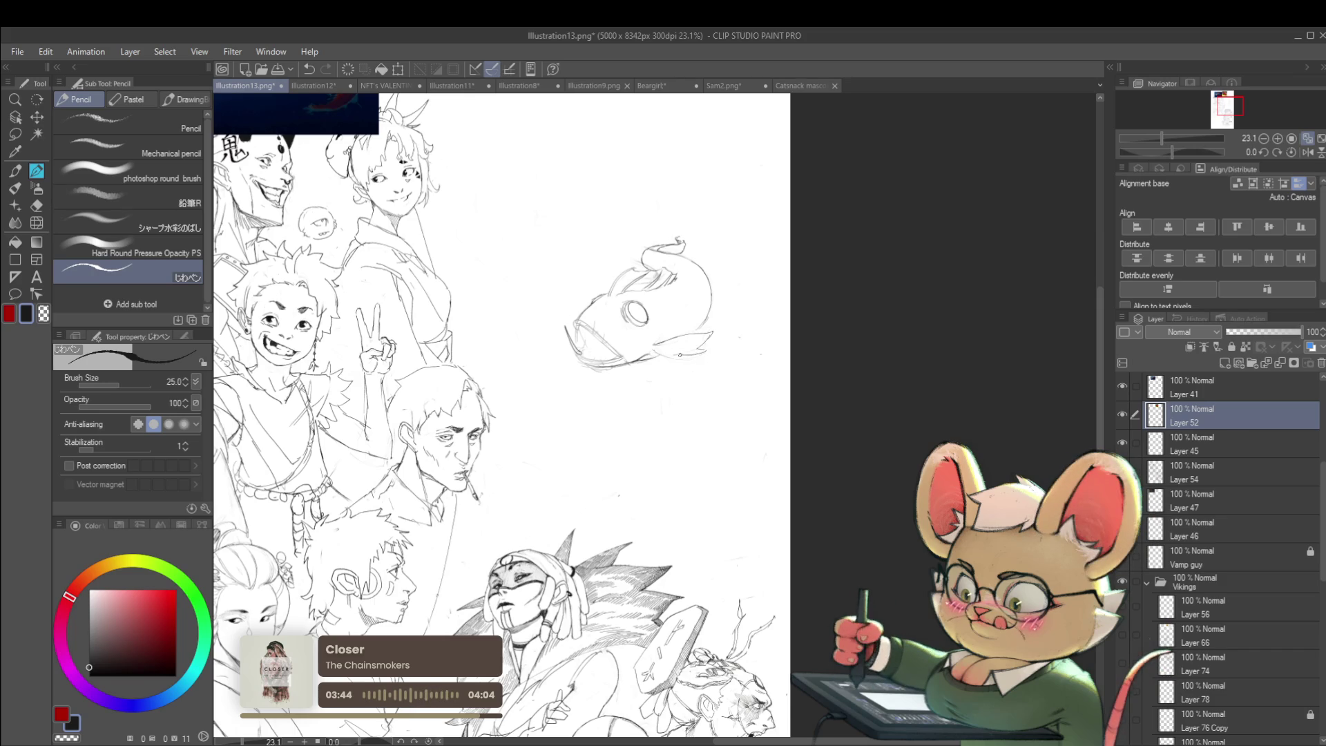
pyautogui.scroll(-2, 718, 348)
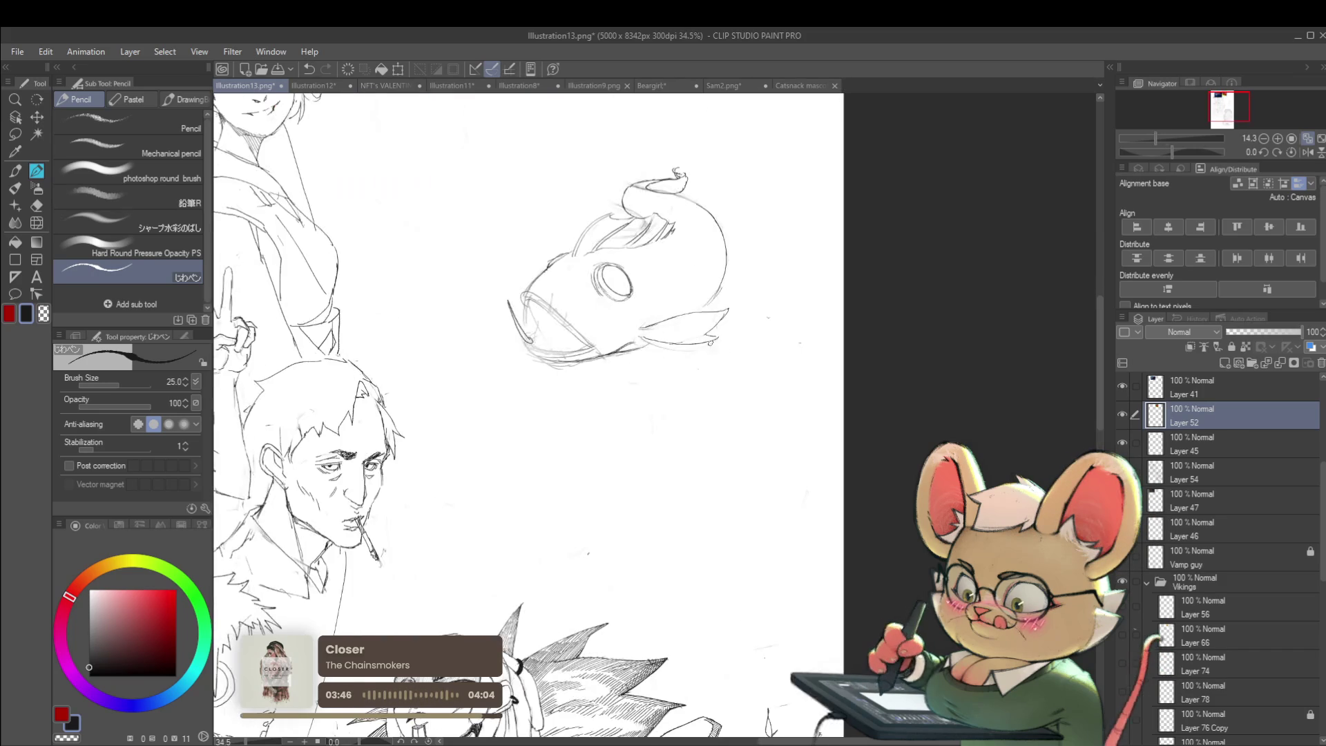
pyautogui.scroll(3, 702, 361)
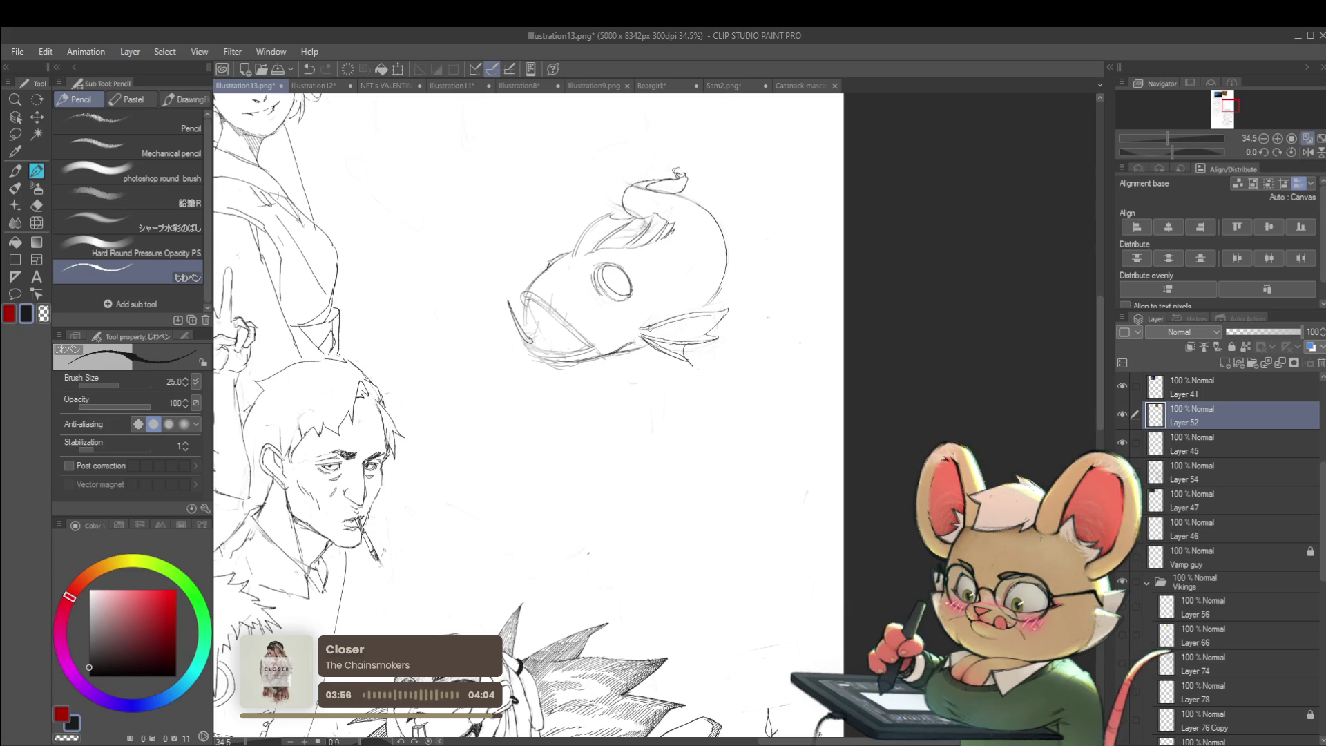
pyautogui.scroll(-4, 723, 312)
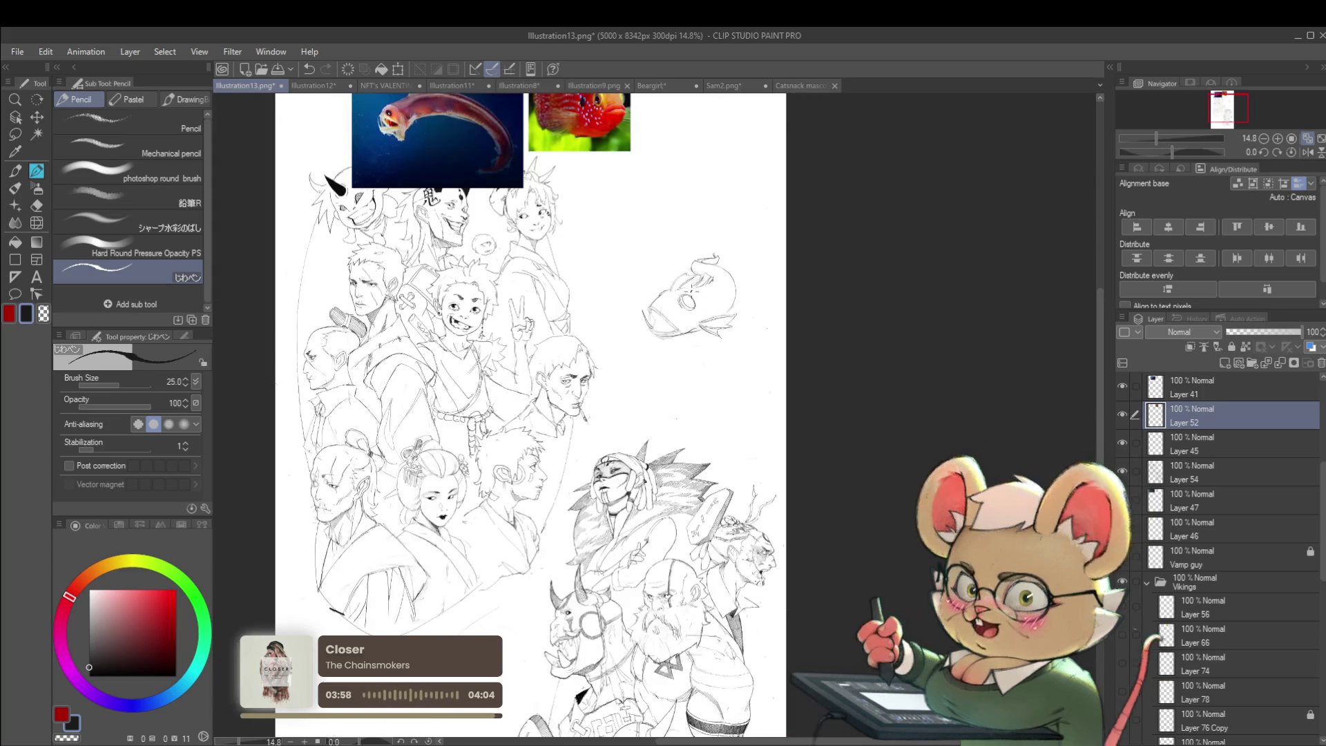
# - Mirror the view and add two short pencil strokes atop the fish's head
pyautogui.click(1307, 153)
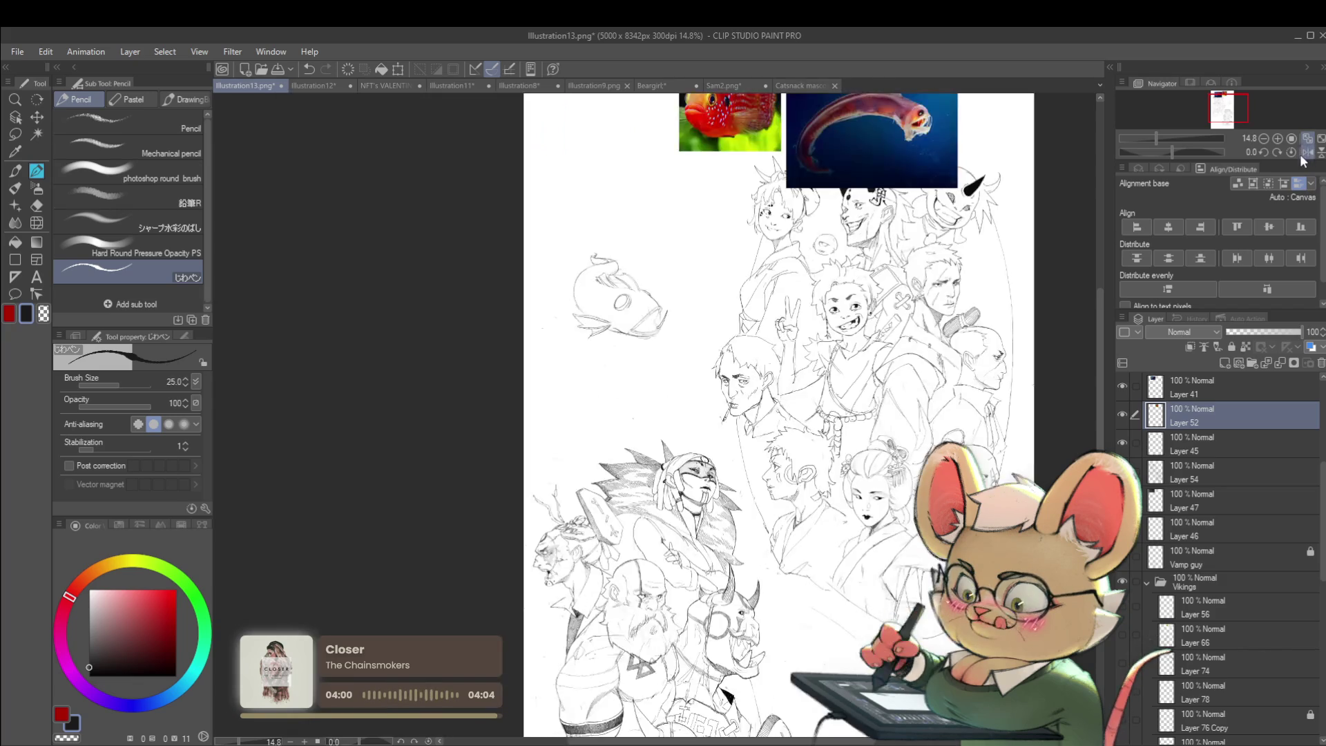
pyautogui.scroll(2, 652, 295)
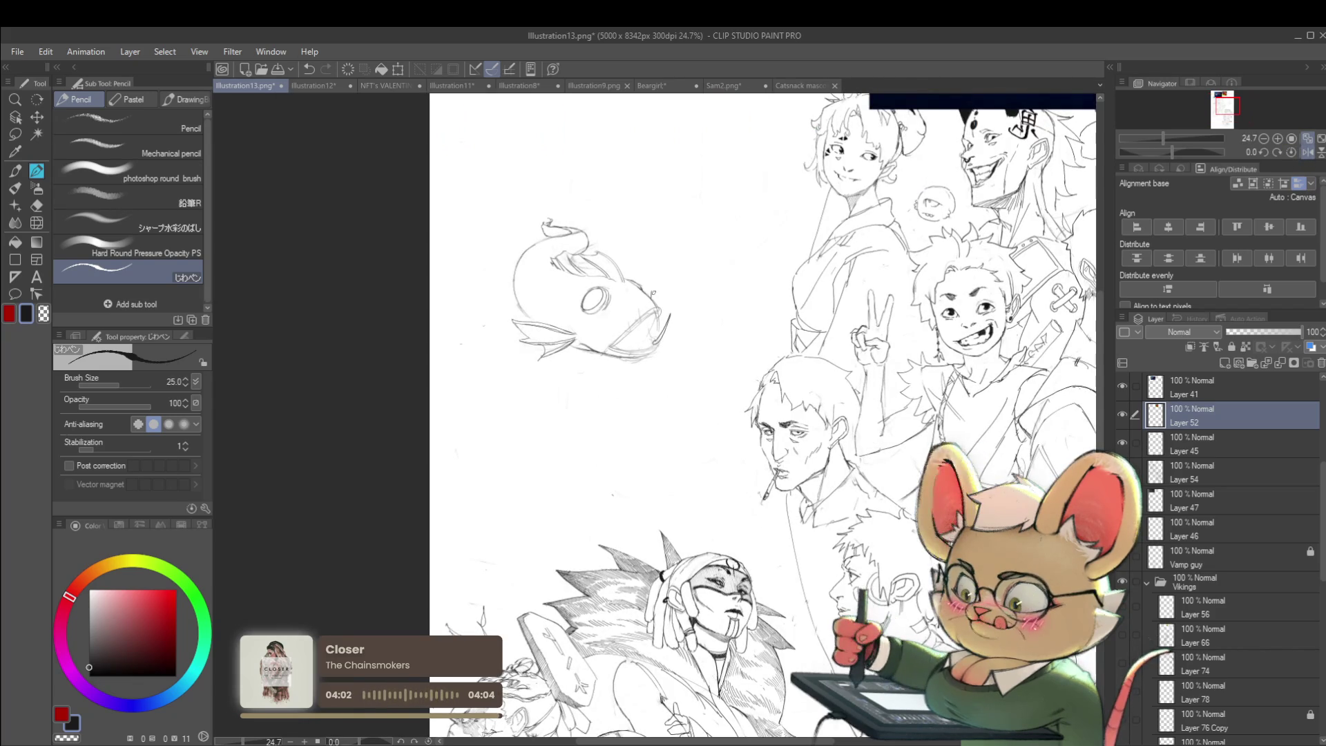
pyautogui.scroll(-2, 672, 283)
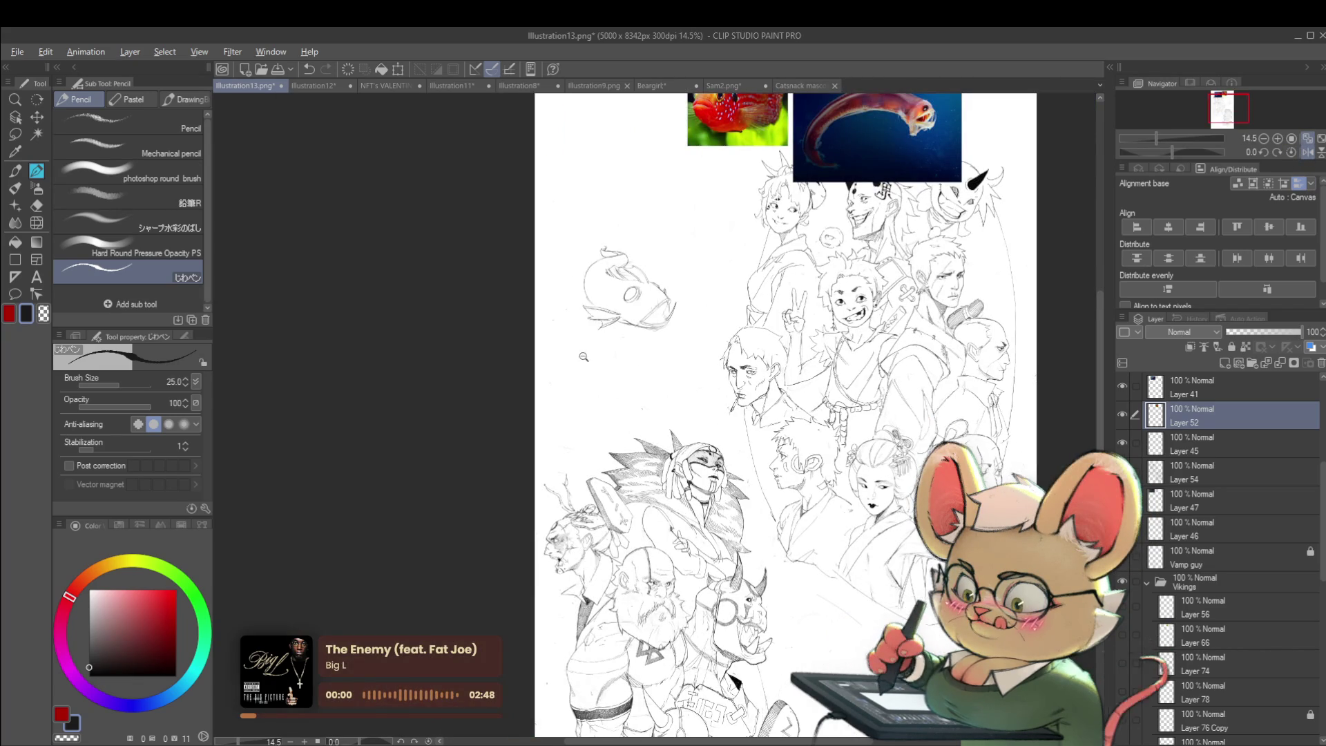
pyautogui.scroll(3, 596, 301)
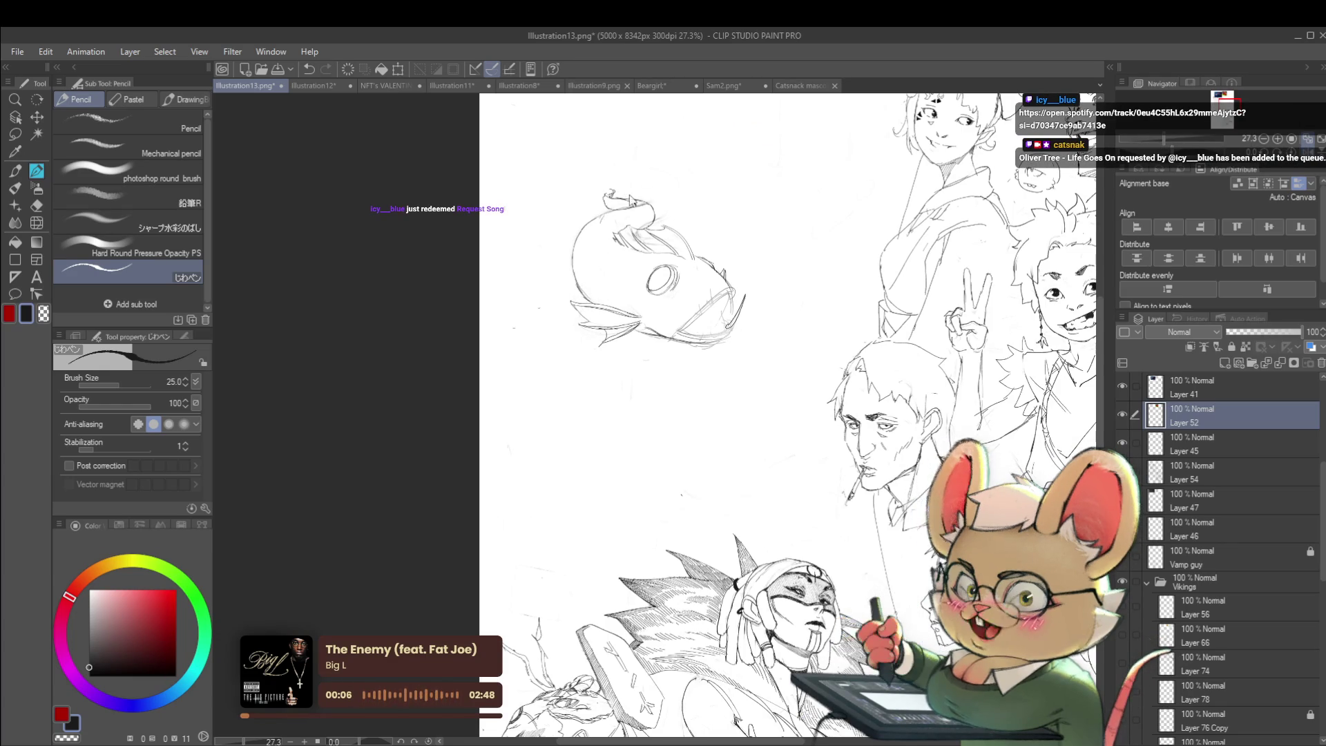
pyautogui.moveTo(605, 202)
pyautogui.mouseDown()
pyautogui.moveTo(621, 225)
pyautogui.moveTo(649, 222)
pyautogui.mouseUp()
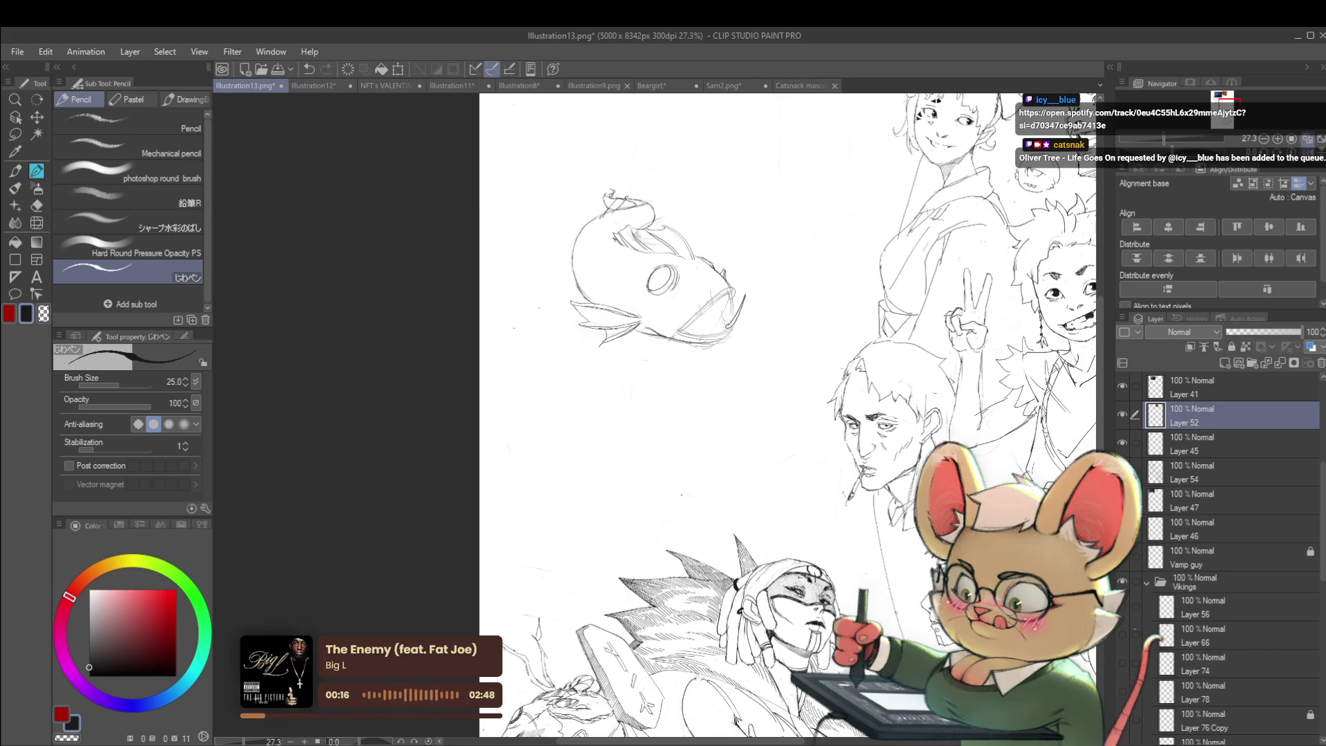
pyautogui.moveTo(631, 194); pyautogui.dragTo(634, 207)
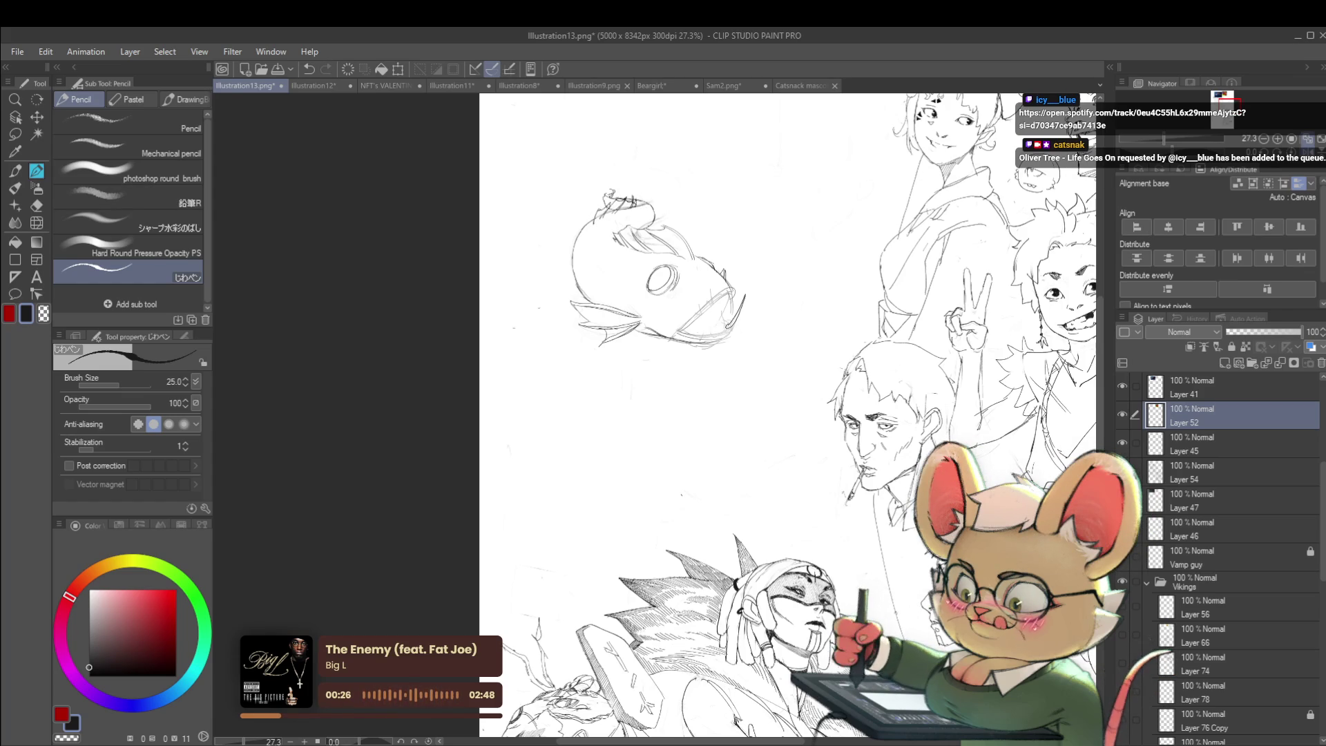
# - Undo the latest head stroke and flip the canvas view horizontally again
pyautogui.scroll(-2, 690, 414)
pyautogui.scroll(3, 690, 414)
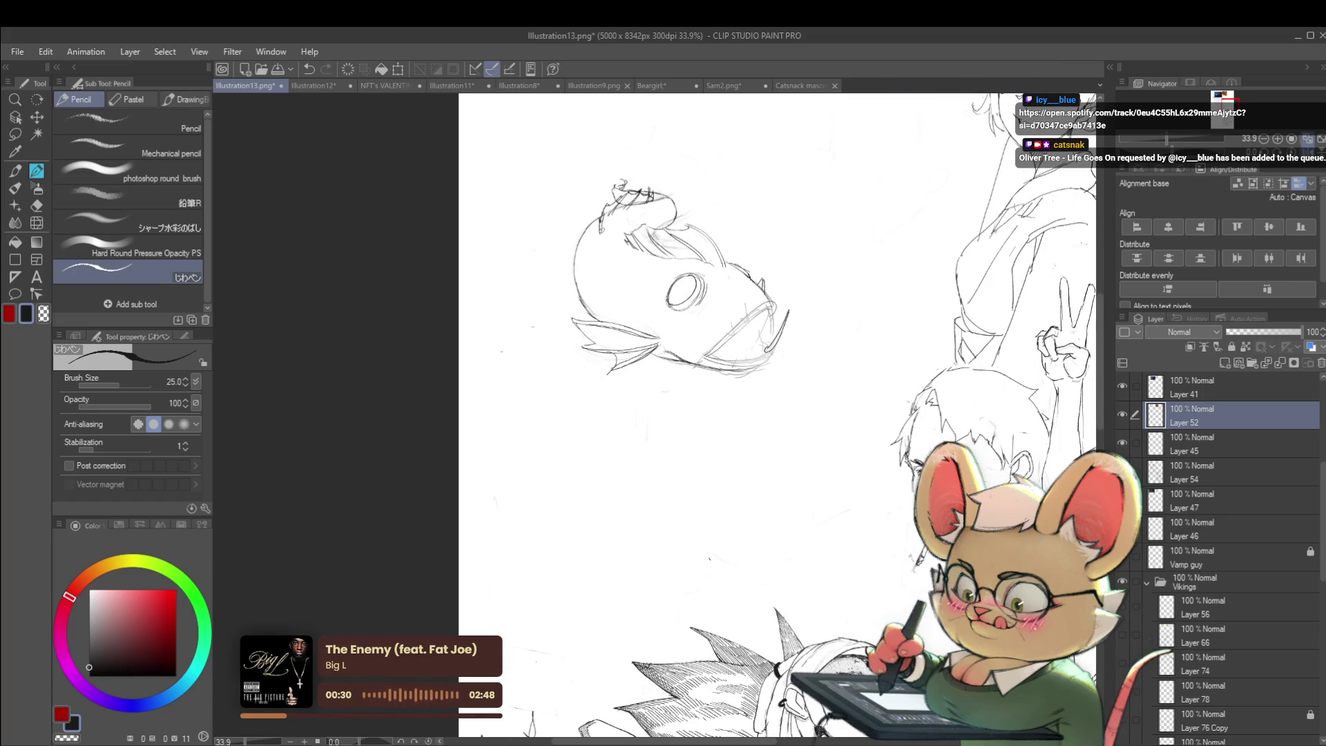
pyautogui.scroll(-2, 597, 230)
pyautogui.scroll(4, 597, 229)
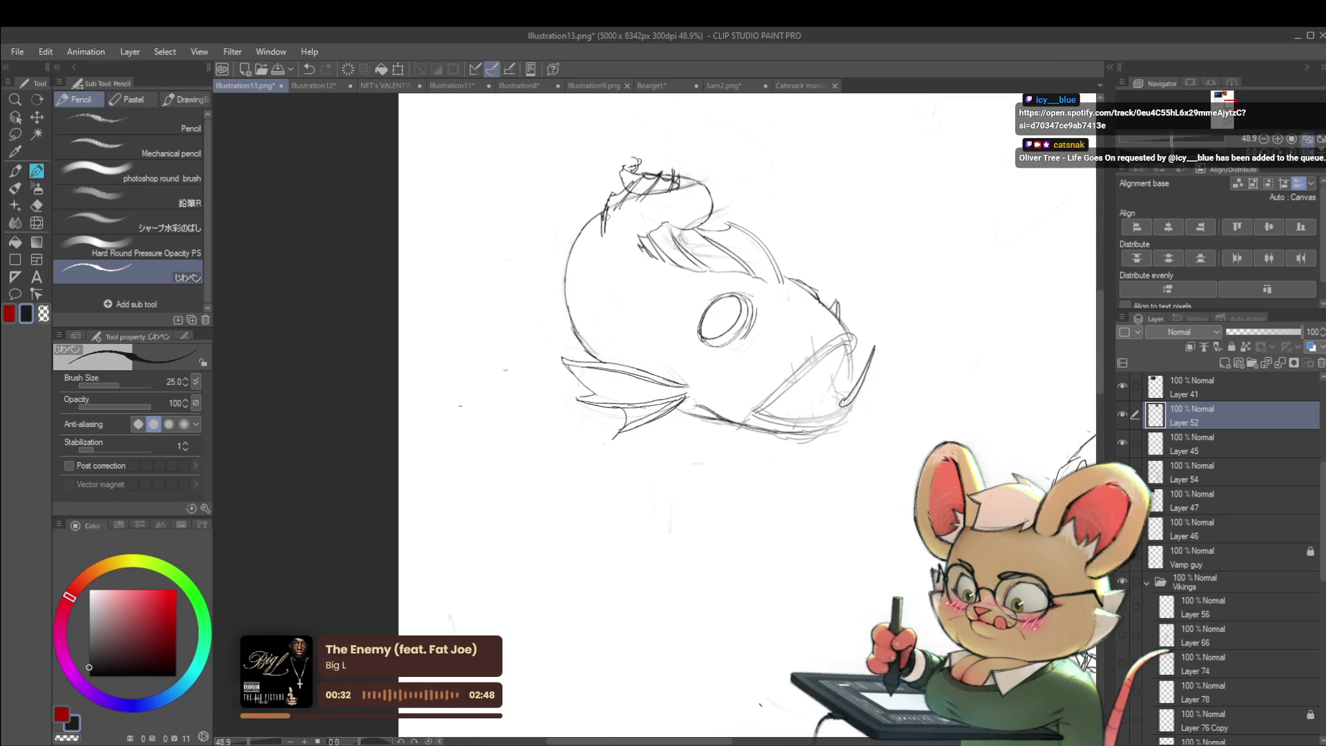
pyautogui.hotkey('ctrl', 'z')
pyautogui.scroll(-3, 646, 206)
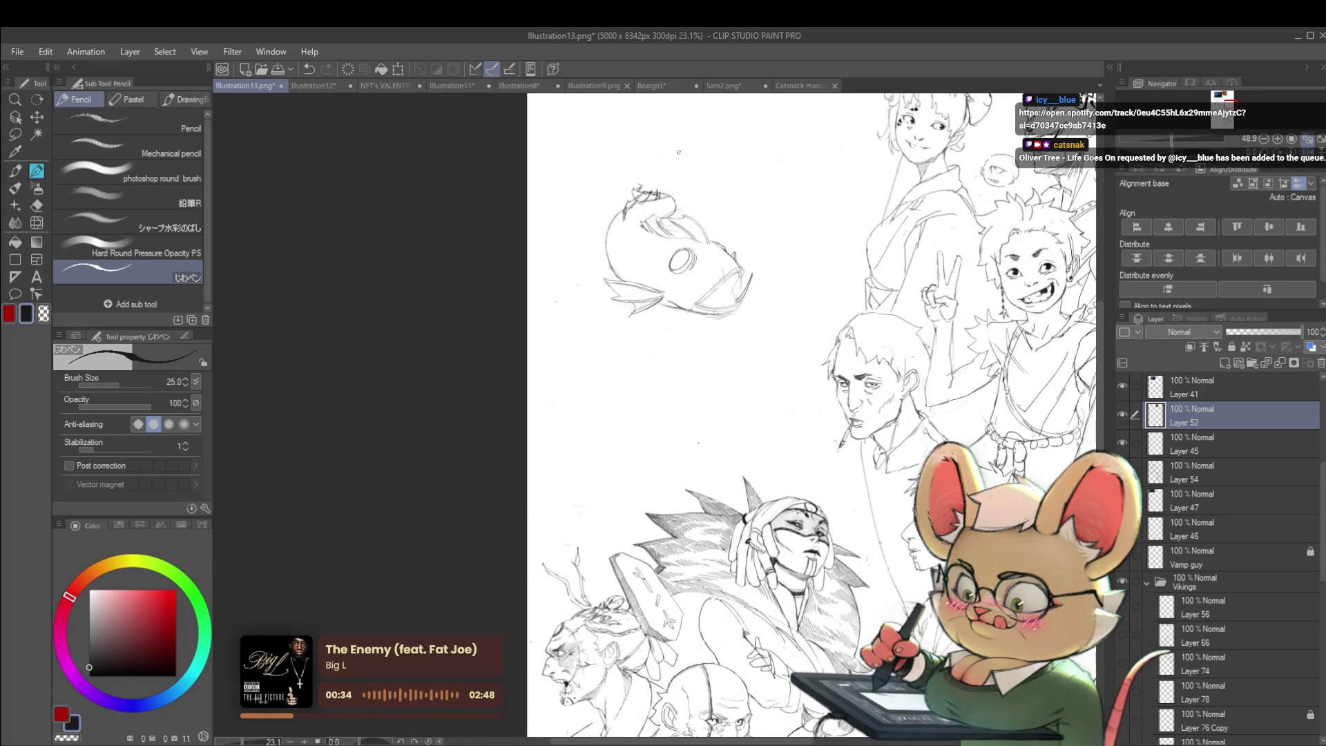
pyautogui.scroll(-1, 788, 215)
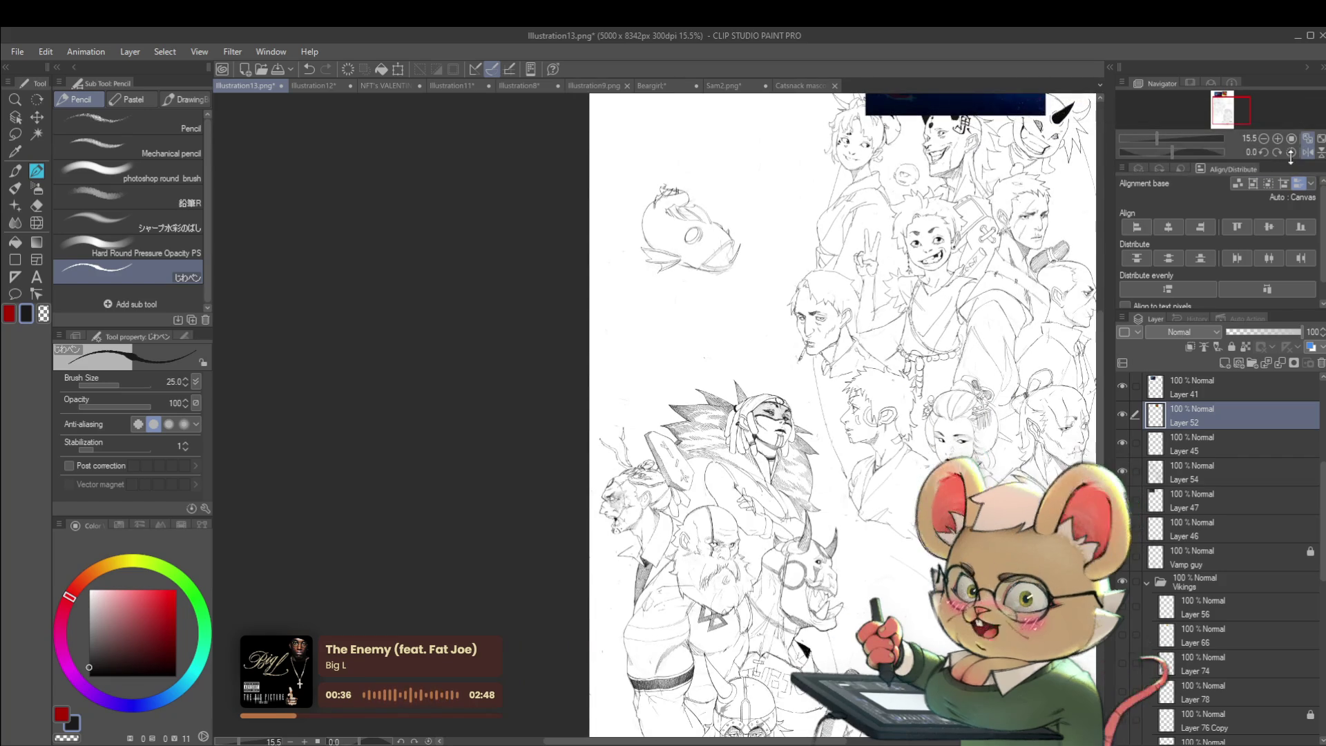
pyautogui.click(1291, 153)
pyautogui.scroll(4, 651, 199)
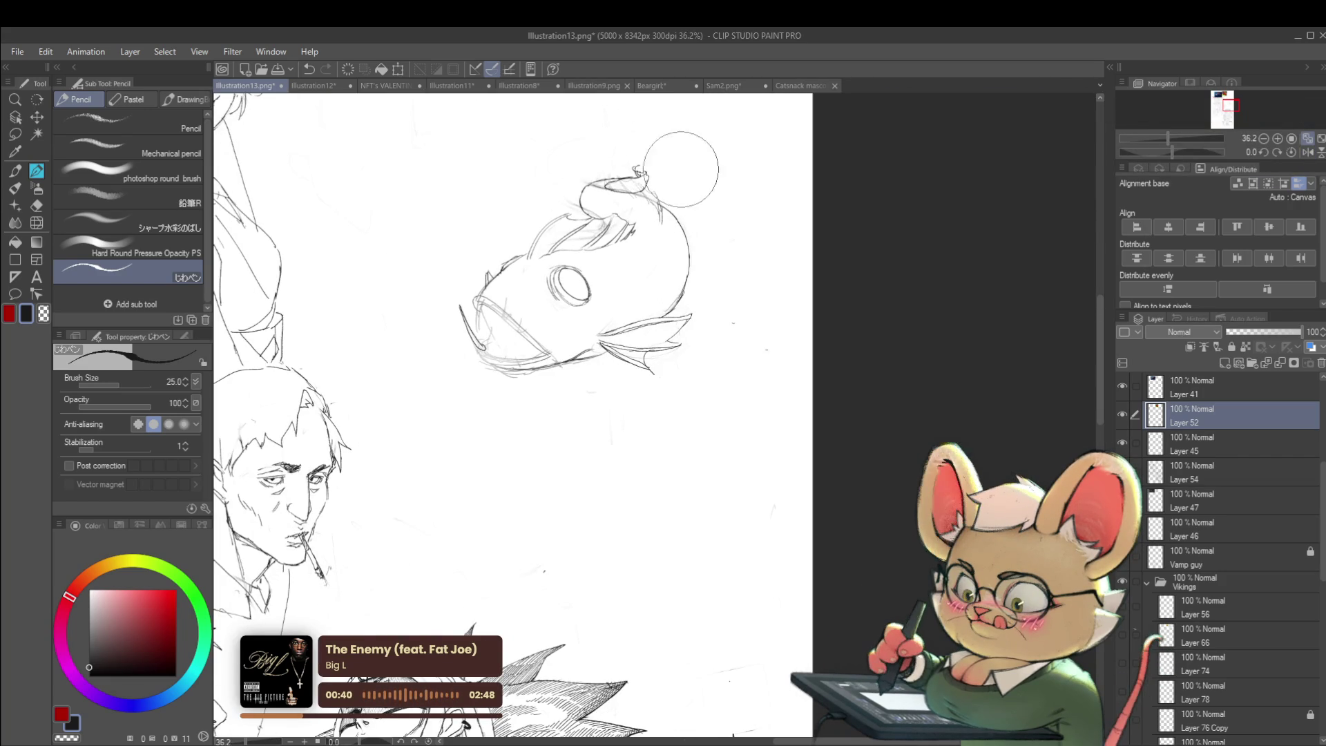
# - On Layer 45, sketch short strokes atop the fish's head, then add a small mark on Layer 52
pyautogui.click(1174, 441)
pyautogui.moveTo(607, 183); pyautogui.dragTo(646, 178)
pyautogui.moveTo(655, 194); pyautogui.dragTo(662, 222)
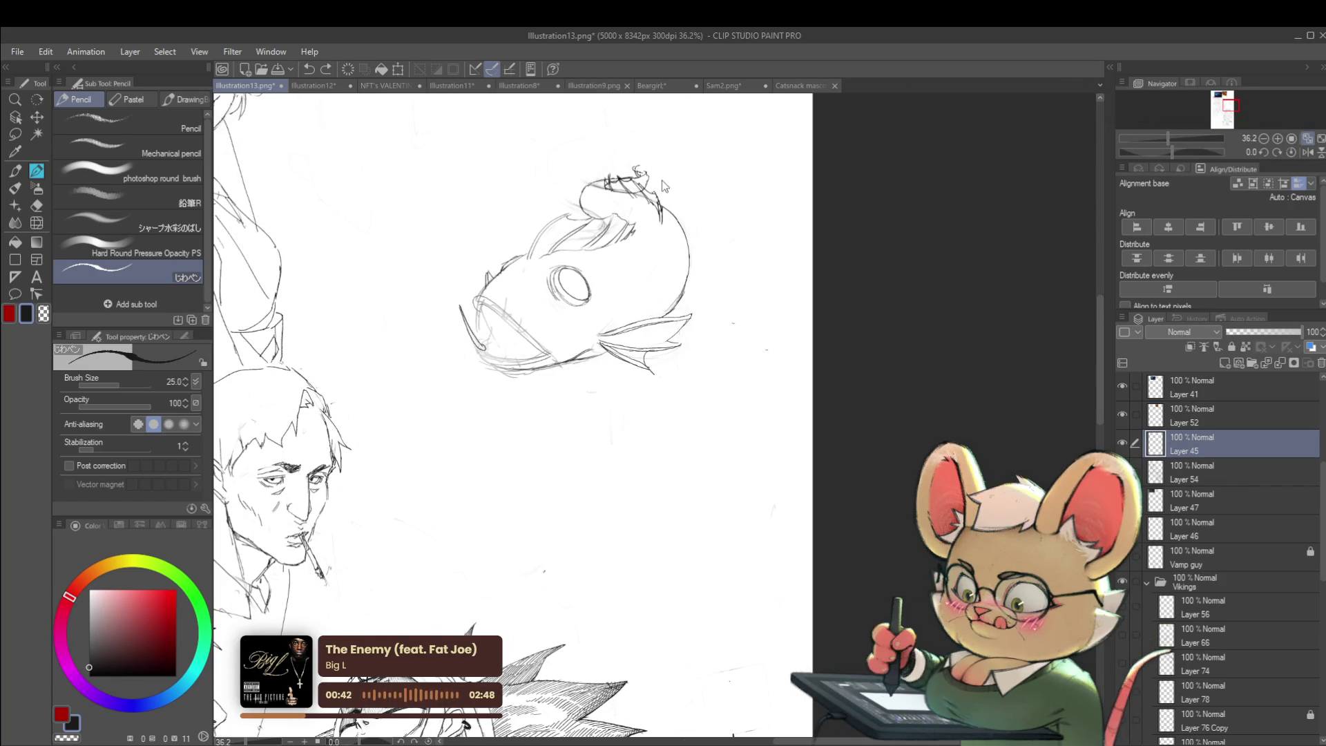
pyautogui.click(1184, 373)
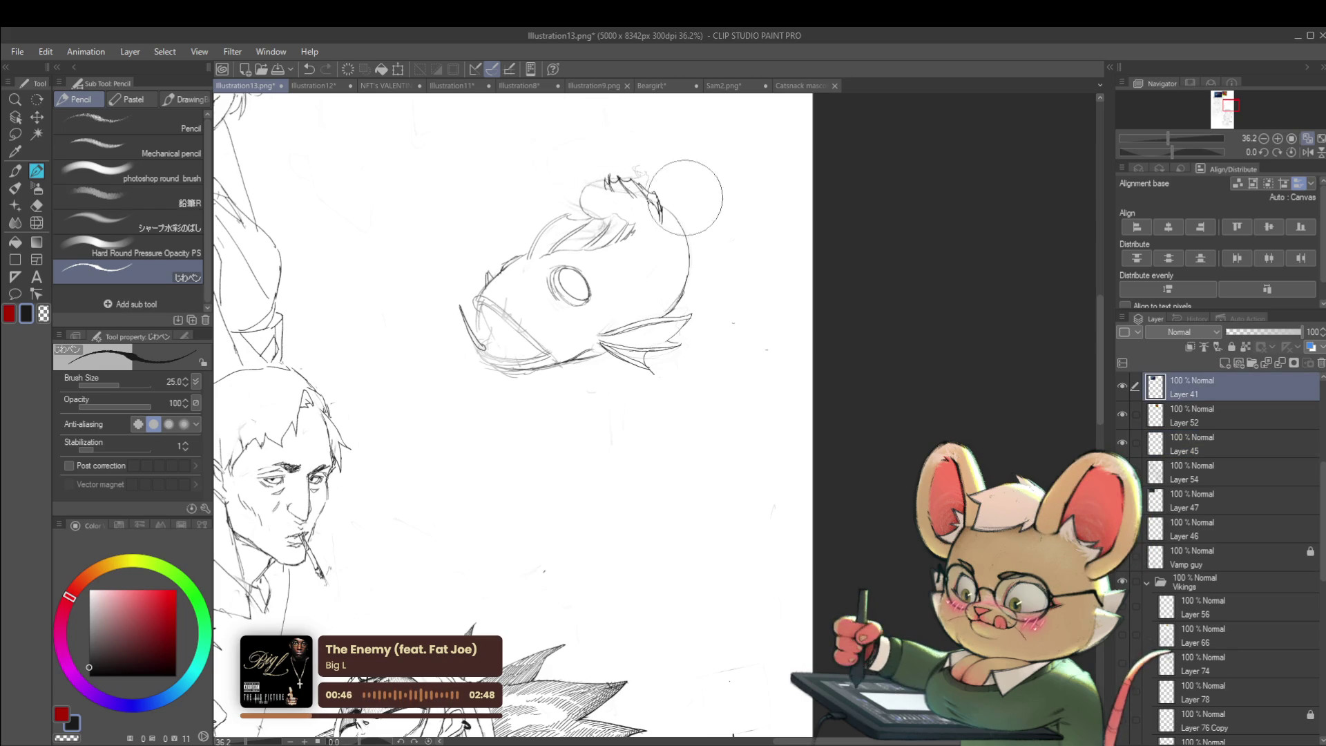
pyautogui.scroll(-5, 674, 196)
pyautogui.click(1201, 414)
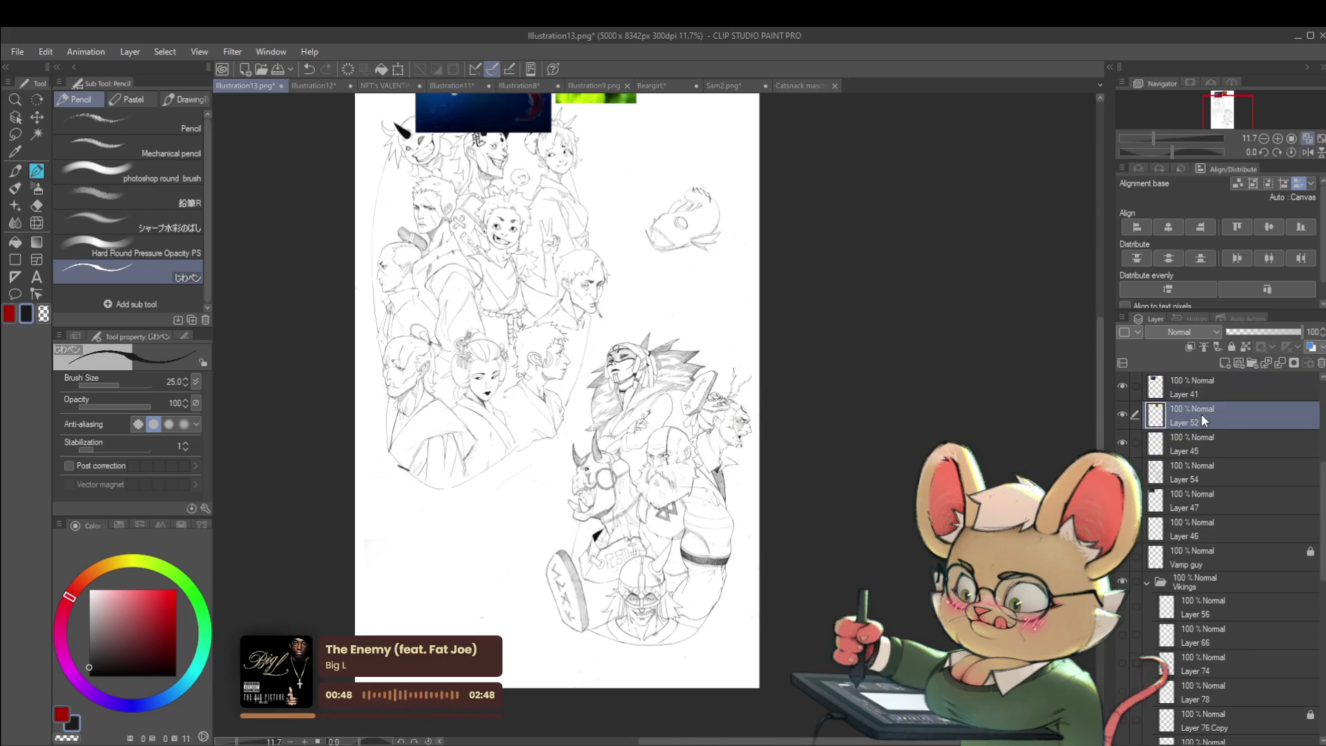
pyautogui.scroll(5, 711, 221)
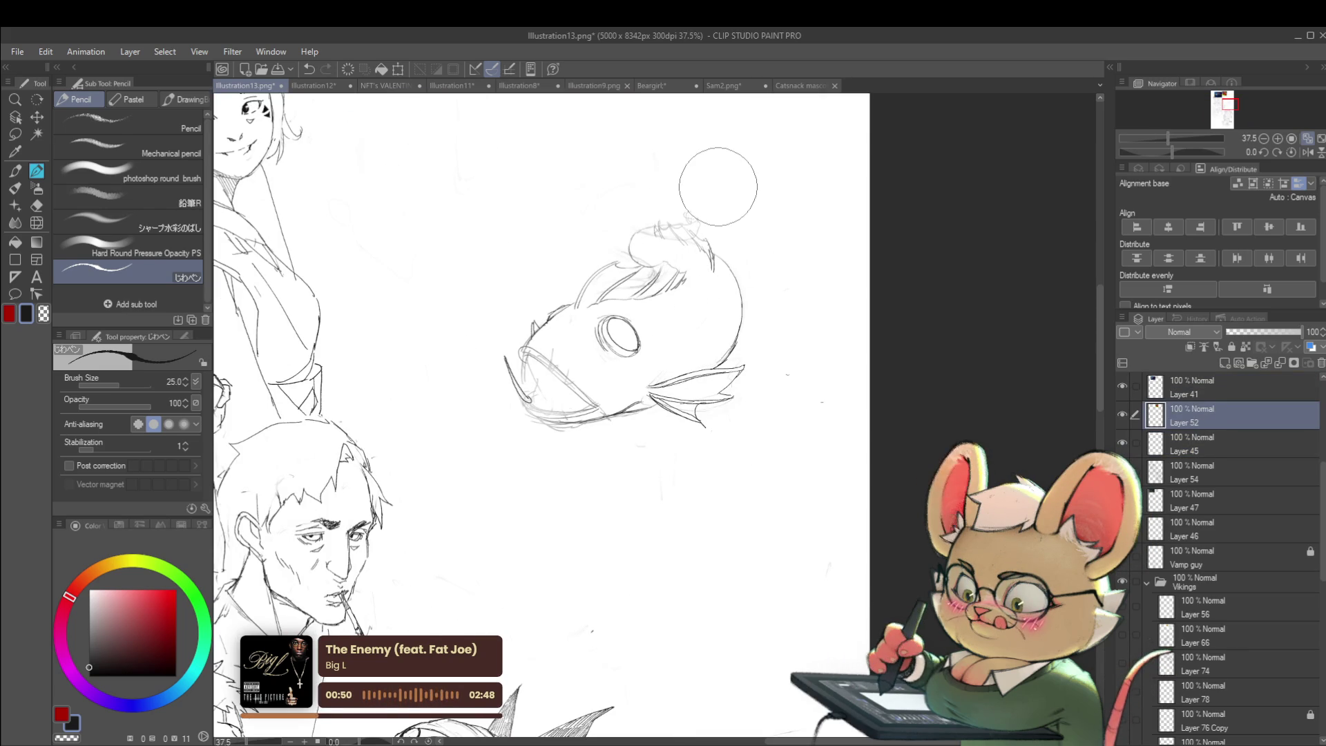
pyautogui.click(708, 265)
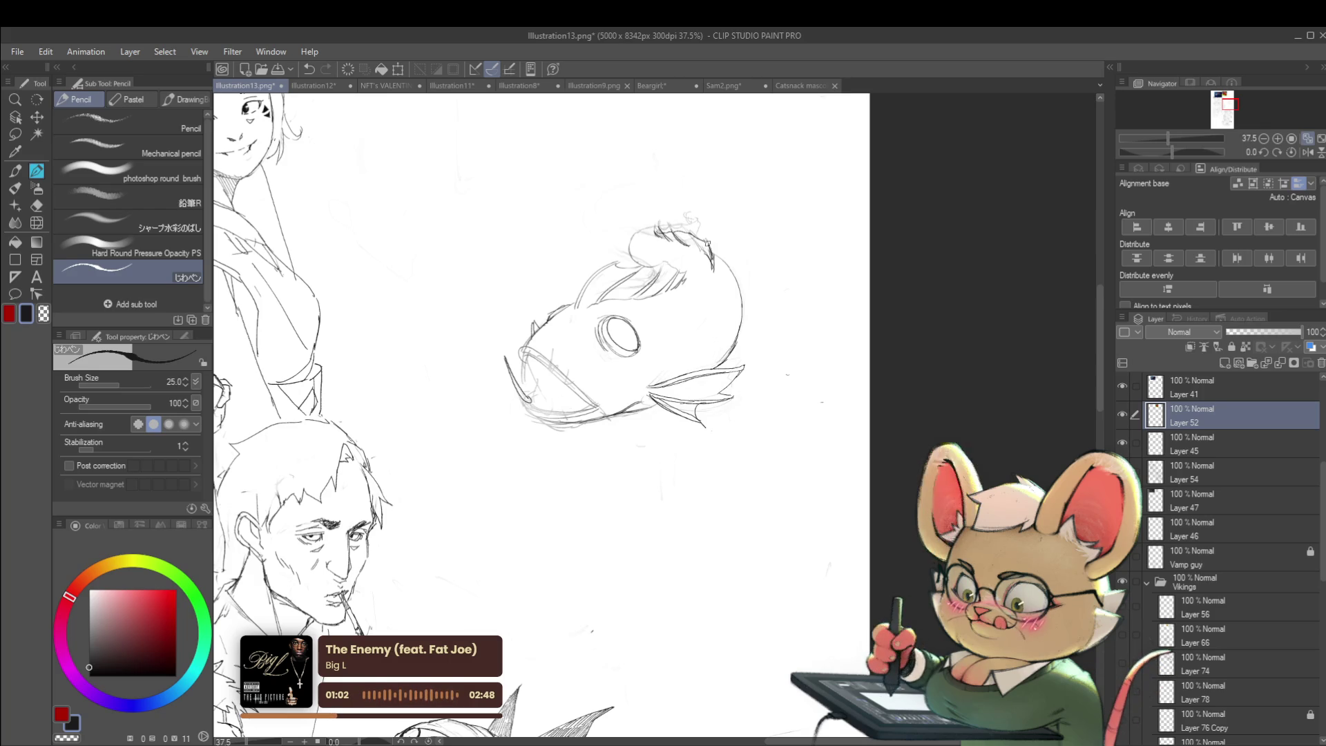
# - Scroll the view of the fish's head
pyautogui.scroll(-4, 694, 235)
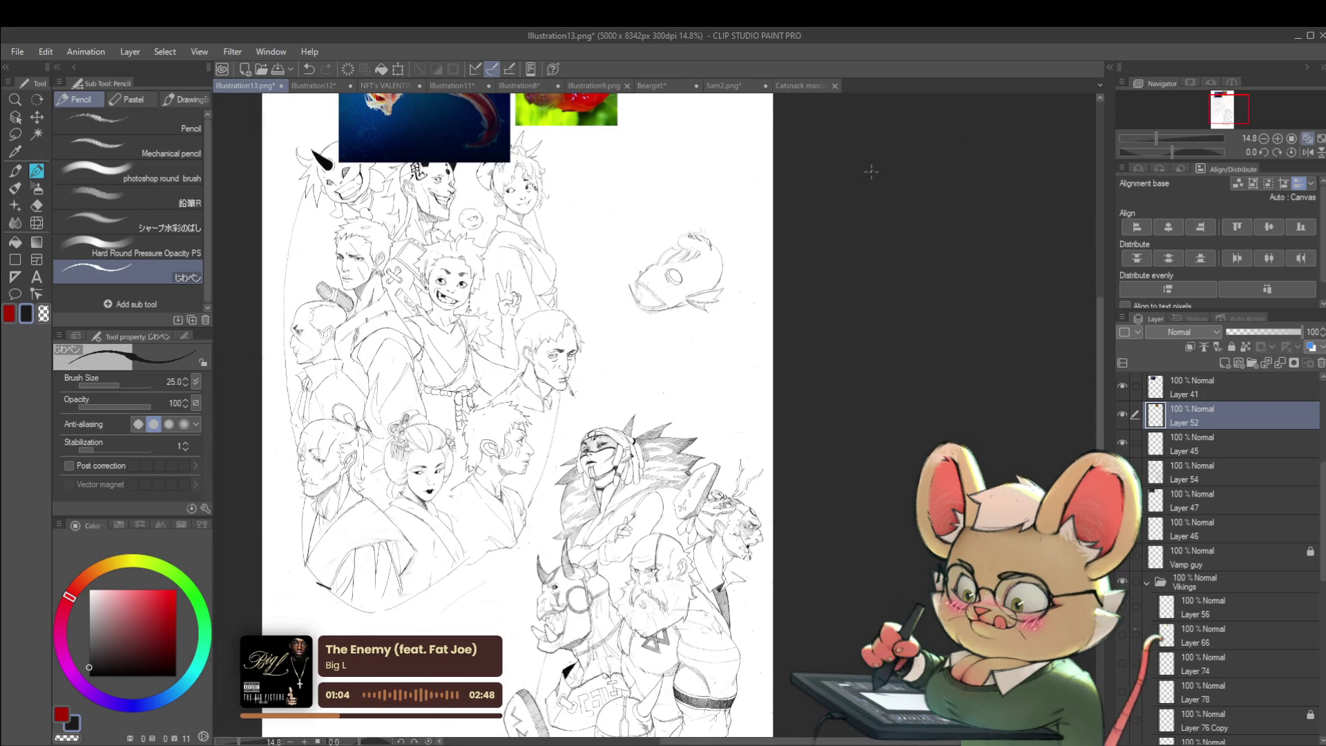
# - Replace the last small head mark with a vertical pencil line on the fish's head
pyautogui.hotkey('ctrl', 'z')
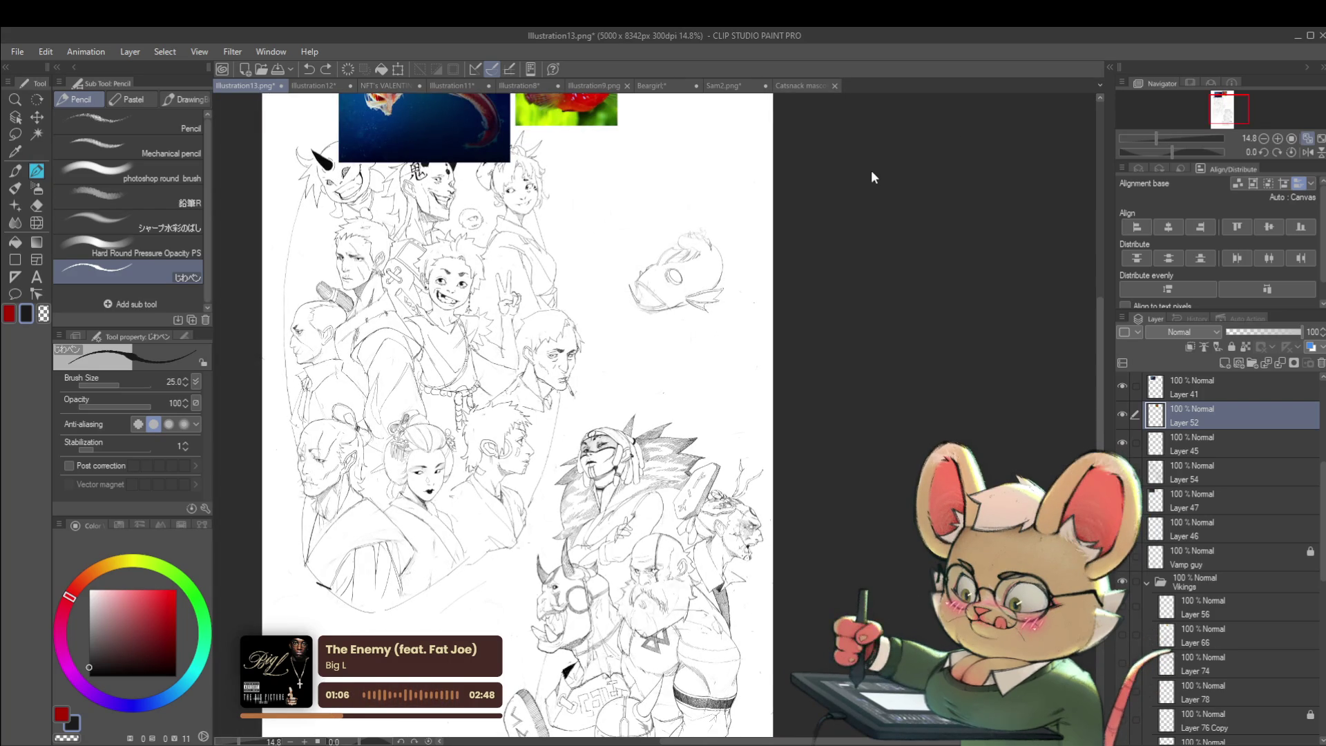
pyautogui.scroll(6, 663, 266)
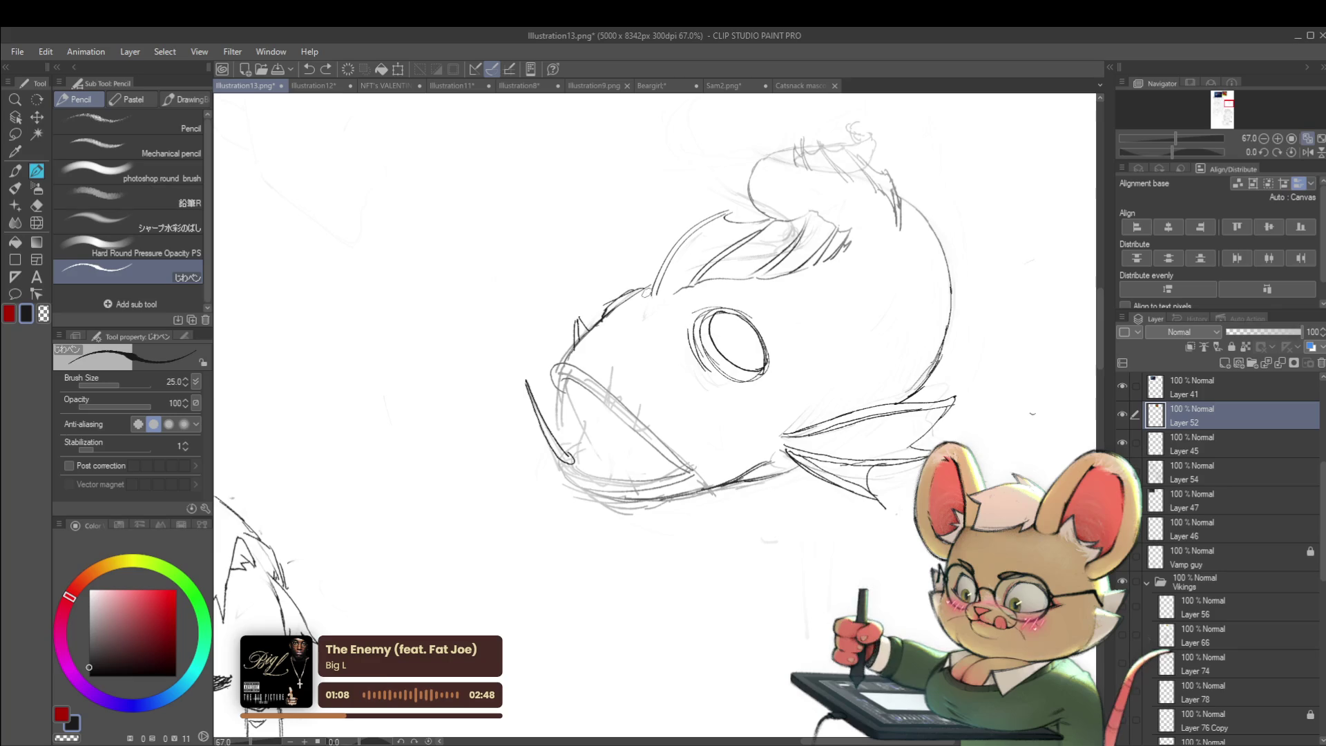
pyautogui.moveTo(650, 298); pyautogui.dragTo(647, 241)
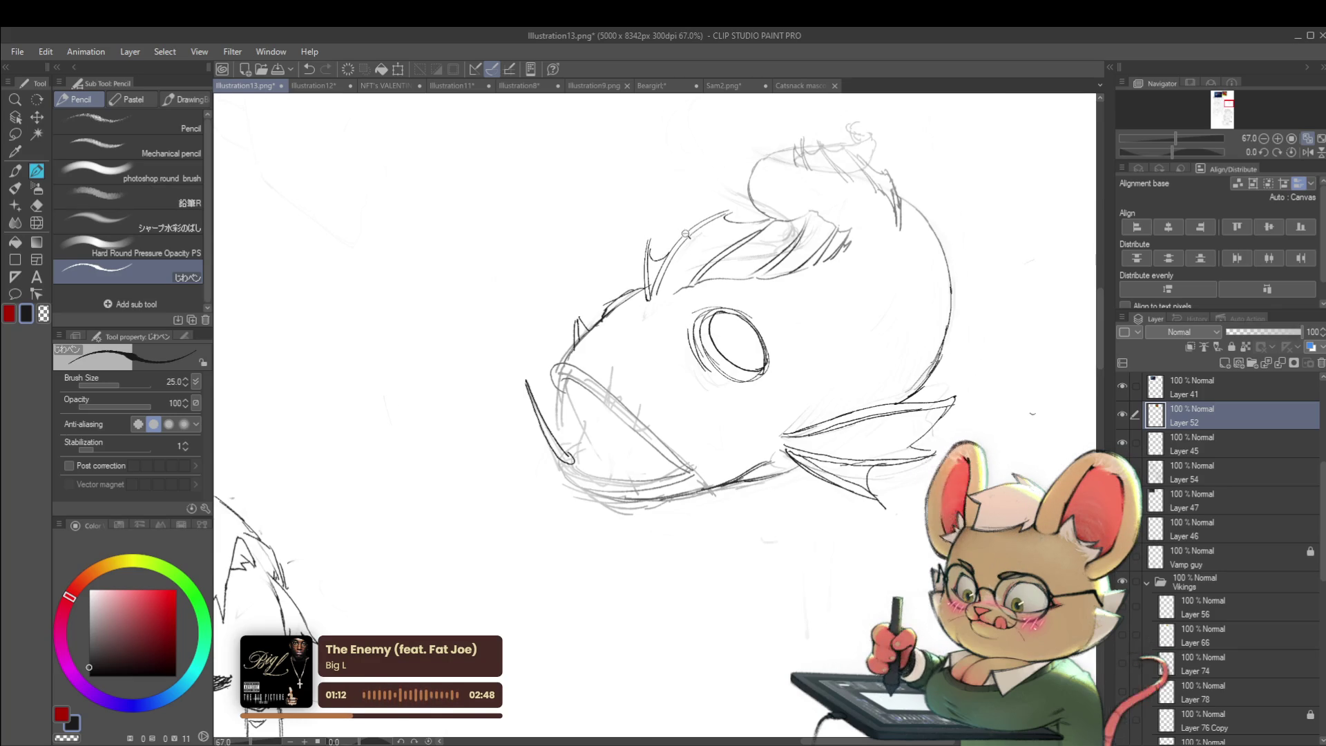
pyautogui.scroll(-4, 694, 238)
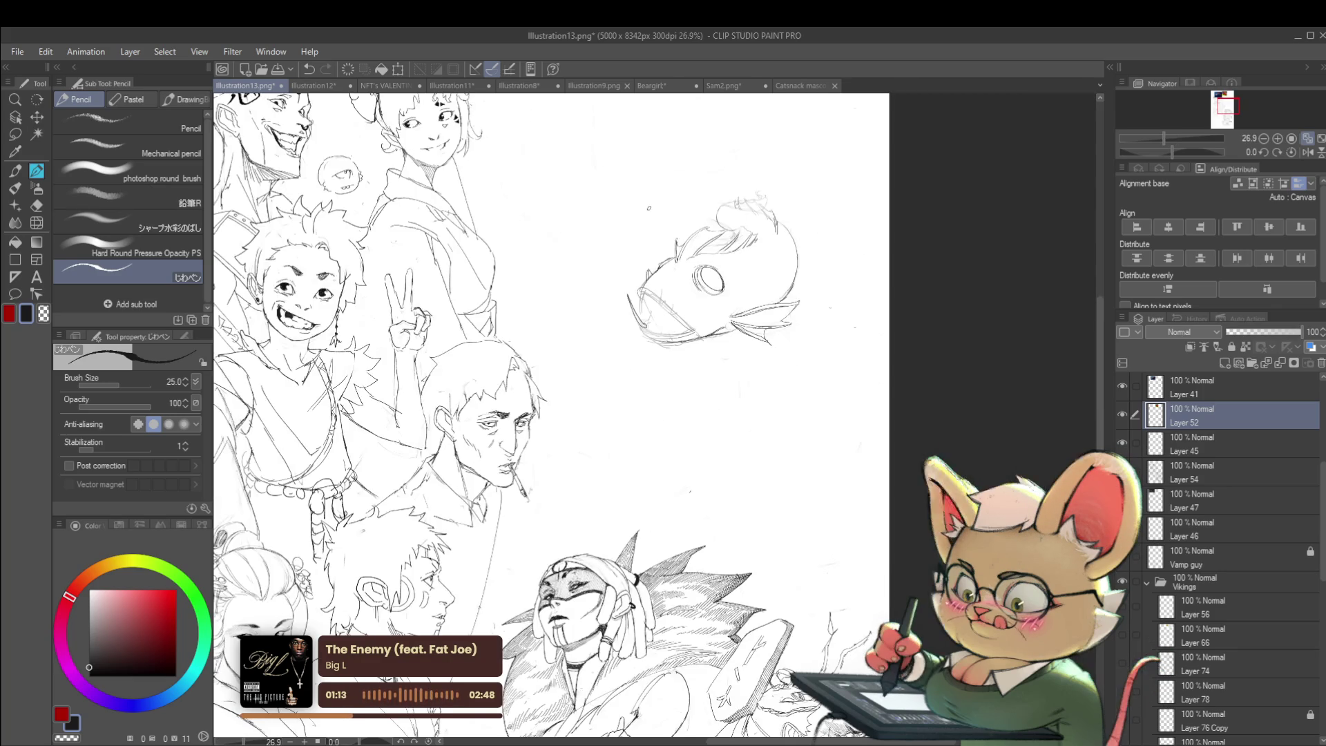
# - Flip the canvas view to check the drawing, then flip it back
pyautogui.click(1310, 155)
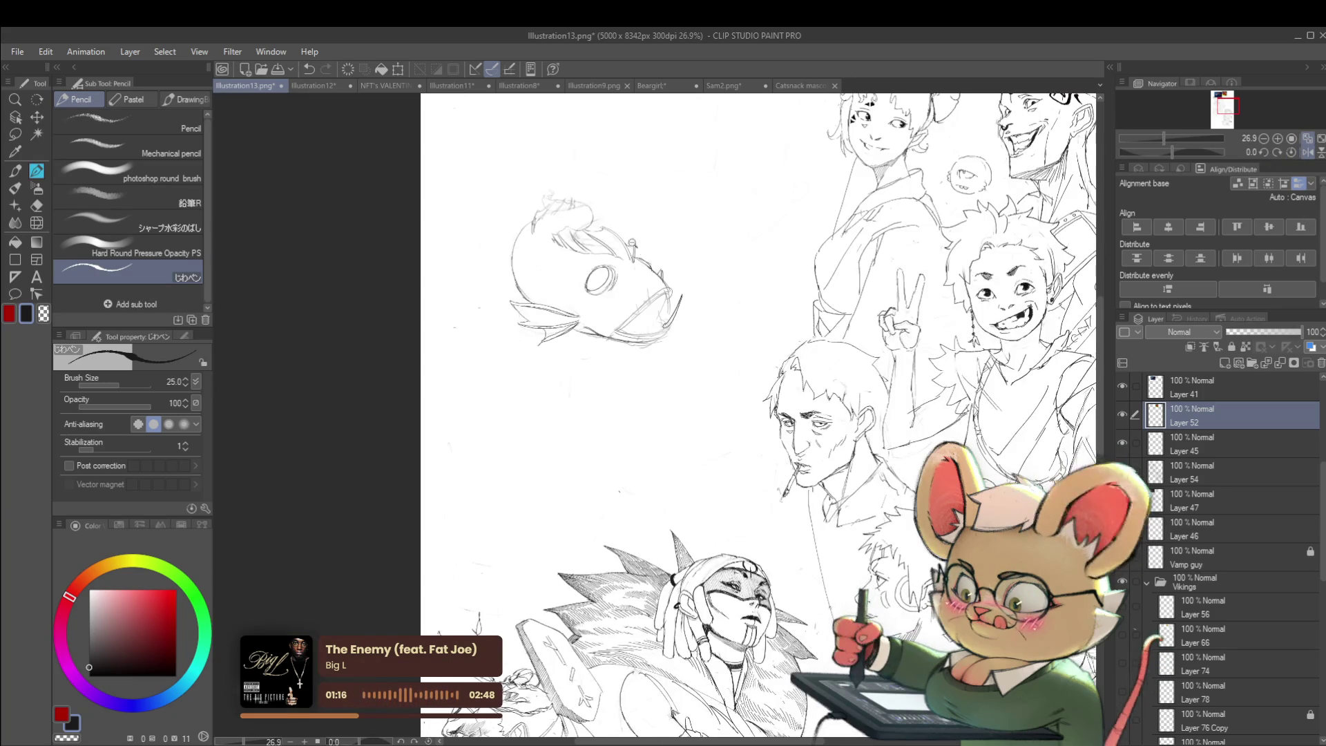
pyautogui.scroll(2, 547, 212)
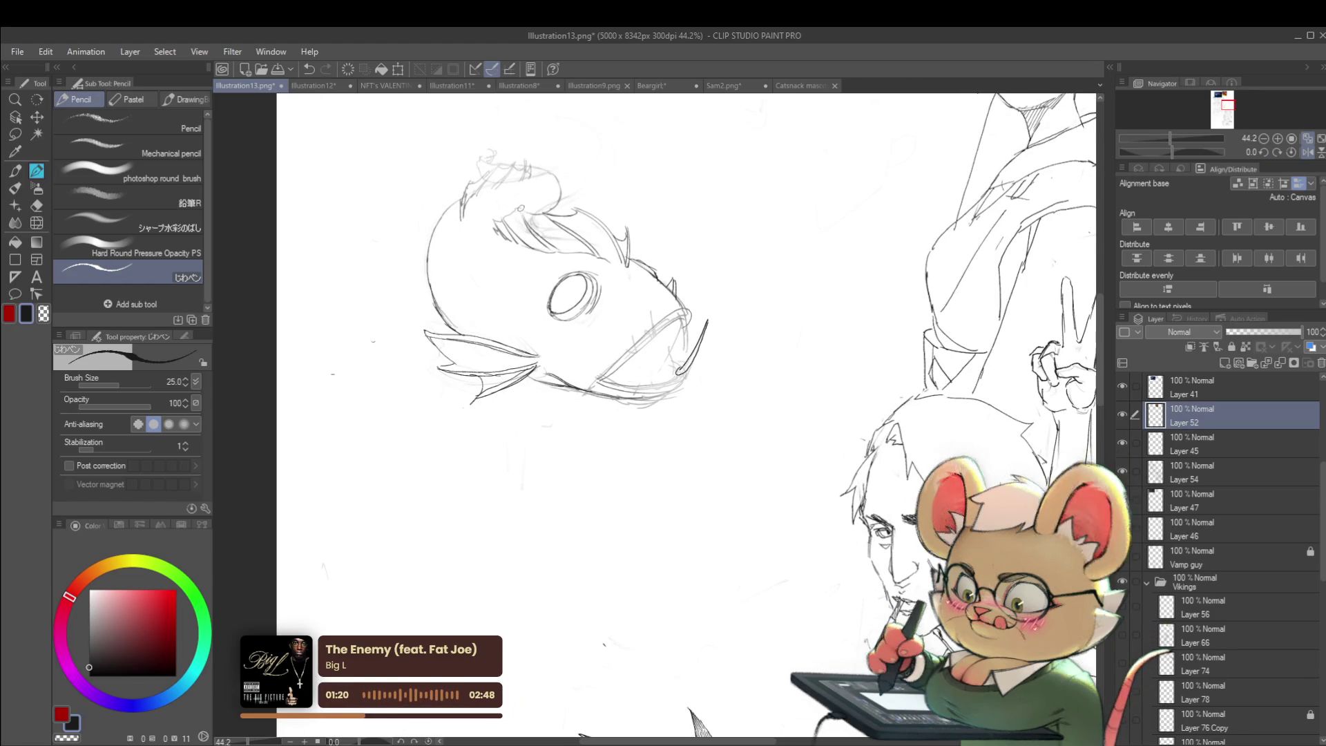
pyautogui.scroll(-3, 548, 206)
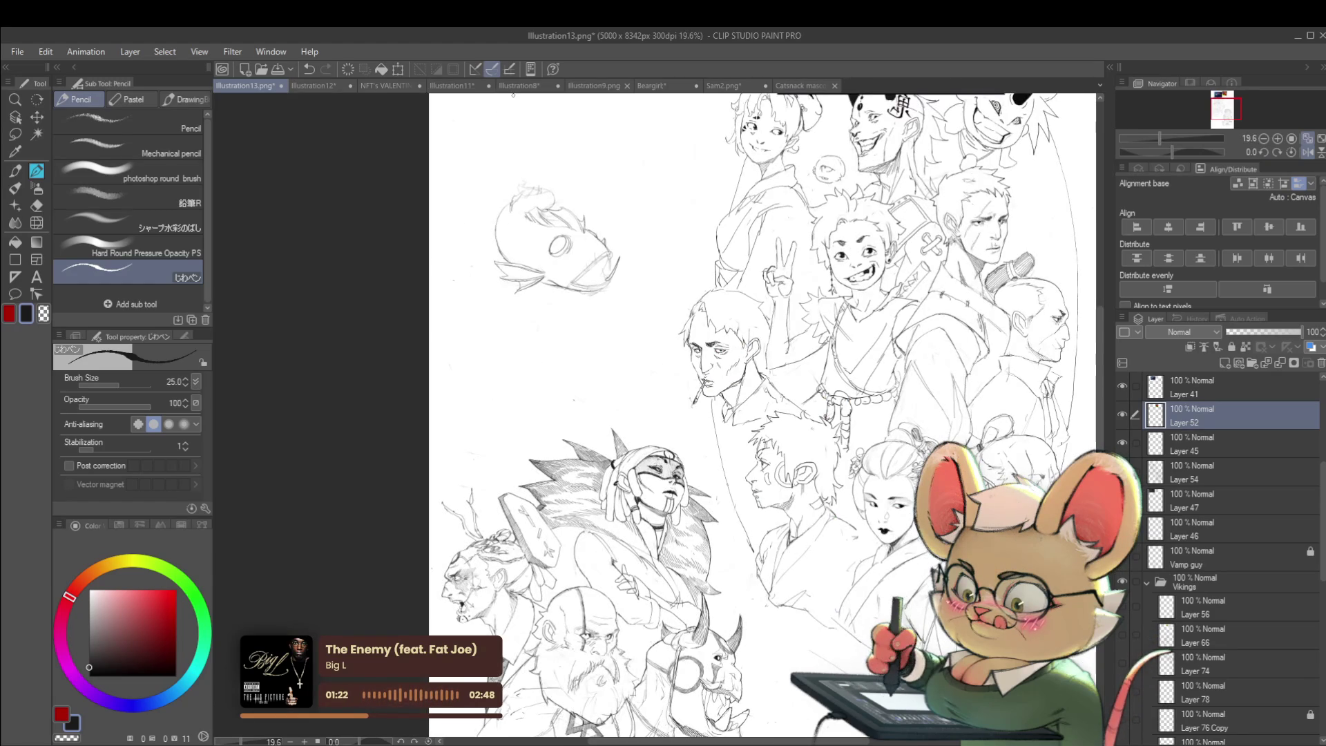
pyautogui.click(1308, 152)
pyautogui.scroll(3, 774, 228)
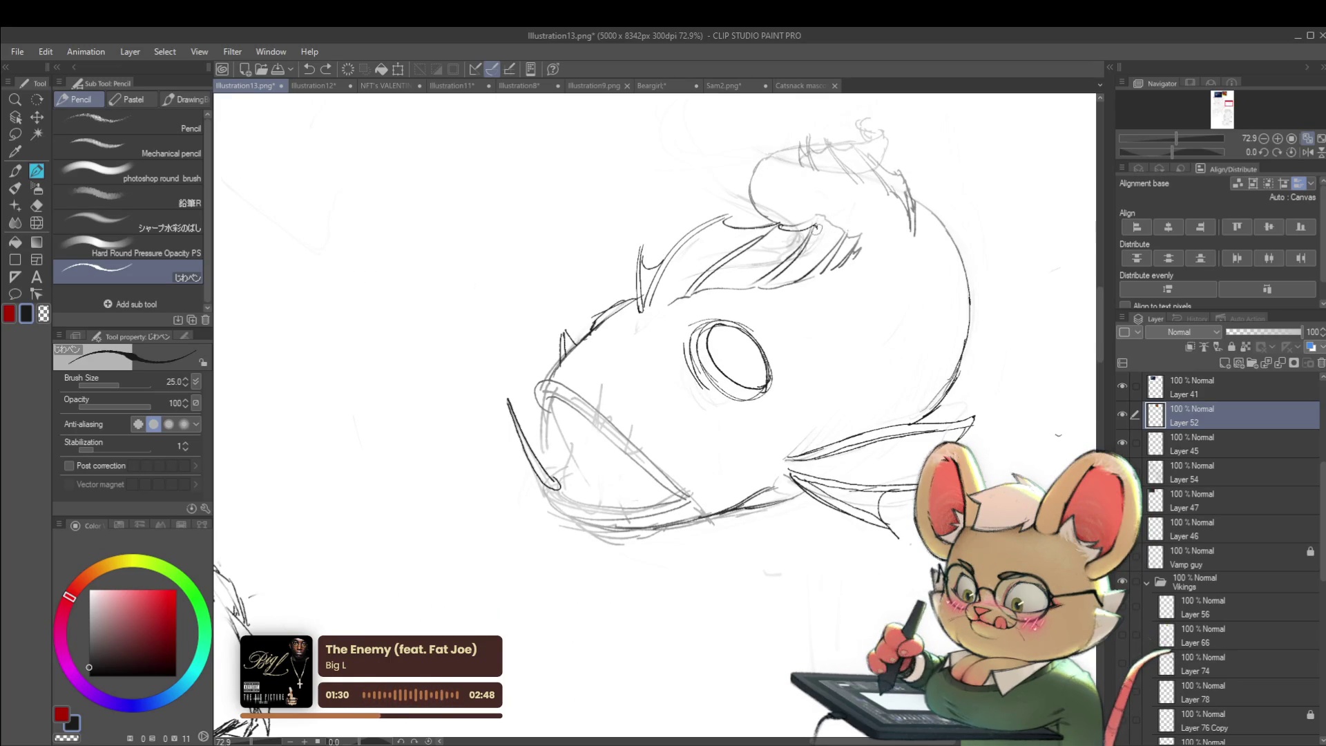
pyautogui.scroll(-3, 835, 214)
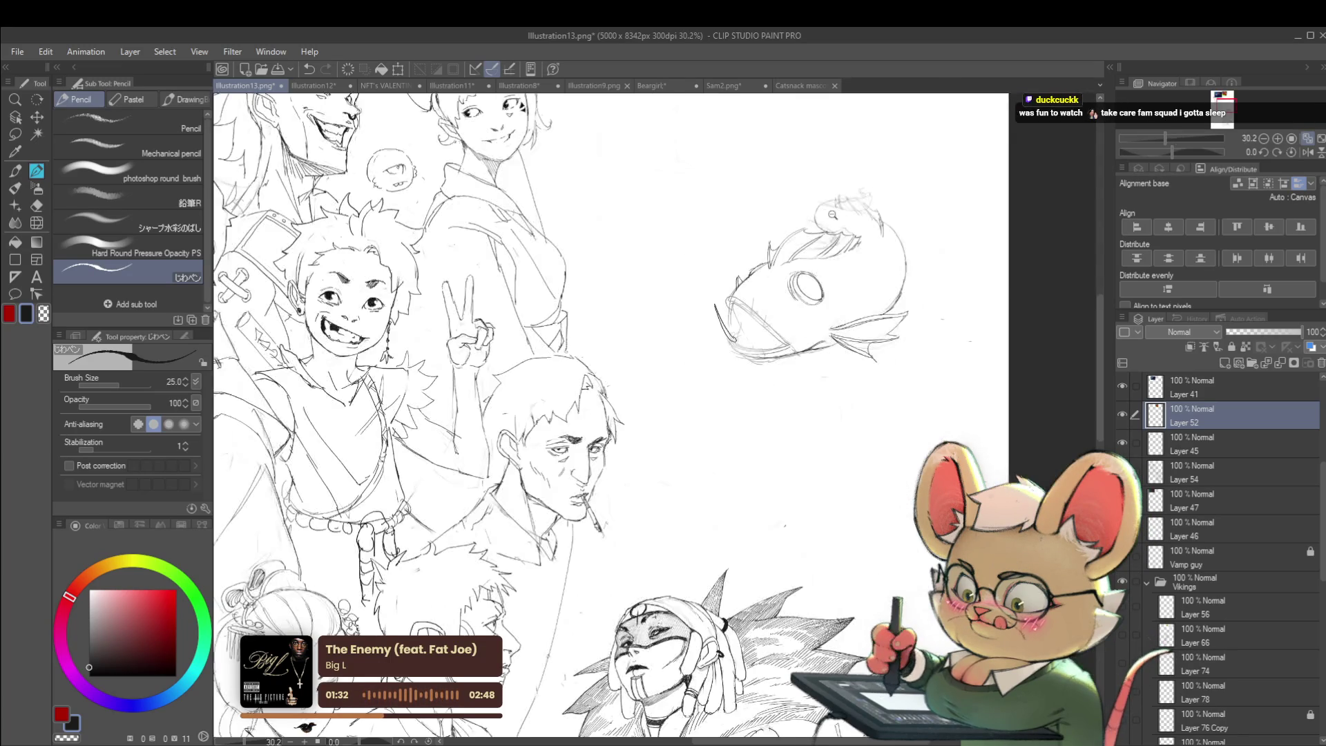
# - Shift the view onto the fish and draw a vertical pencil stroke inside its open mouth
pyautogui.scroll(-2, 836, 214)
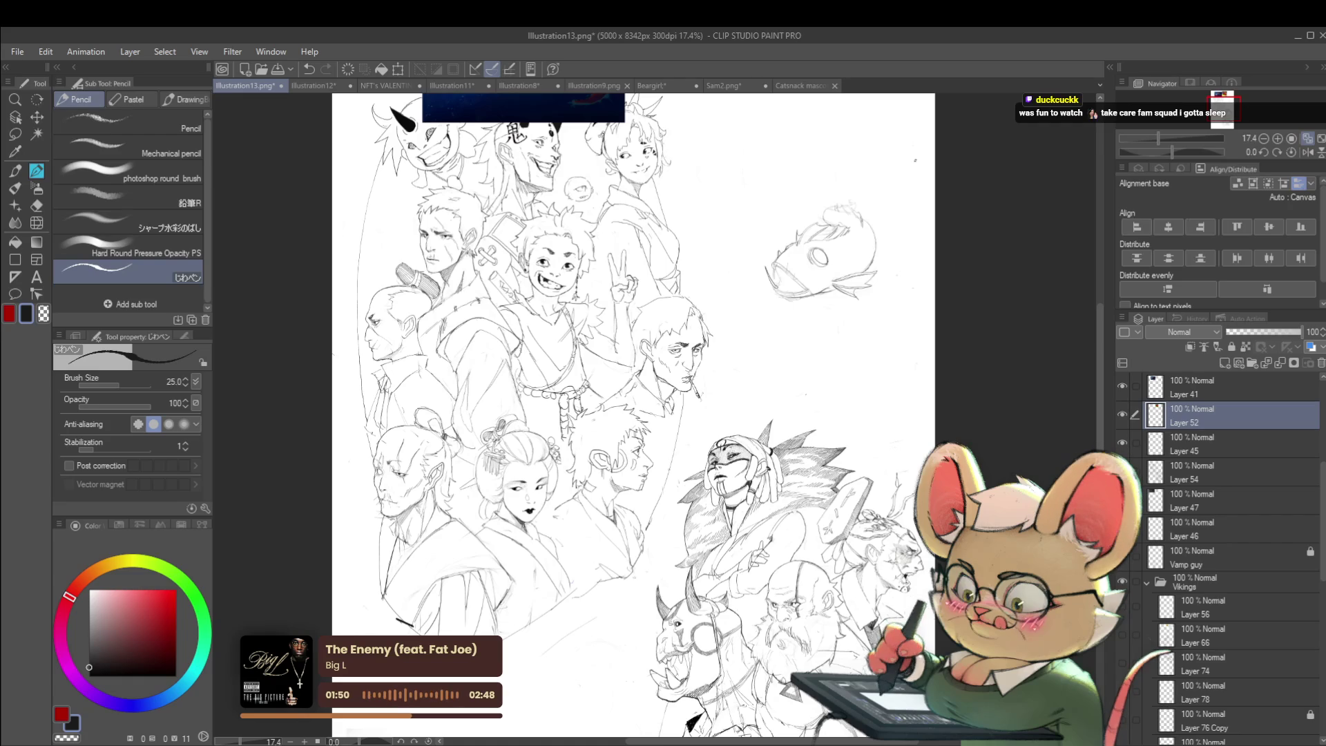
pyautogui.moveTo(848, 334); pyautogui.dragTo(881, 405)
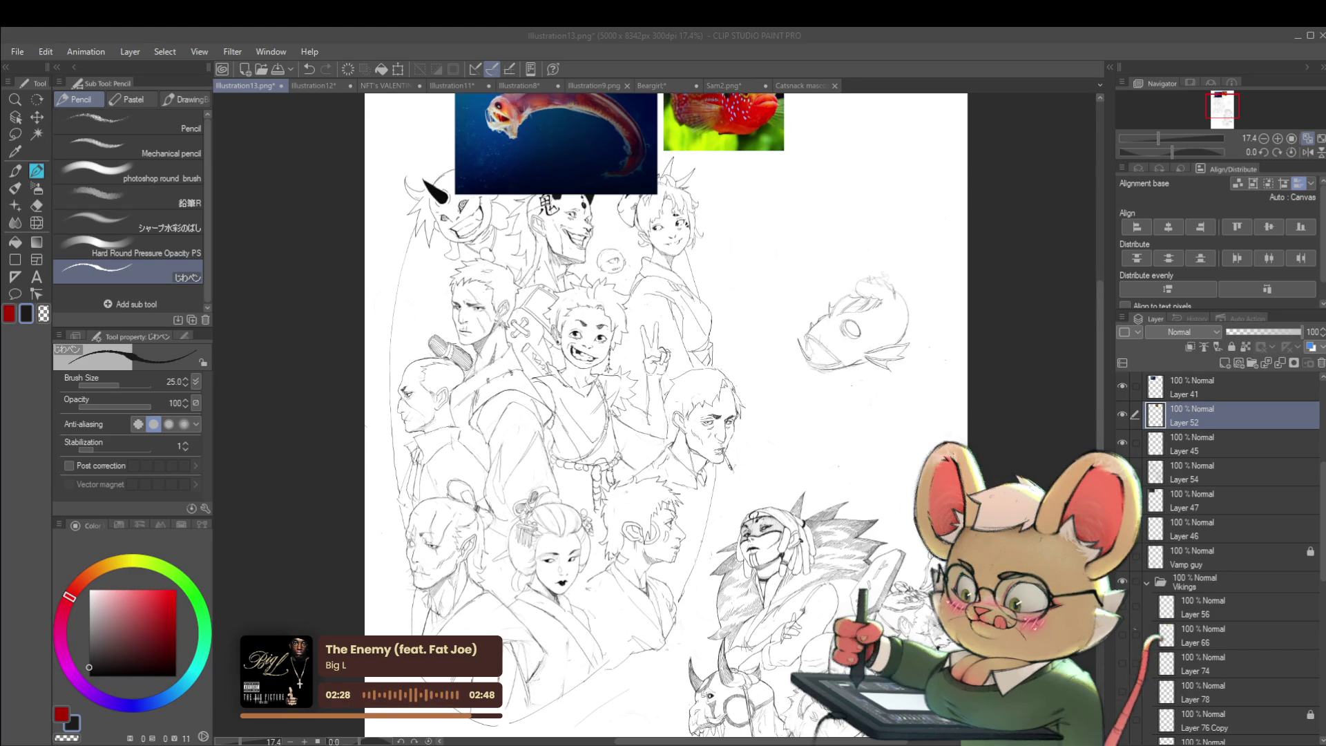
pyautogui.scroll(-2, 662, 414)
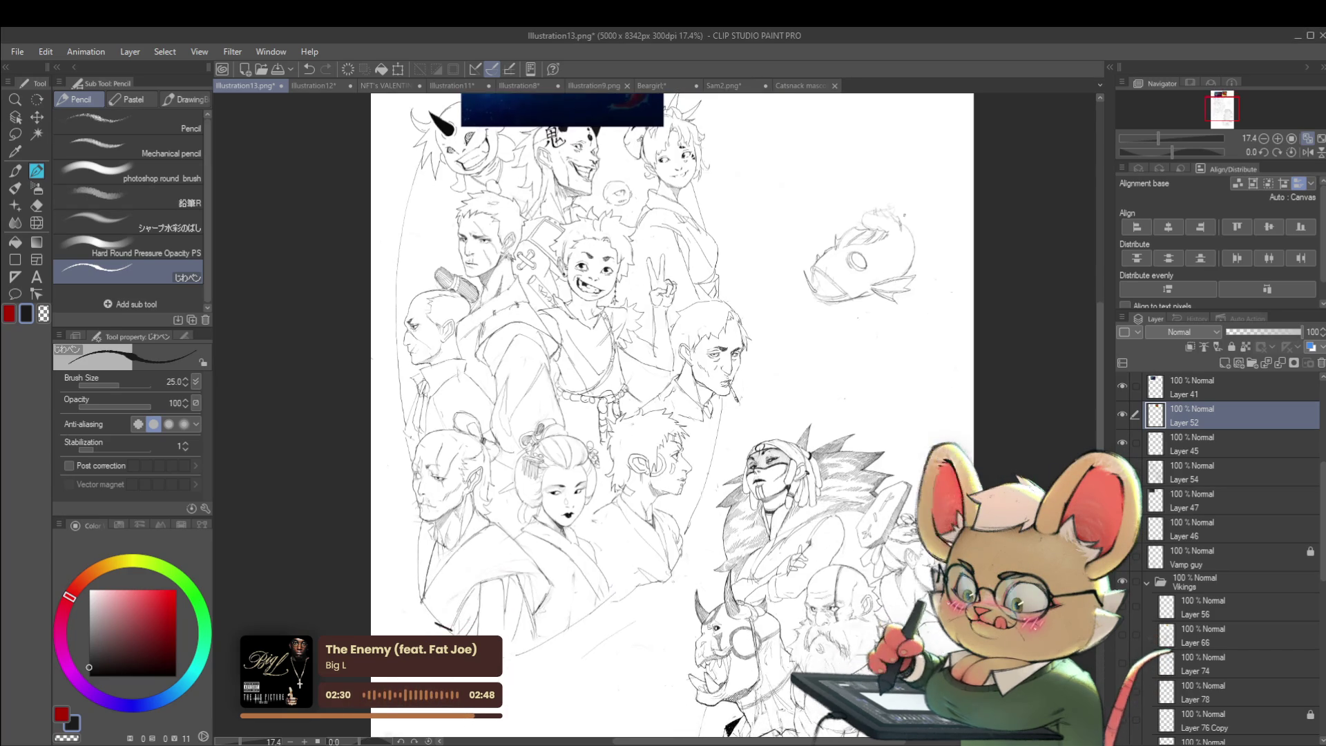
pyautogui.scroll(2, 663, 414)
pyautogui.scroll(4, 822, 347)
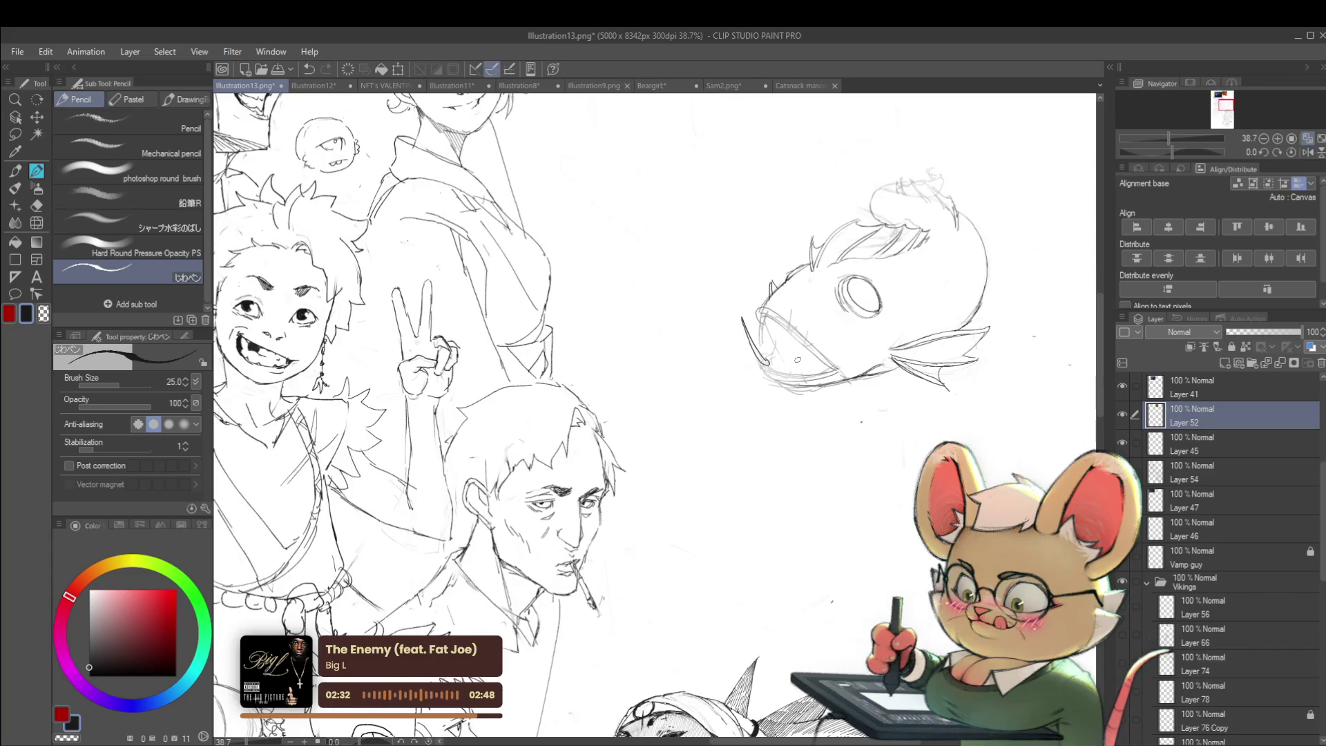
pyautogui.moveTo(799, 377); pyautogui.dragTo(797, 325)
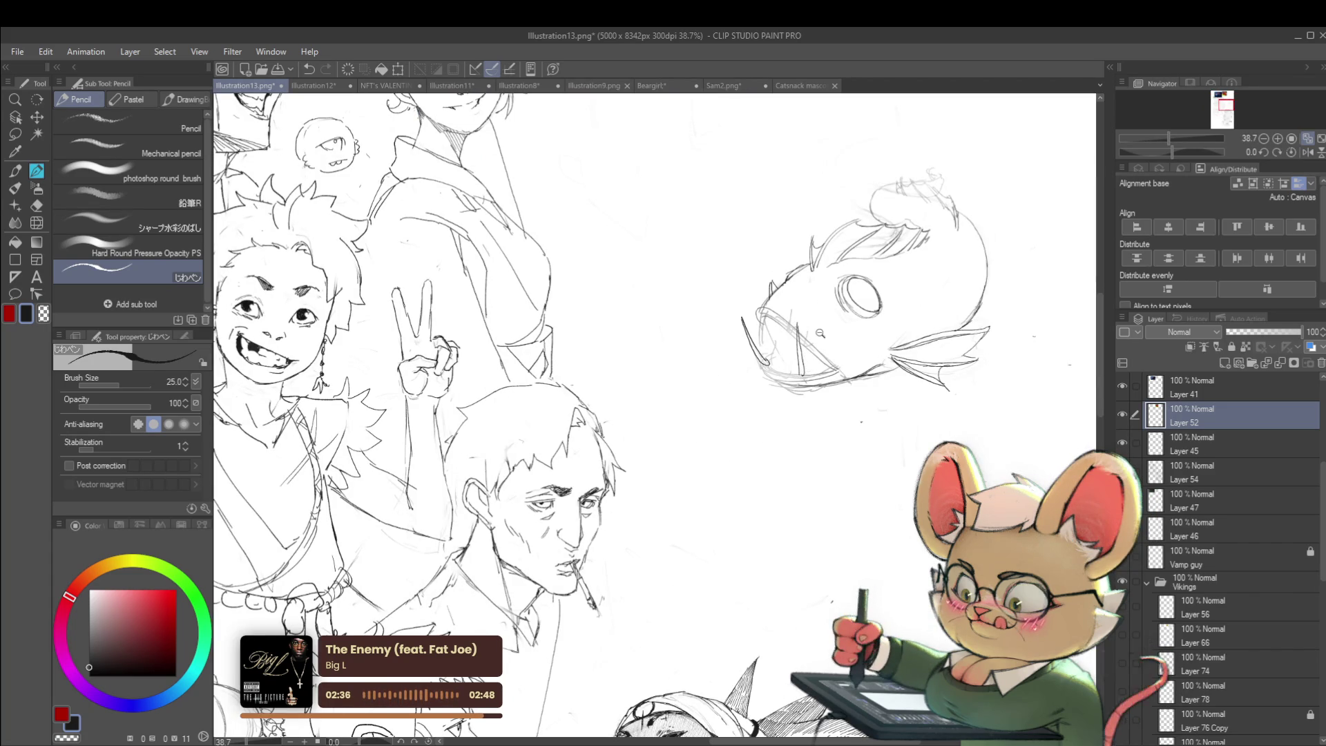
pyautogui.scroll(-5, 811, 343)
pyautogui.scroll(4, 852, 358)
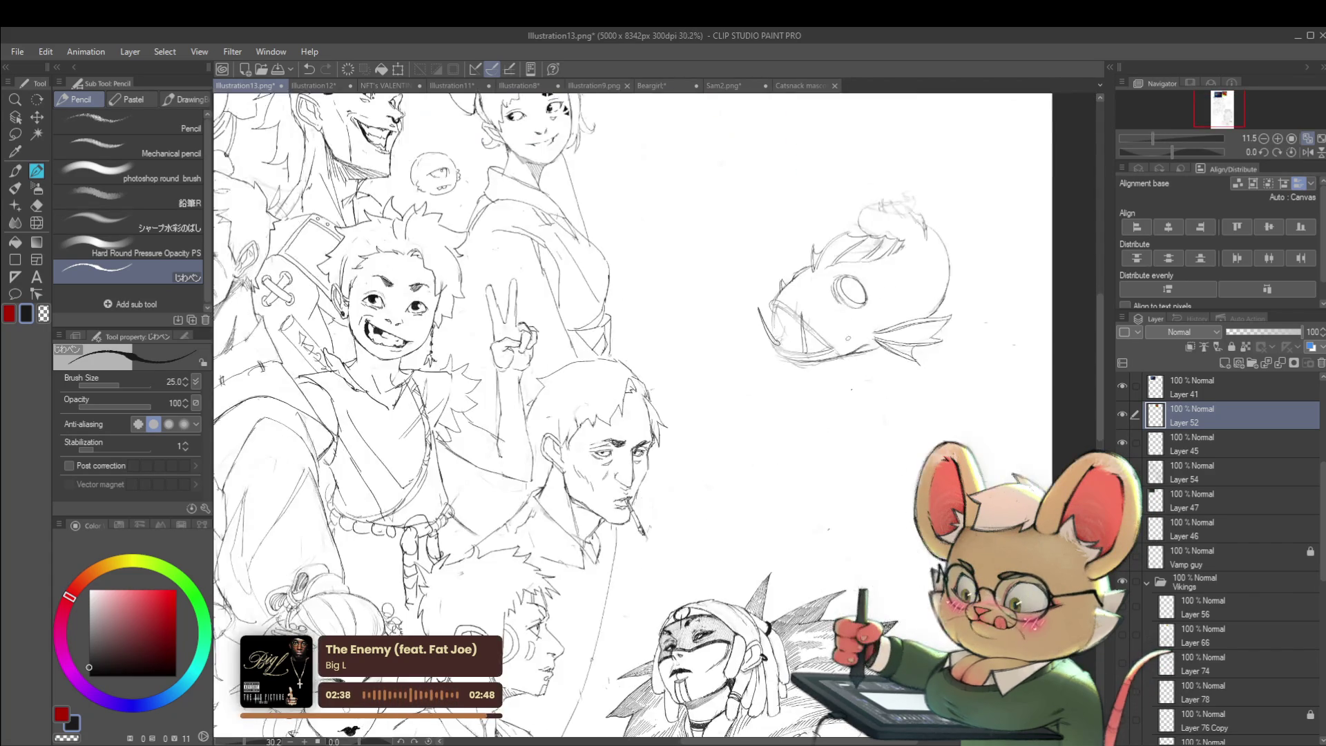
# - Darken the anglerfish's upper jaw with a pencil stroke on Layer 52, then select Layer 41
pyautogui.scroll(4, 829, 304)
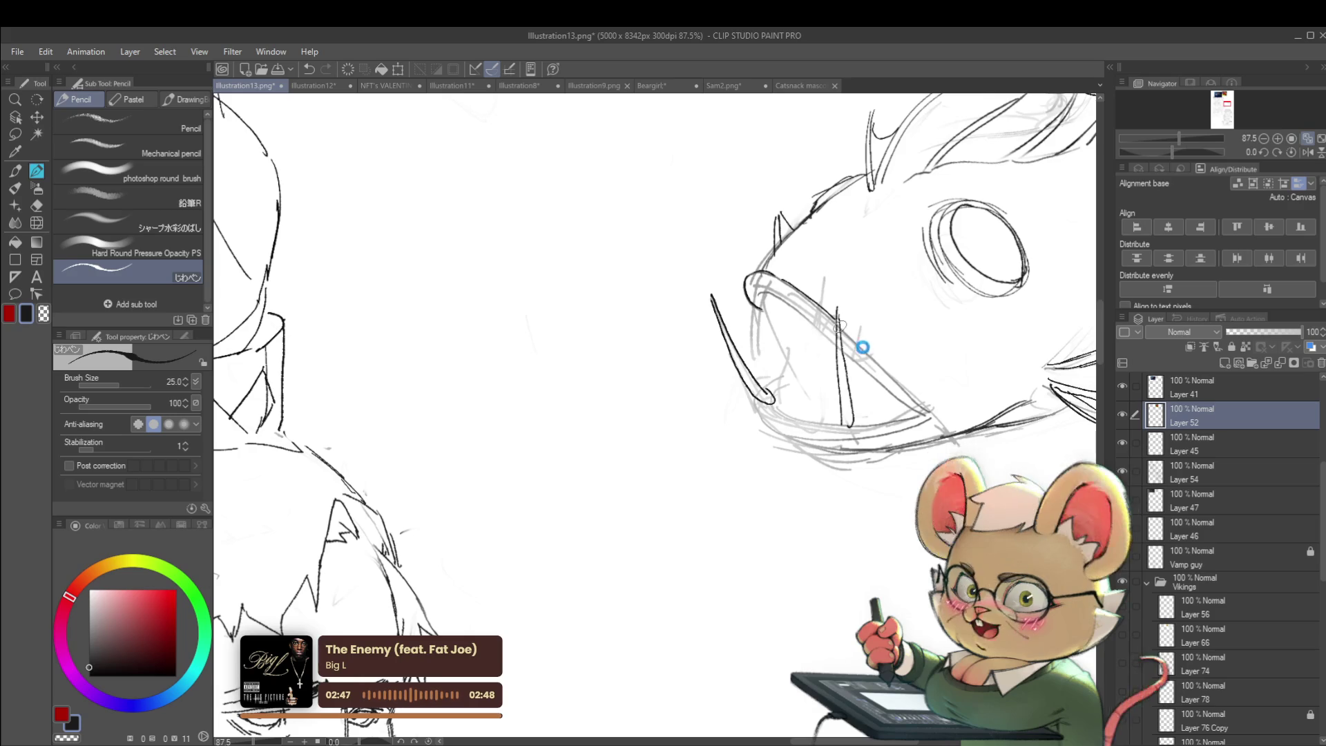
pyautogui.moveTo(842, 331)
pyautogui.mouseDown()
pyautogui.moveTo(812, 293)
pyautogui.moveTo(849, 341)
pyautogui.mouseUp()
pyautogui.scroll(-8, 891, 384)
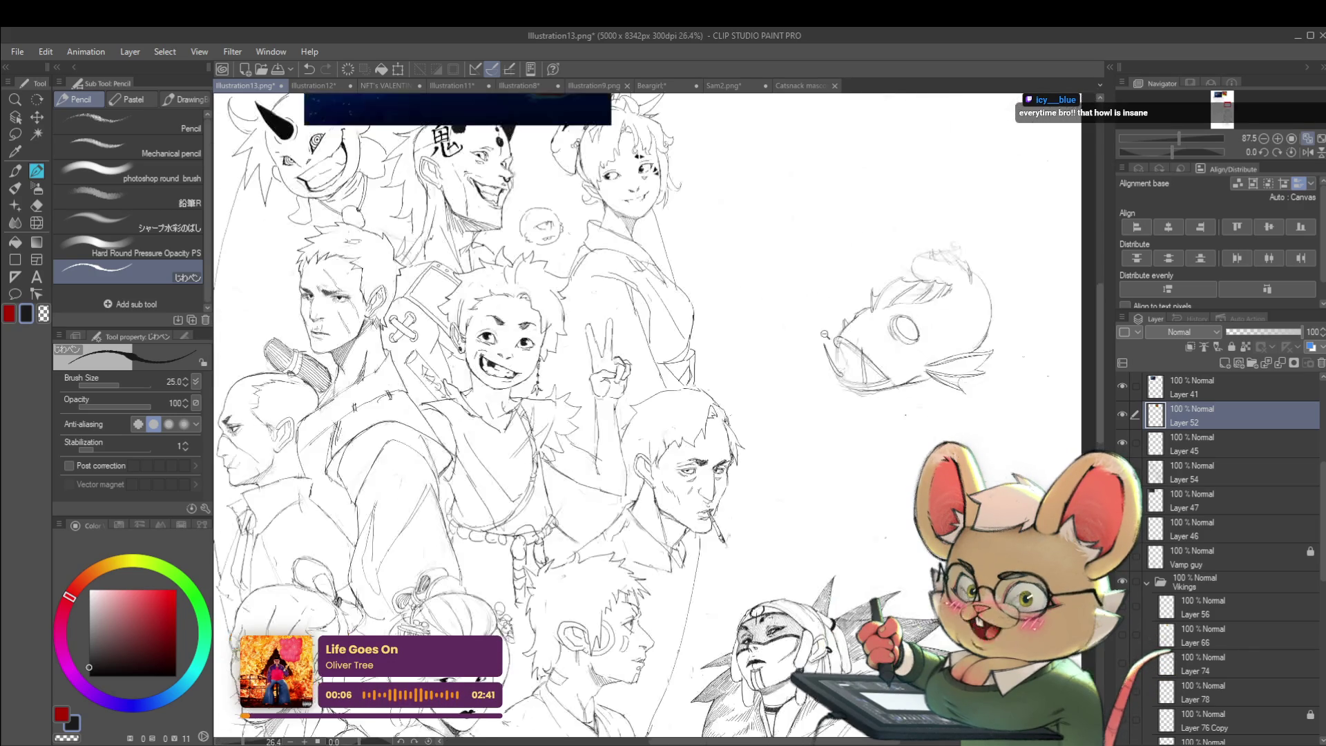
pyautogui.scroll(8, 806, 283)
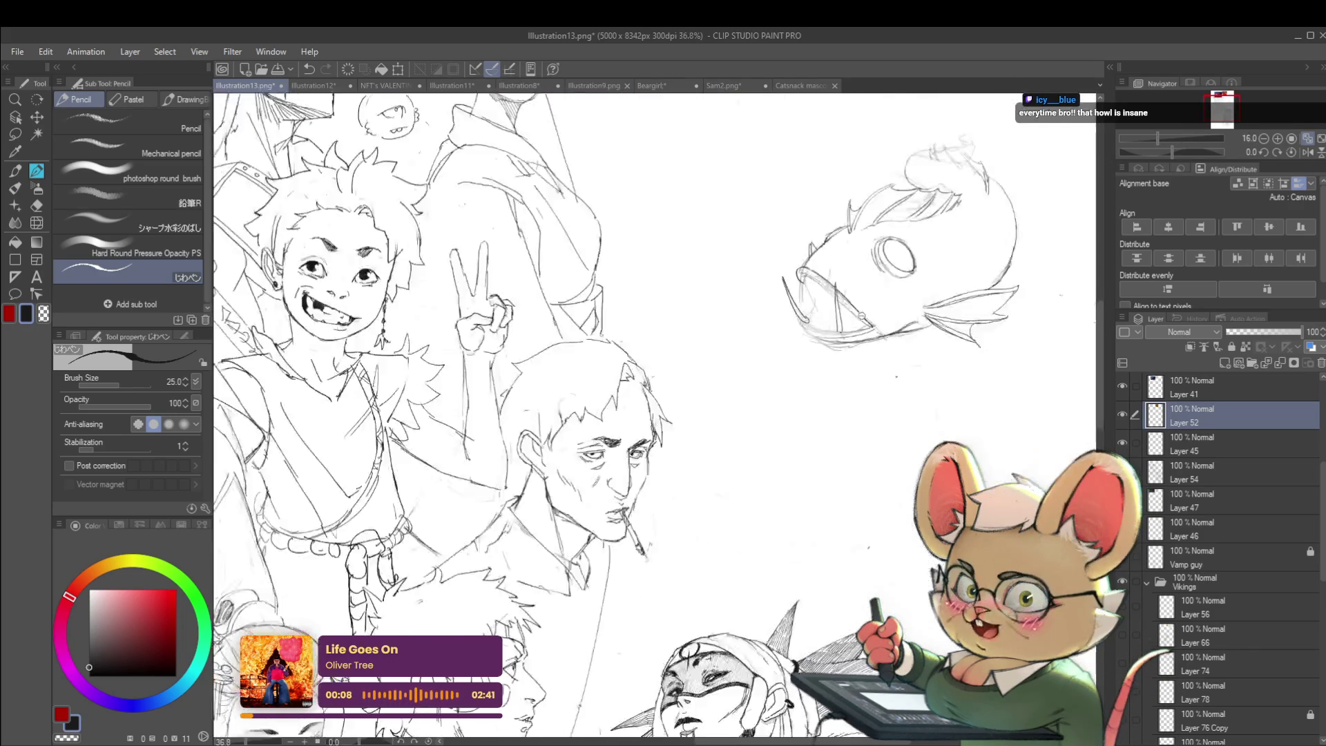
pyautogui.moveTo(819, 257); pyautogui.dragTo(953, 366)
pyautogui.scroll(-2, 953, 366)
pyautogui.scroll(-5, 952, 365)
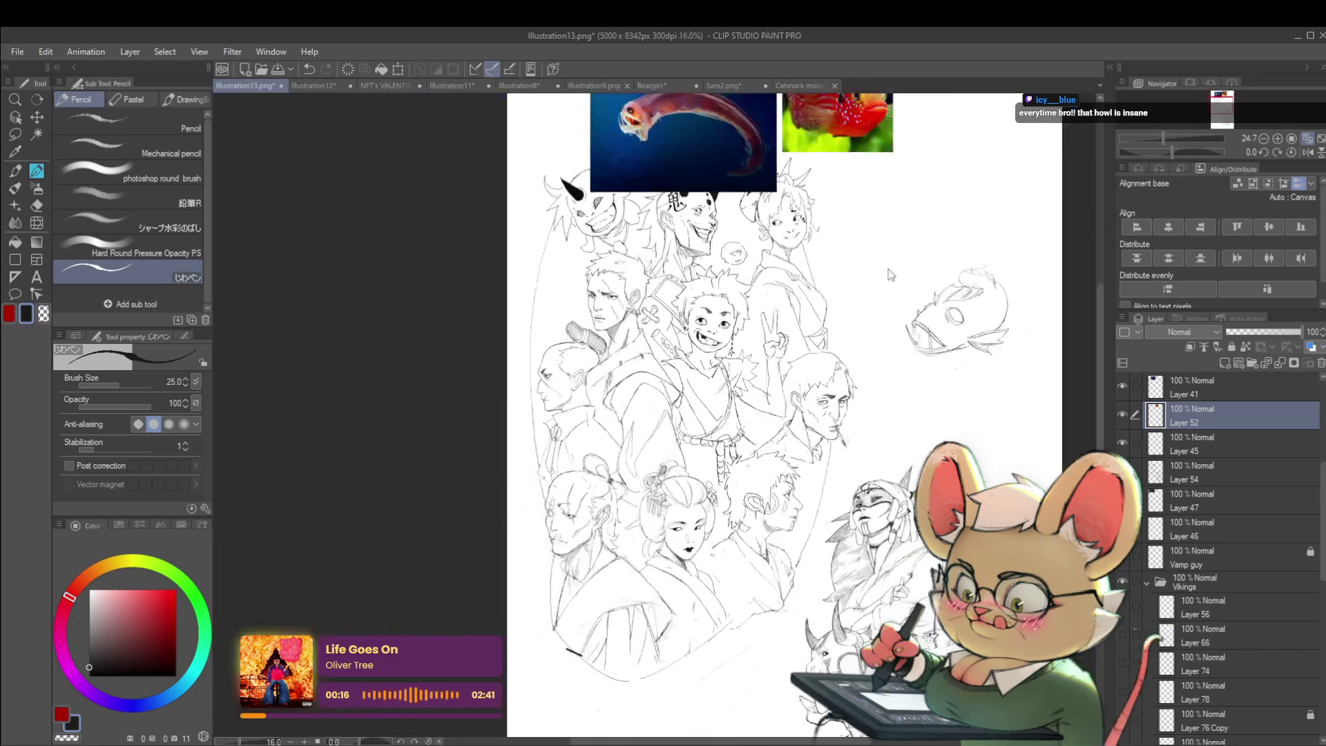
pyautogui.scroll(4, 986, 404)
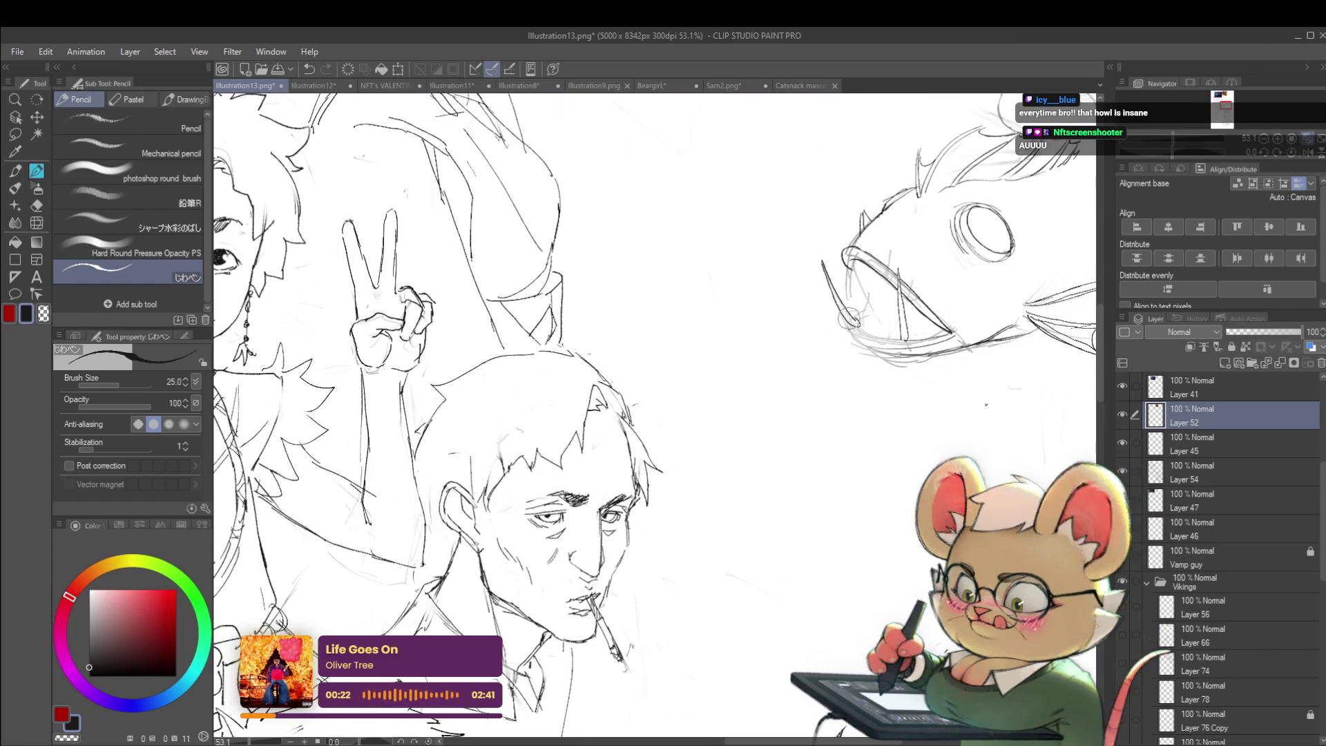
pyautogui.click(1194, 393)
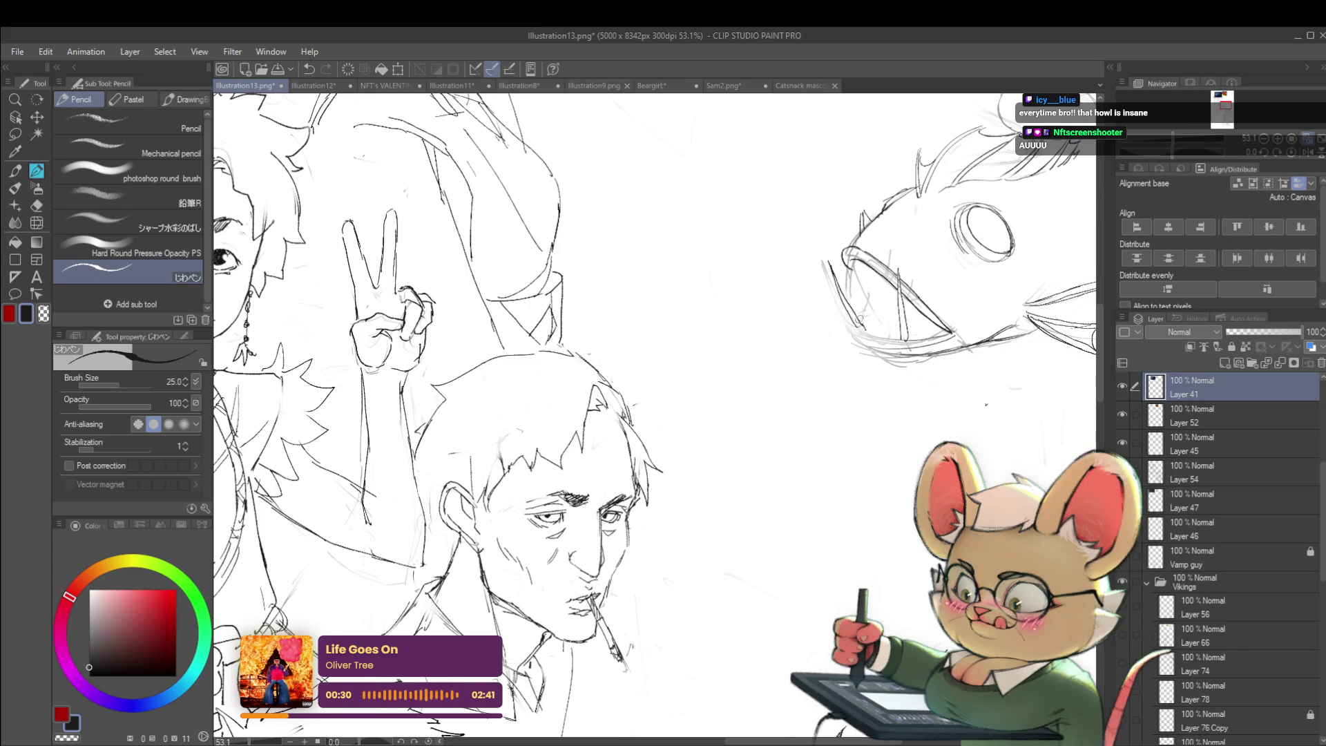
# - Undo the stray lines beside the jaw and settle on Layer 41 as the drawing layer
pyautogui.scroll(-5, 863, 325)
pyautogui.scroll(2, 891, 290)
pyautogui.scroll(1, 871, 295)
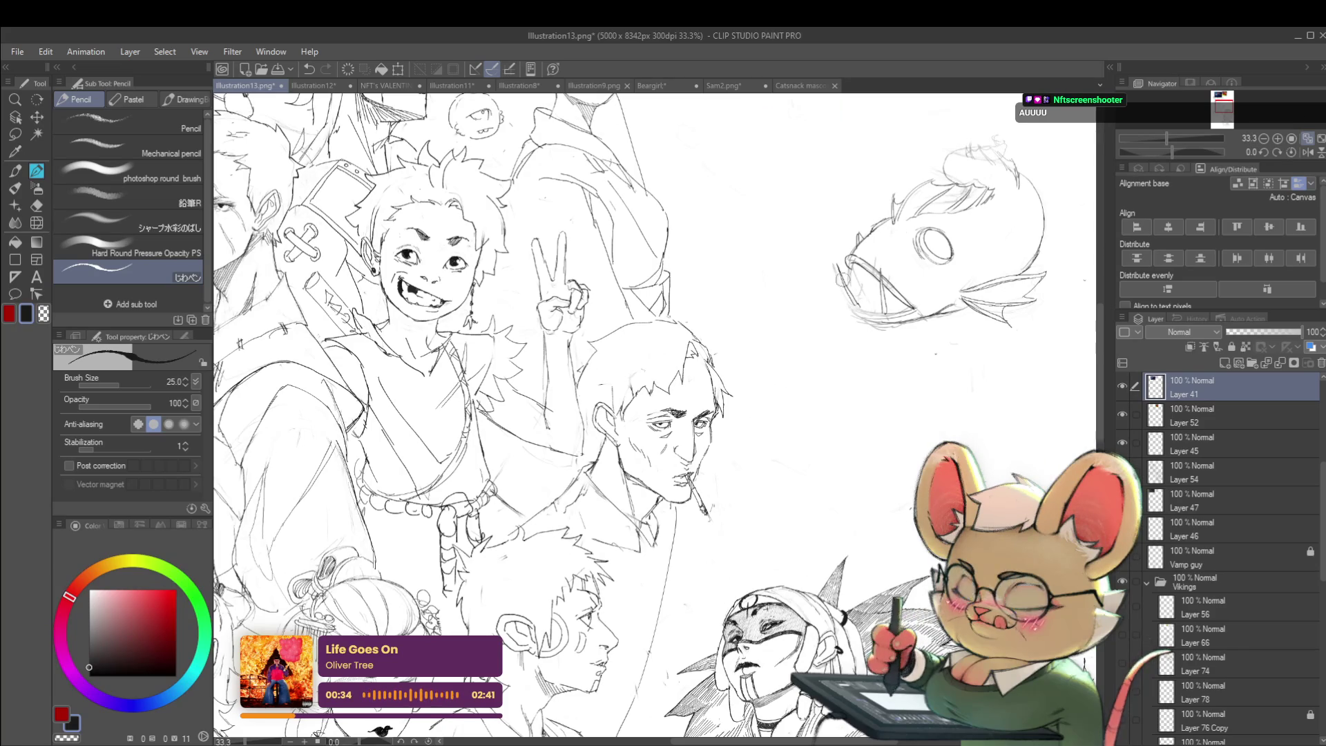
pyautogui.hotkey('ctrl', 'z')
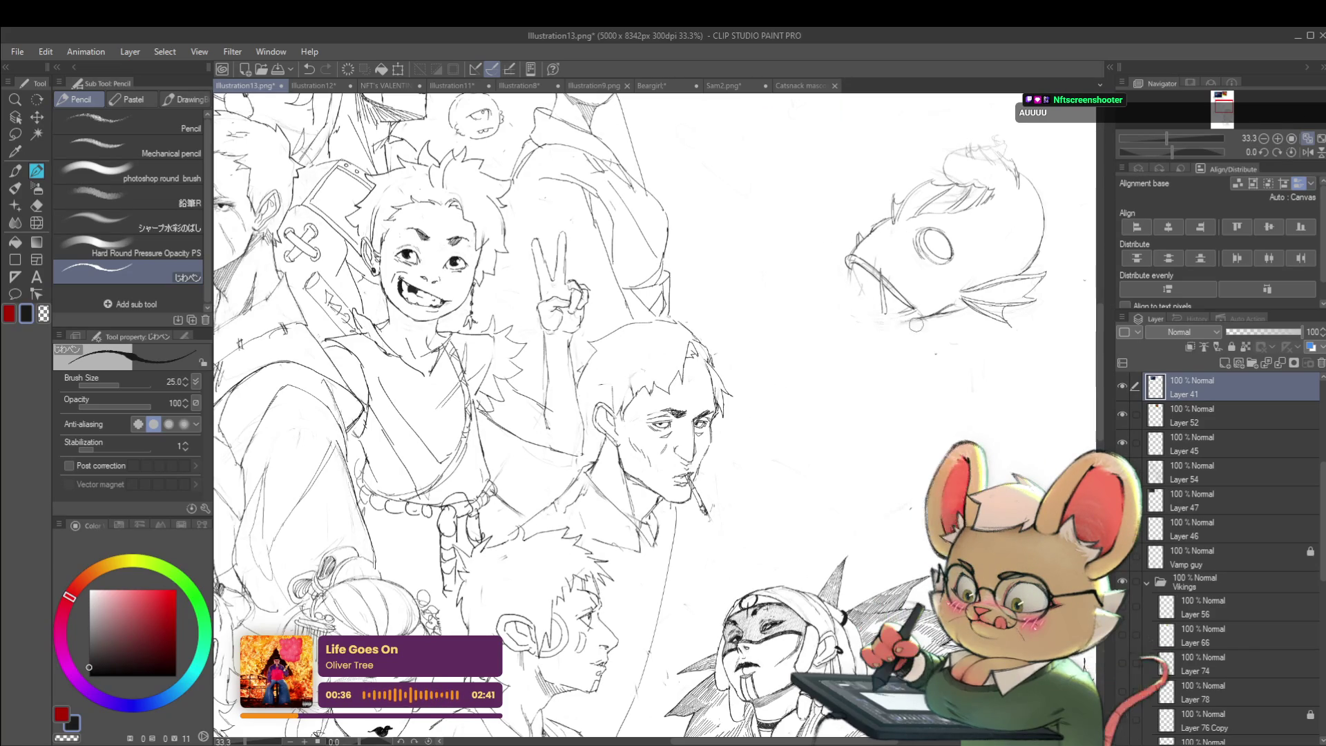
pyautogui.click(1183, 418)
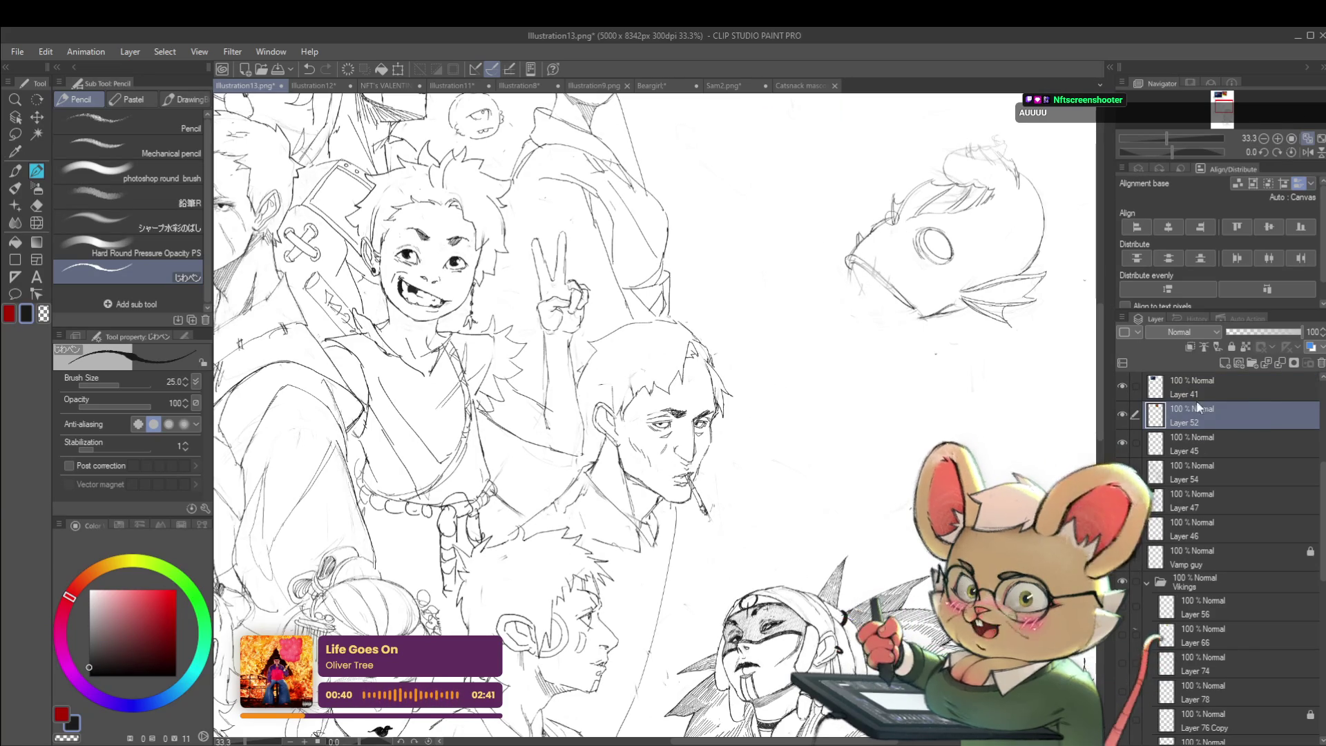
pyautogui.hotkey('alt', '[')
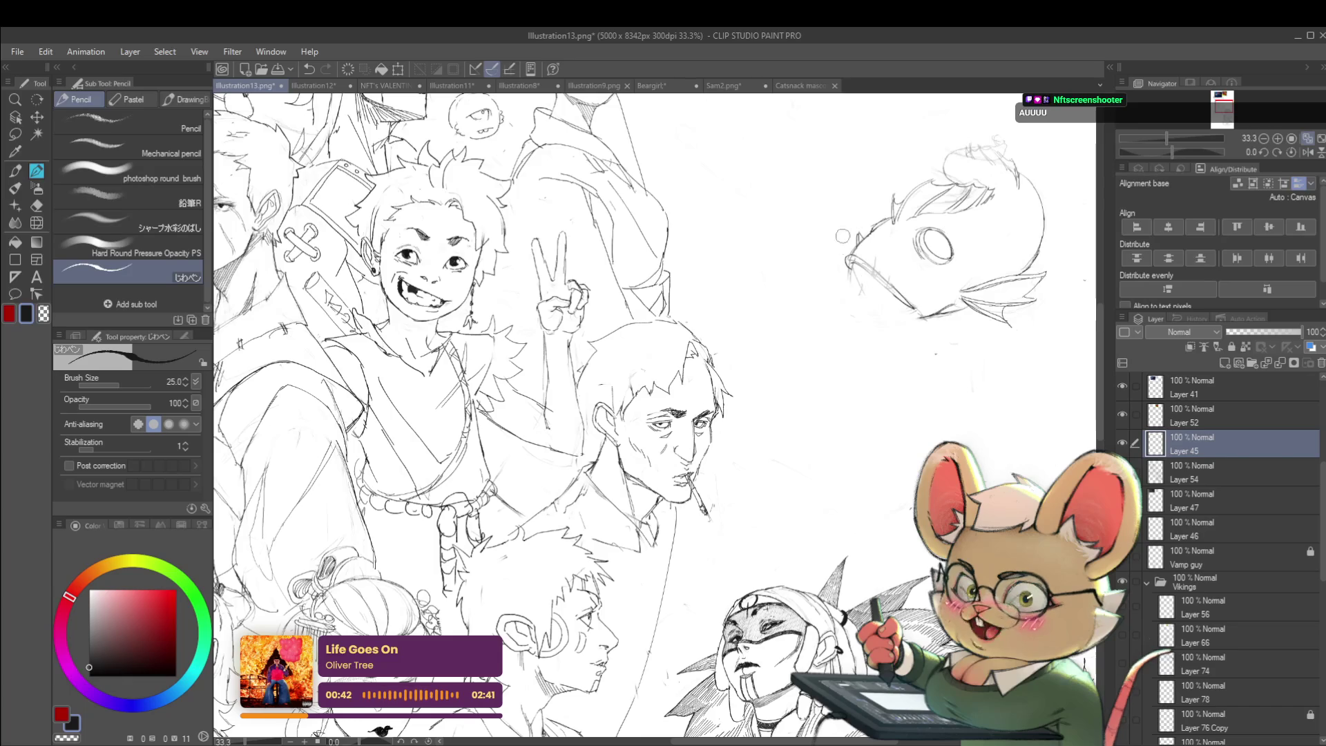
pyautogui.hotkey('alt', ']')
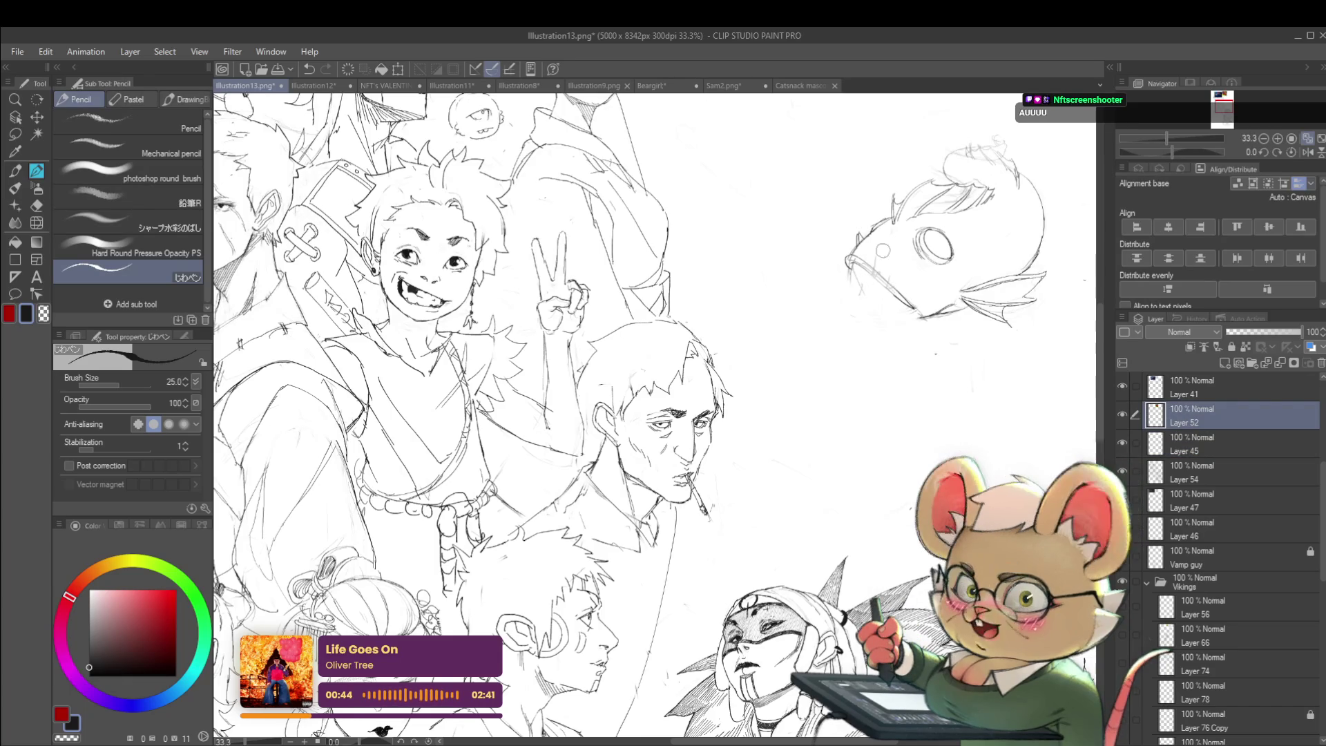
pyautogui.click(1180, 388)
# - Draw a lower-jaw stroke, undo it, and redraw a new stroke below the fish's jaw
pyautogui.scroll(3, 860, 275)
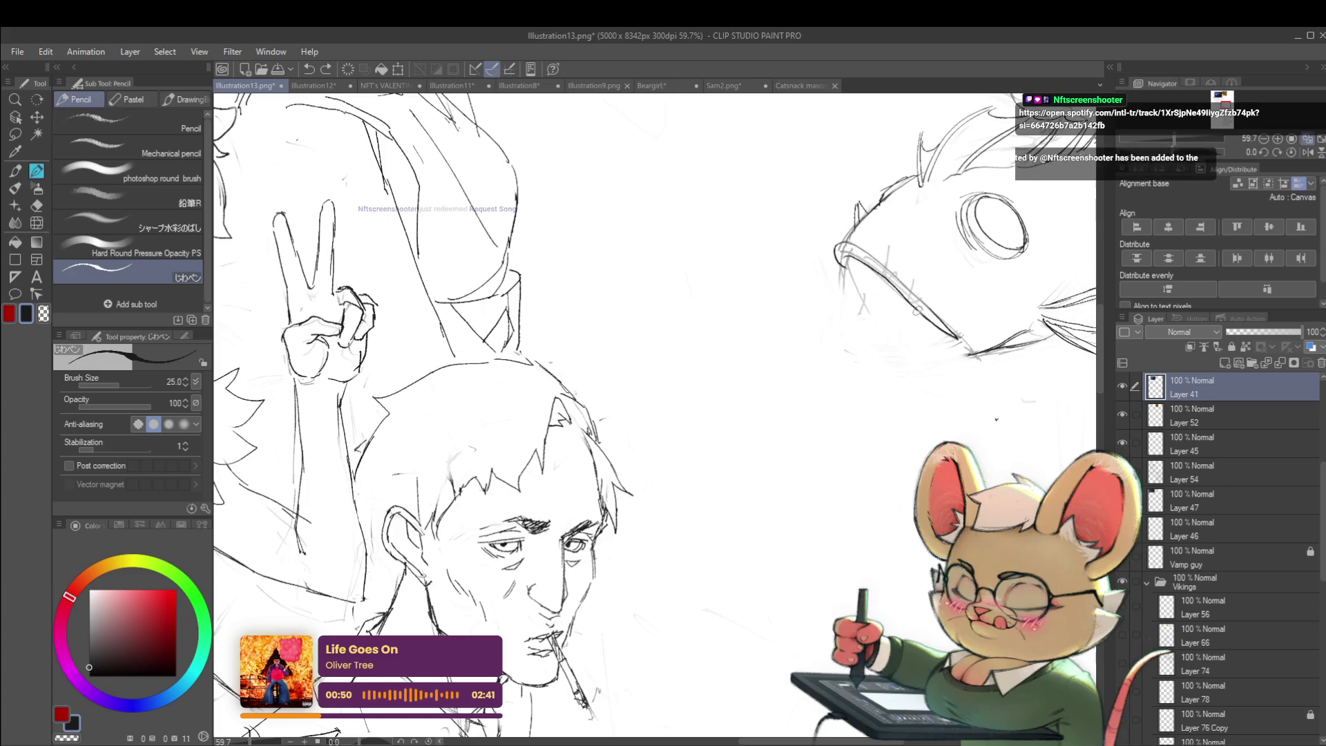
pyautogui.moveTo(843, 240); pyautogui.dragTo(895, 274)
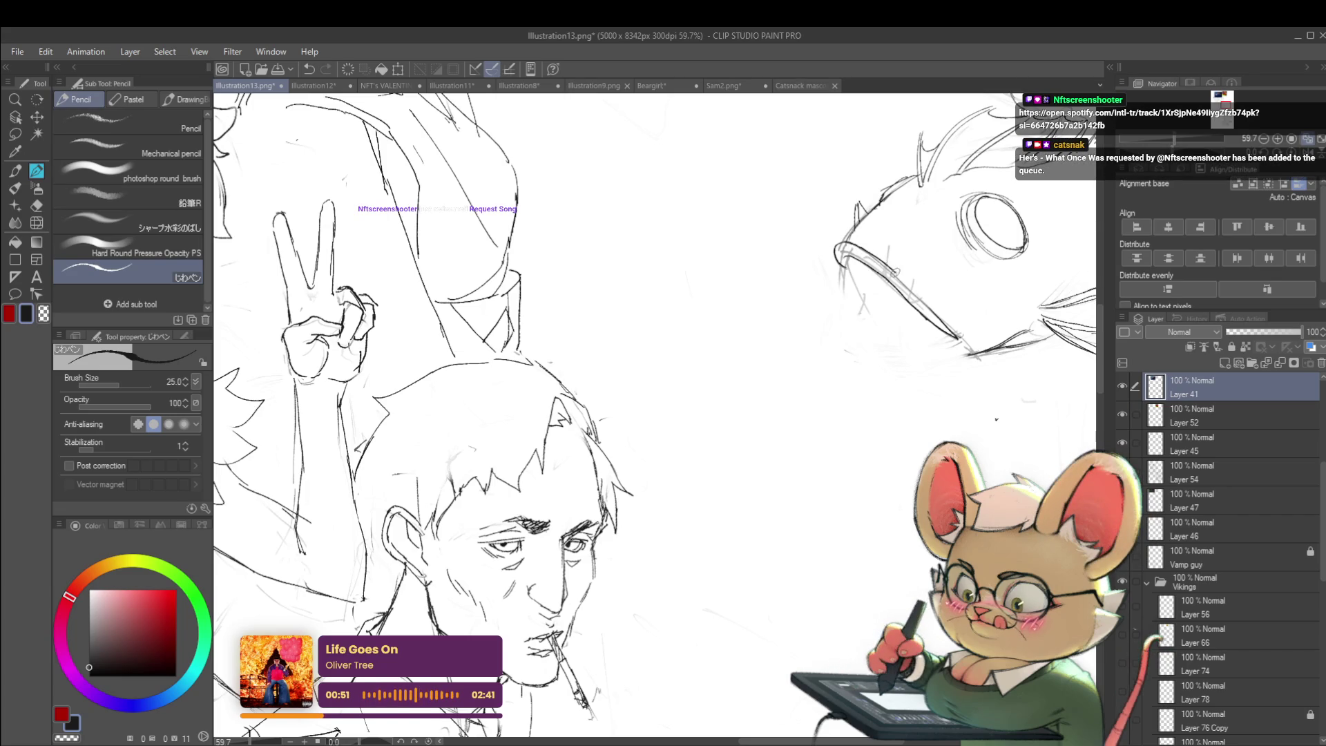
pyautogui.scroll(-5, 941, 306)
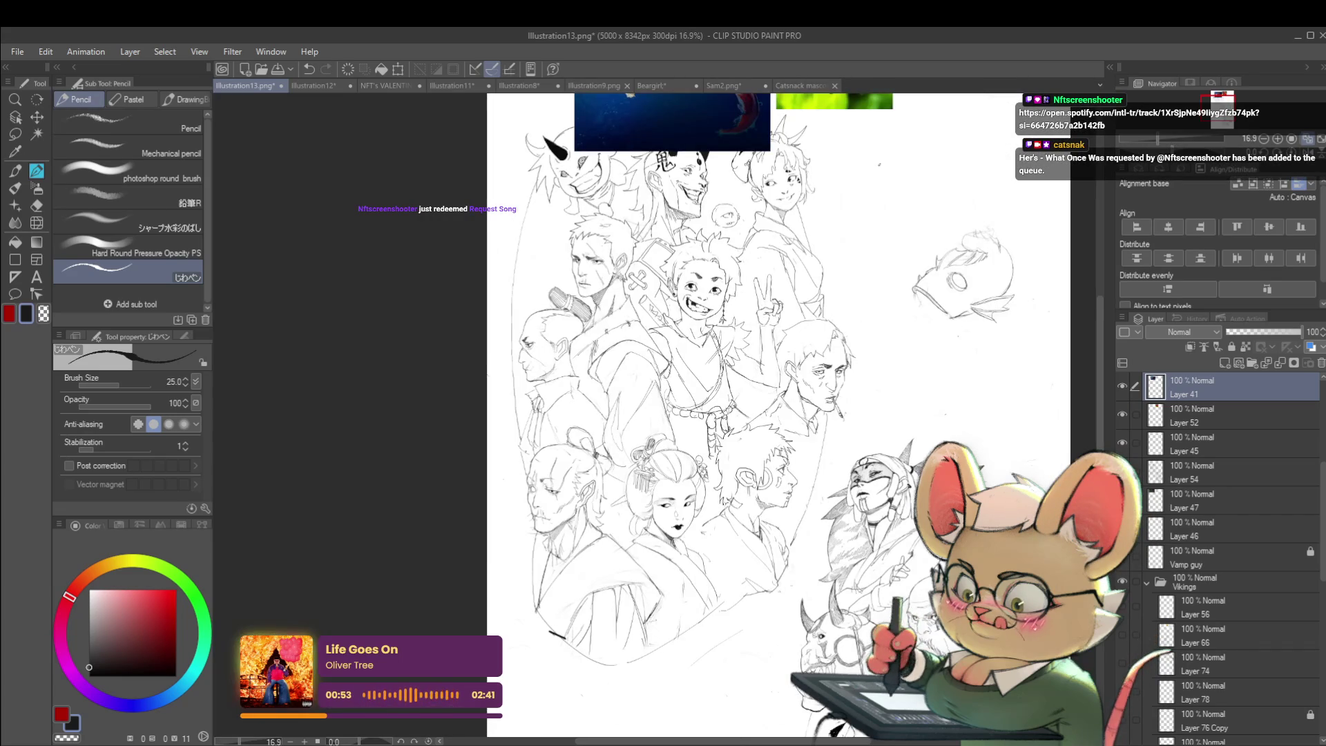
pyautogui.scroll(4, 924, 318)
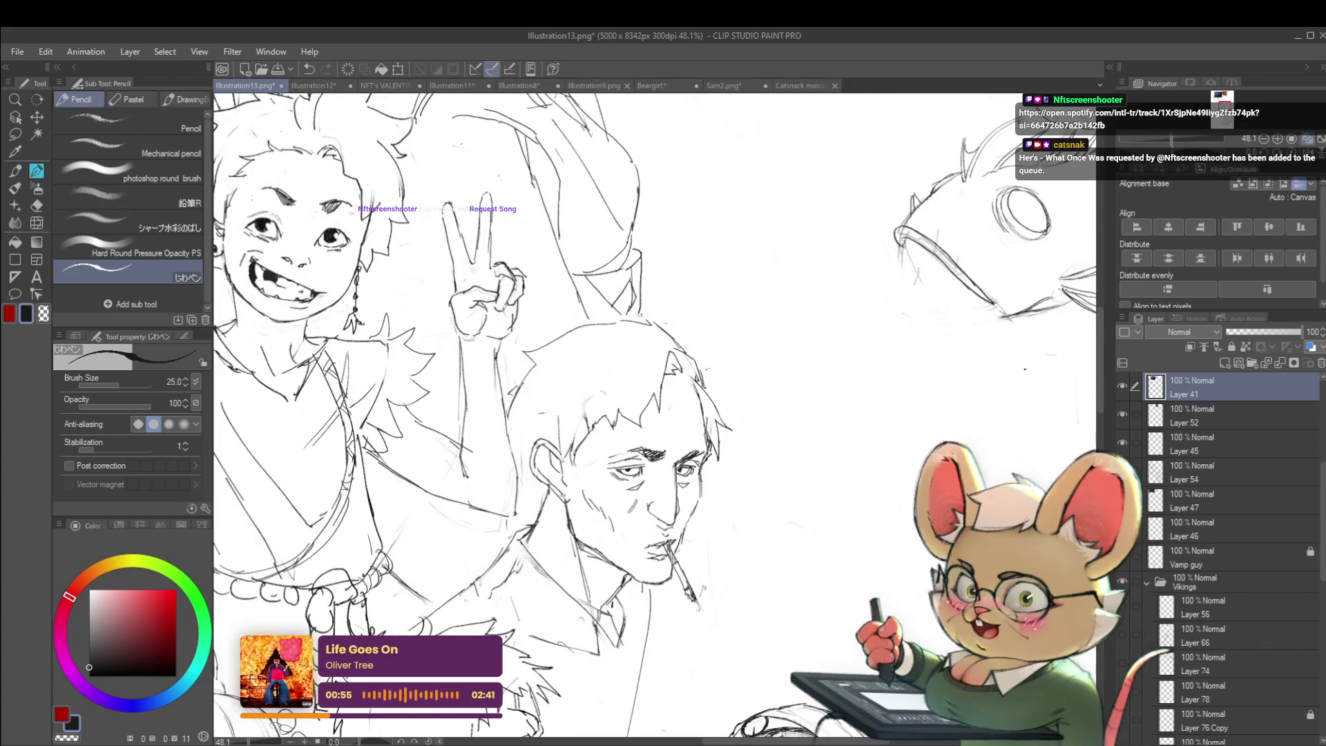
pyautogui.hotkey('ctrl', 'z')
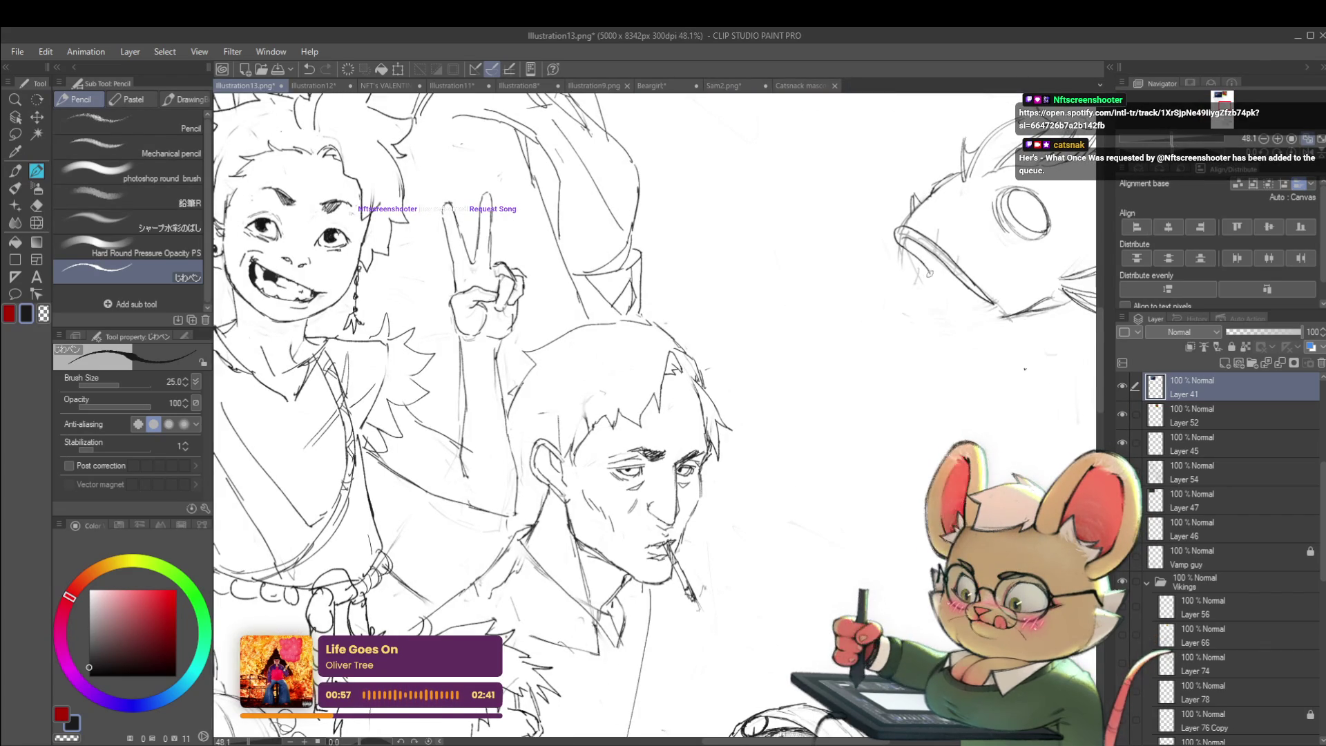
pyautogui.scroll(-4, 945, 269)
pyautogui.scroll(2, 945, 271)
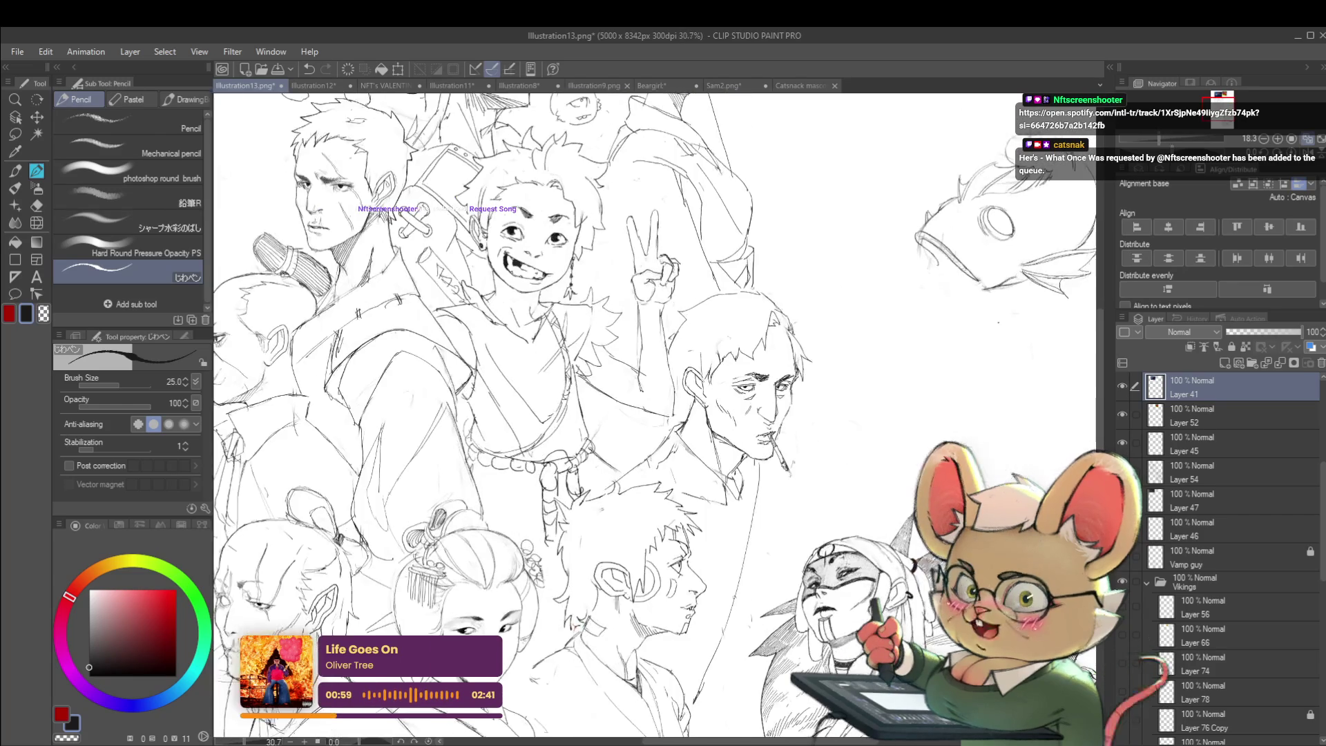
pyautogui.moveTo(928, 267); pyautogui.dragTo(886, 314)
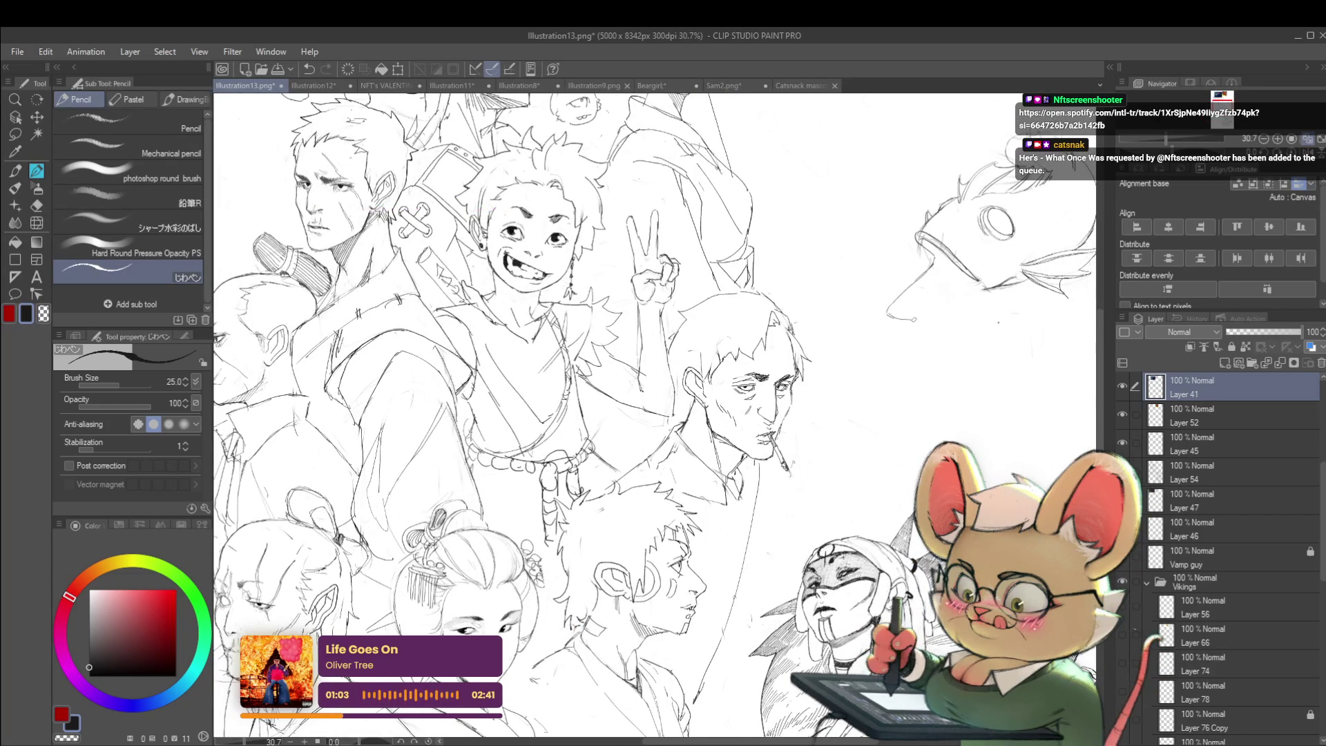
pyautogui.scroll(-3, 822, 292)
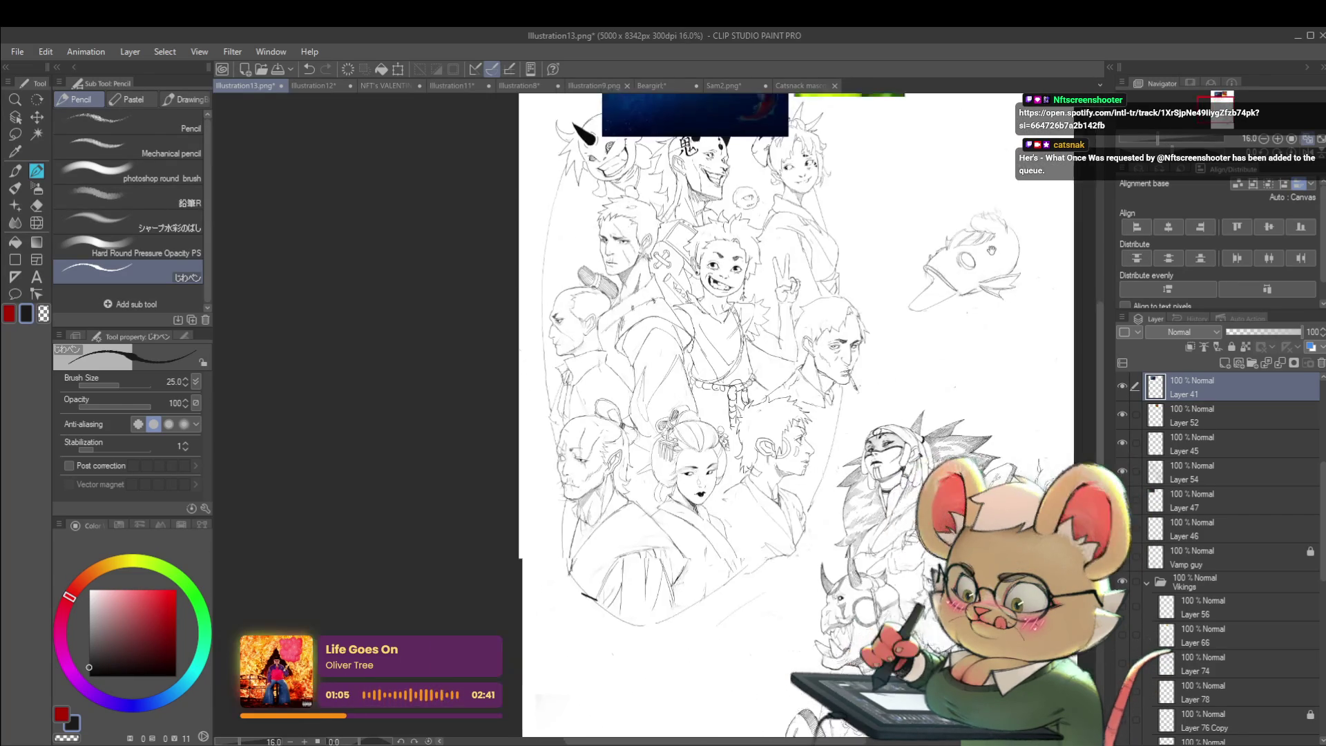
# - Mirror the view to compare against the reference fish photos, then restore it and zoom out
pyautogui.press('h')
pyautogui.scroll(2, 520, 308)
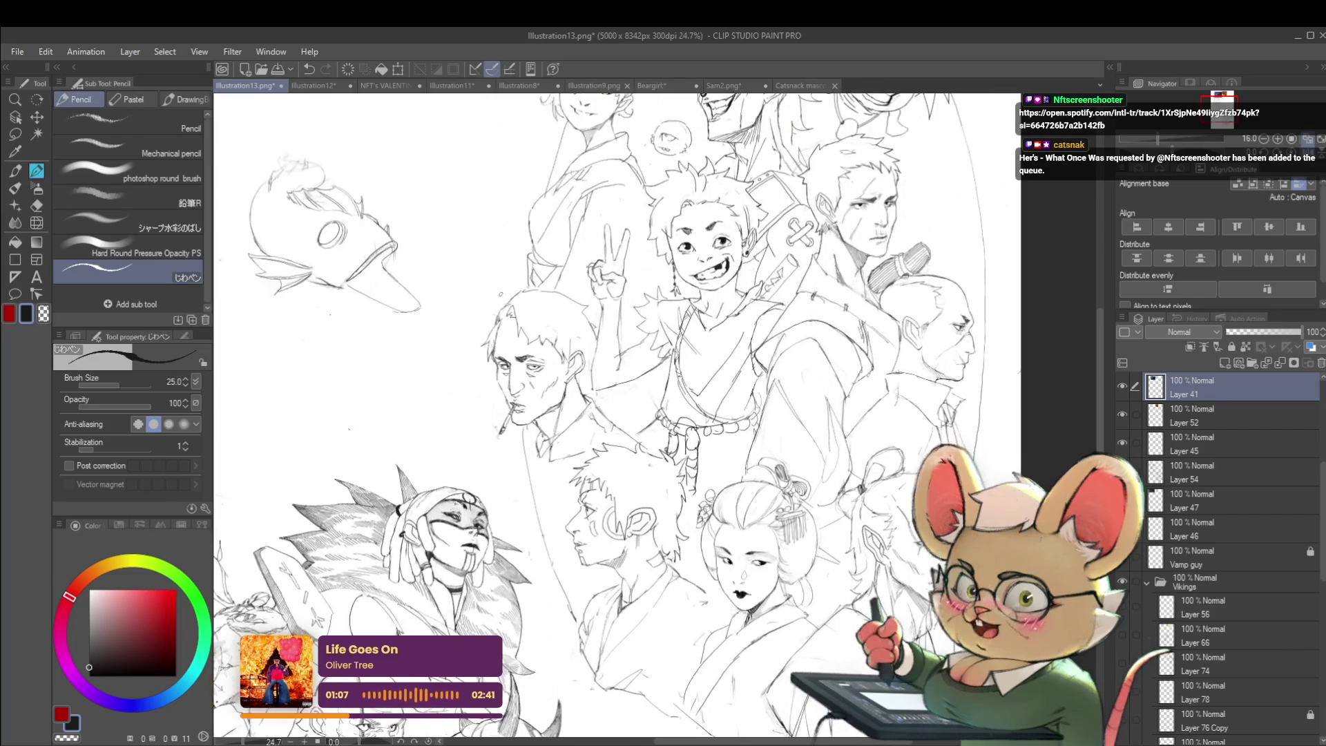
pyautogui.moveTo(364, 259)
pyautogui.mouseDown()
pyautogui.moveTo(373, 557)
pyautogui.moveTo(412, 492)
pyautogui.moveTo(467, 493)
pyautogui.mouseUp()
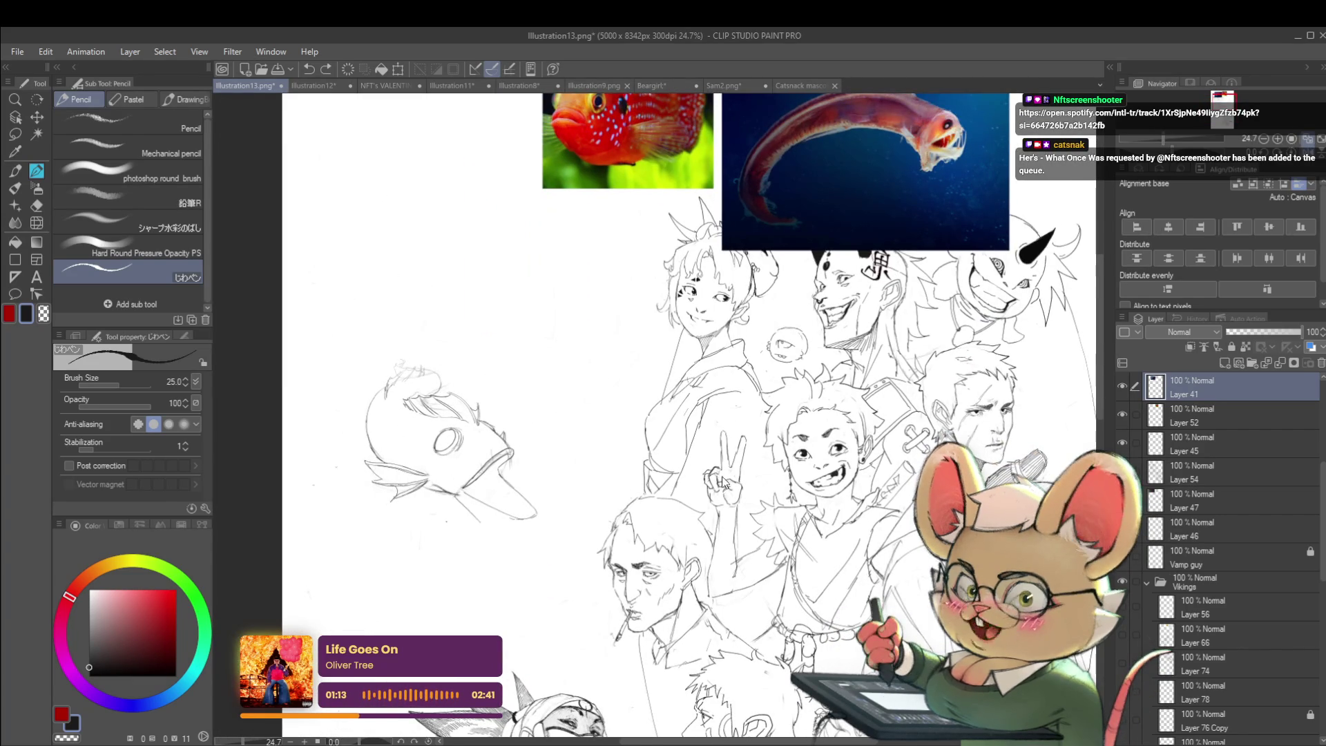
pyautogui.moveTo(723, 487)
pyautogui.mouseDown()
pyautogui.moveTo(734, 334)
pyautogui.moveTo(787, 329)
pyautogui.mouseUp()
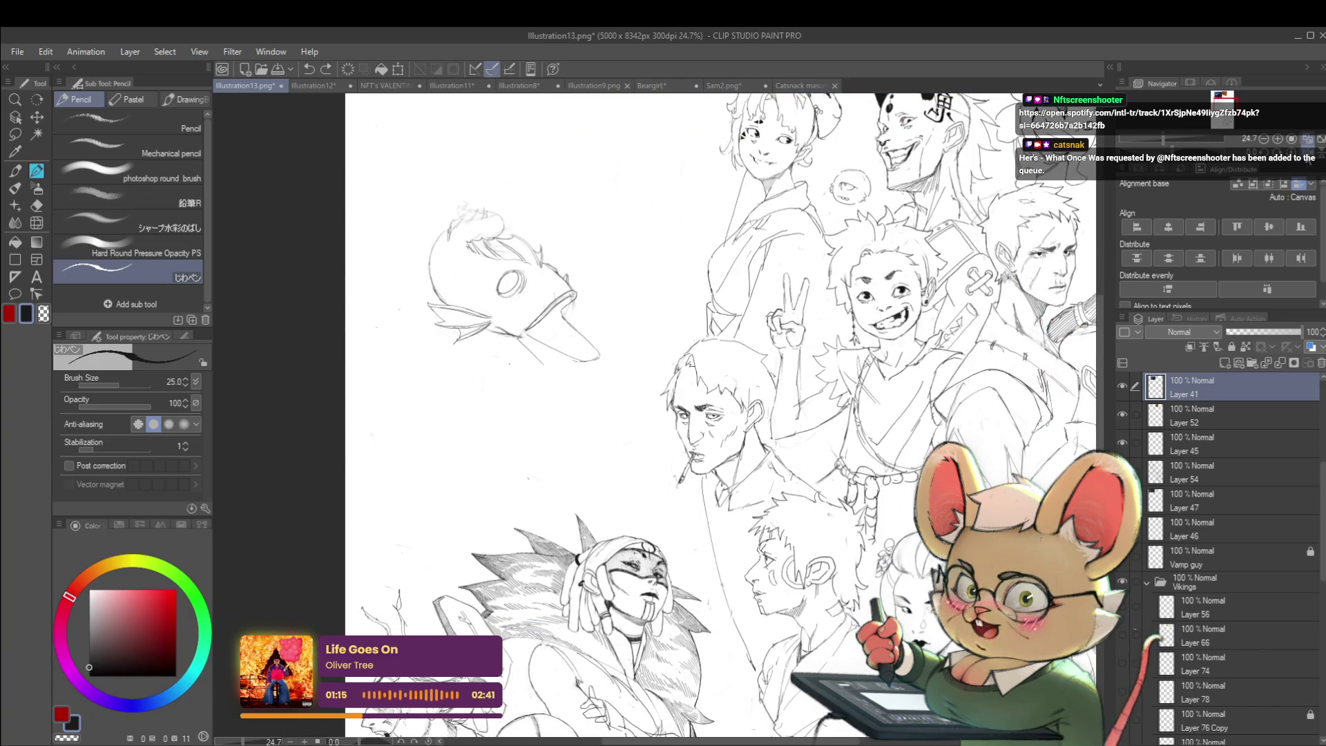
pyautogui.press('h')
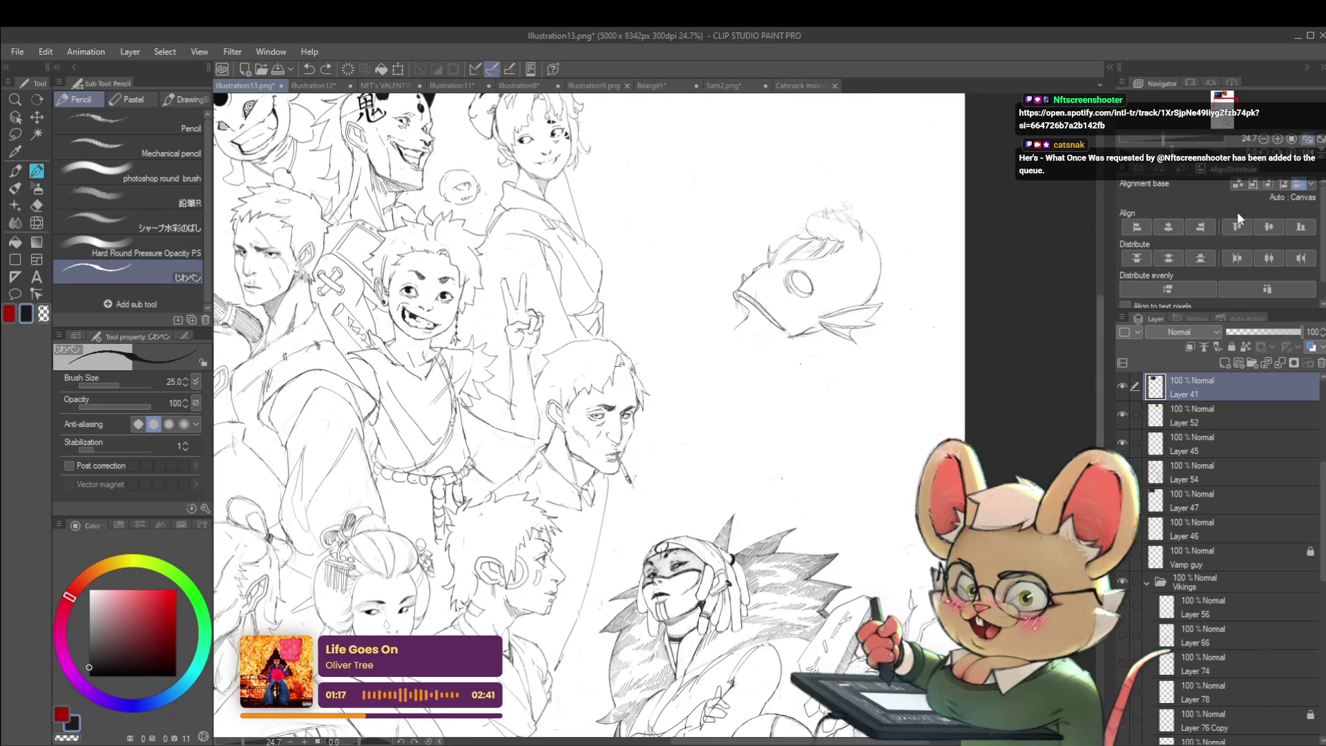
pyautogui.hotkey('ctrl', '-')
pyautogui.hotkey('ctrl', '-')
pyautogui.hotkey('ctrl', '-')
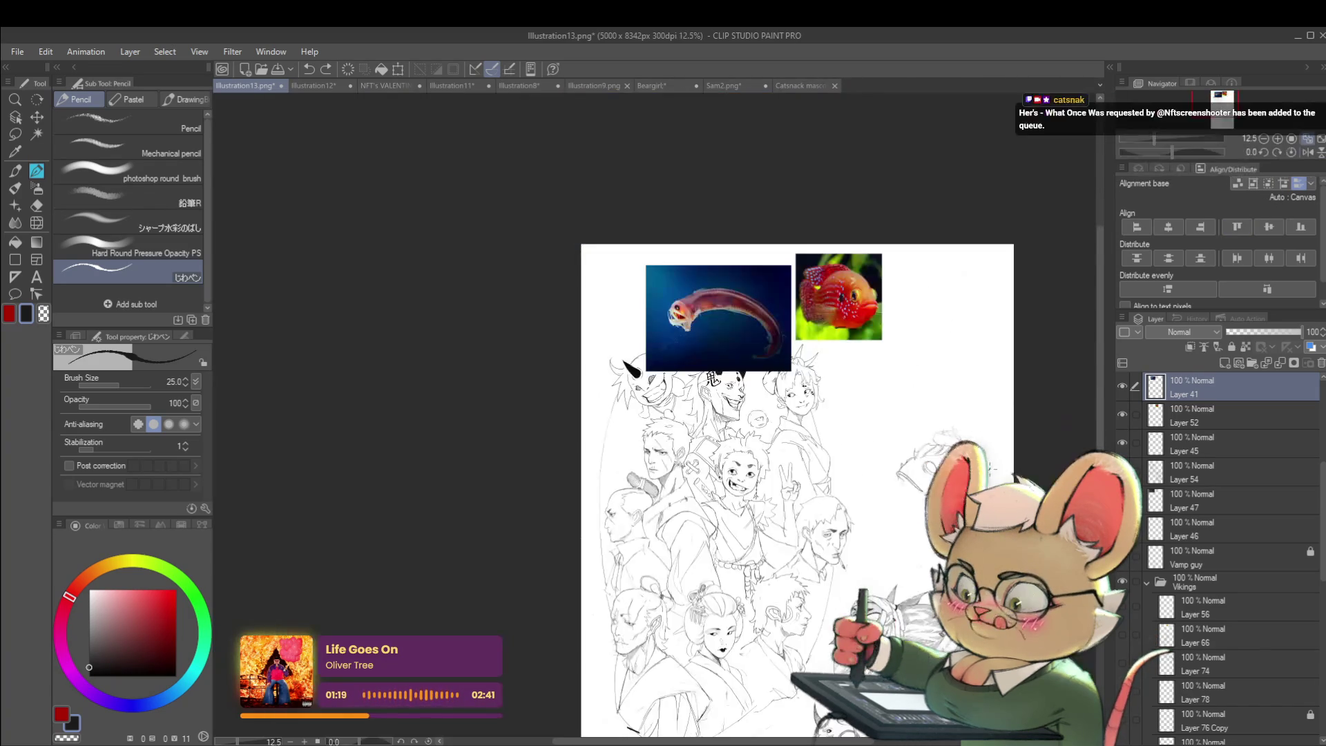
pyautogui.scroll(3, 991, 458)
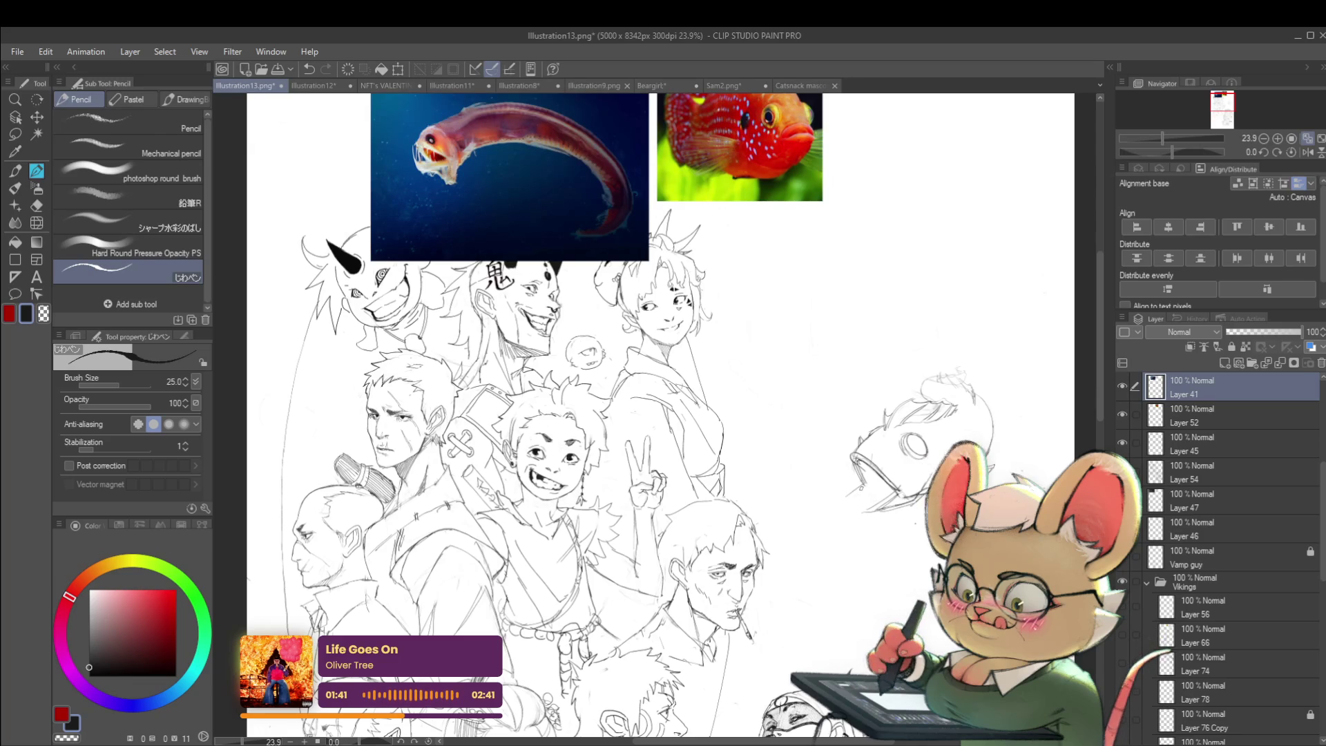
# - Undo the last stroke and add a short line along the fish's lower jaw in mirrored view
pyautogui.hotkey('ctrl', 'z')
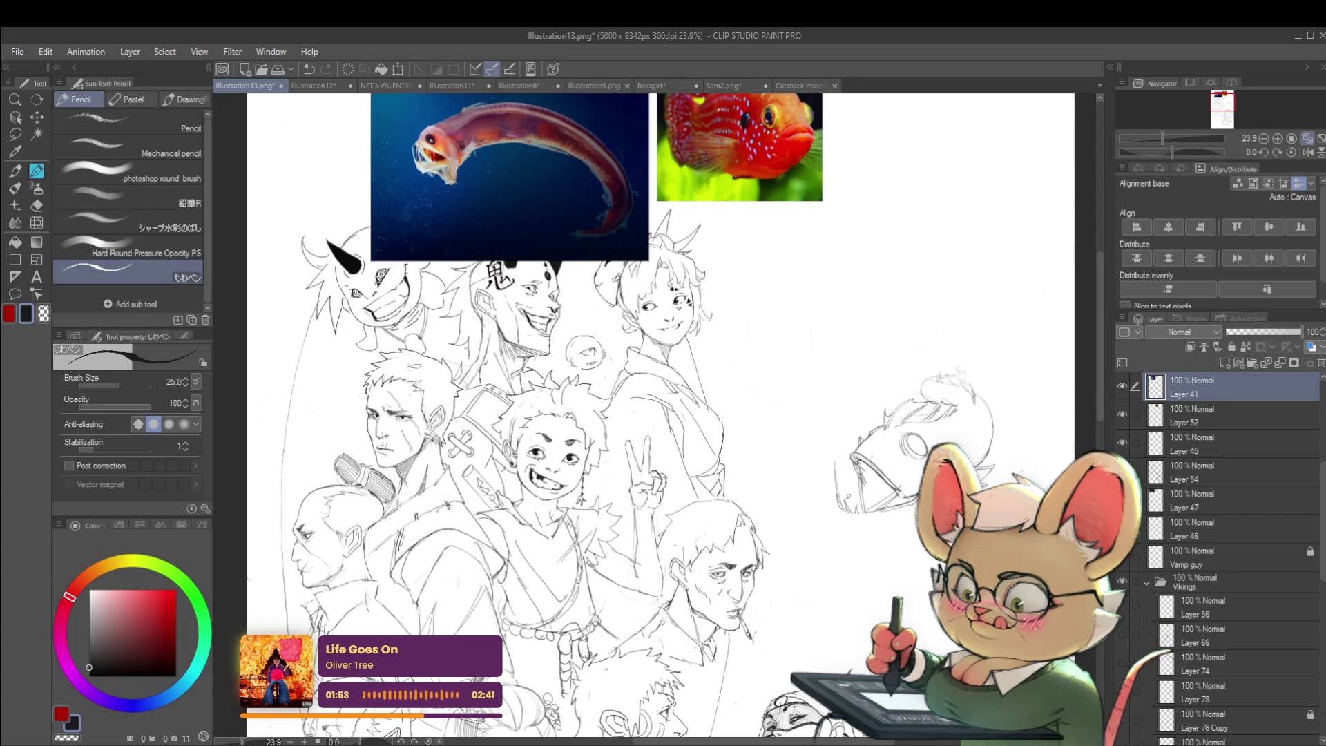
pyautogui.scroll(-2, 850, 493)
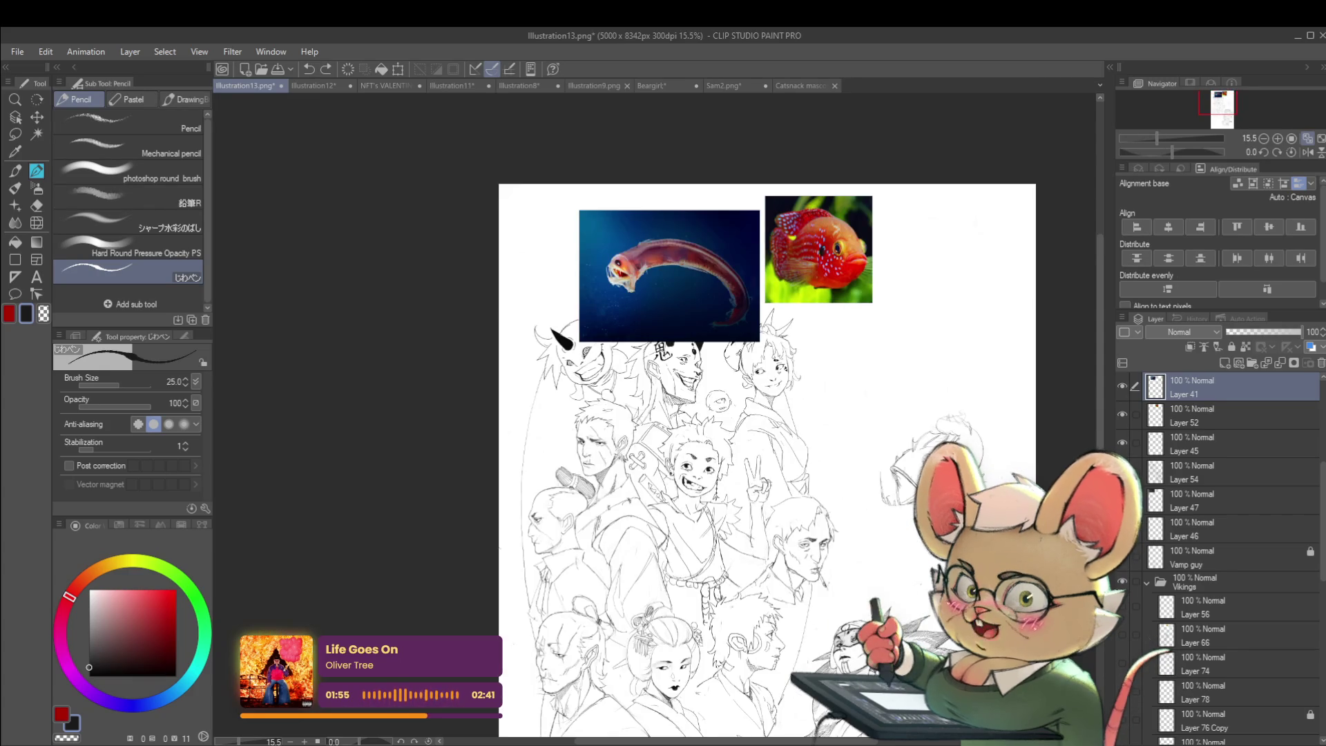
pyautogui.click(1307, 151)
pyautogui.scroll(3, 404, 514)
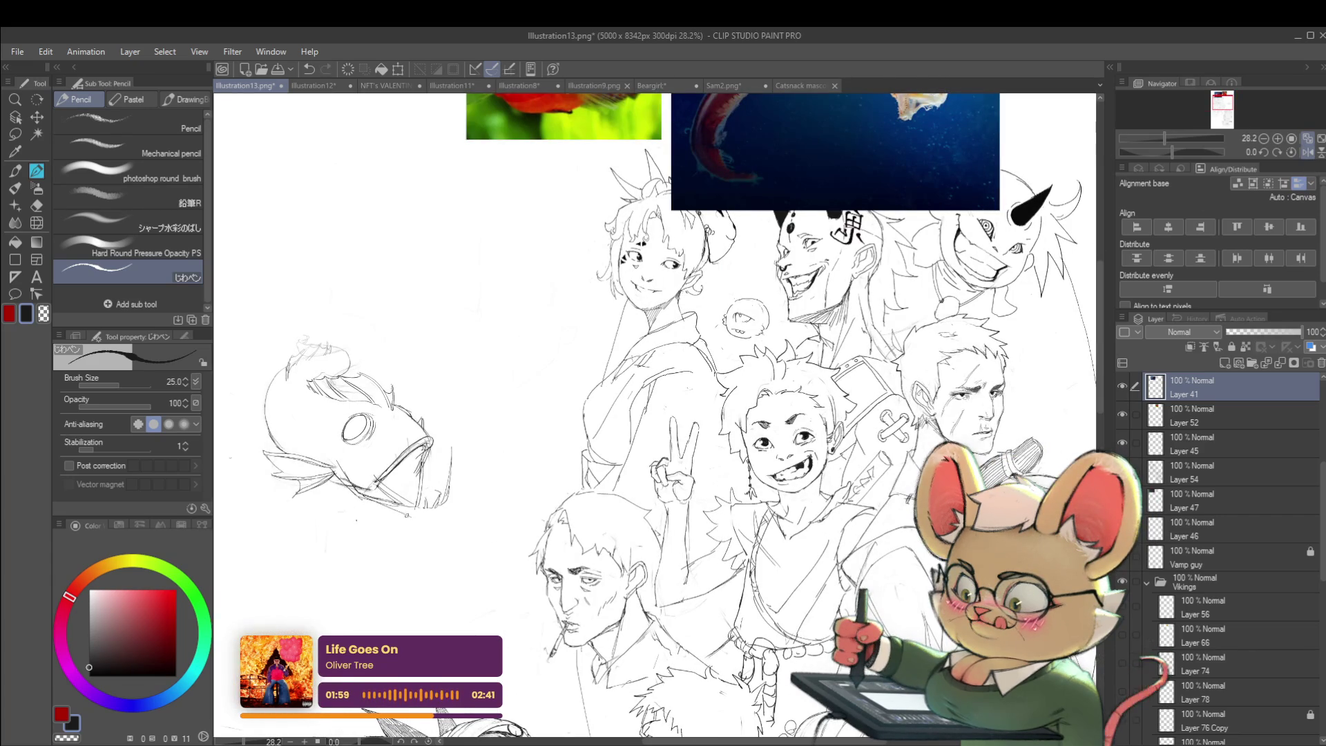
pyautogui.moveTo(413, 516); pyautogui.dragTo(442, 513)
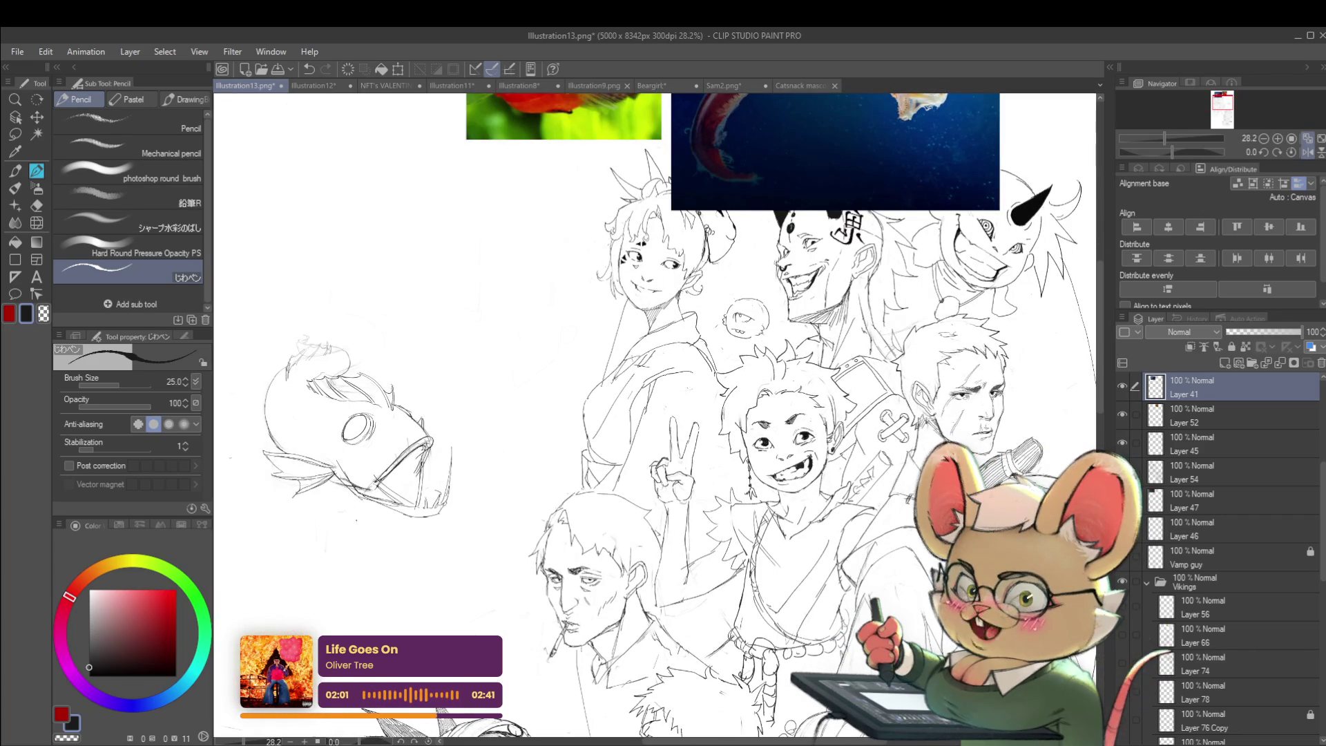
pyautogui.scroll(-3, 461, 500)
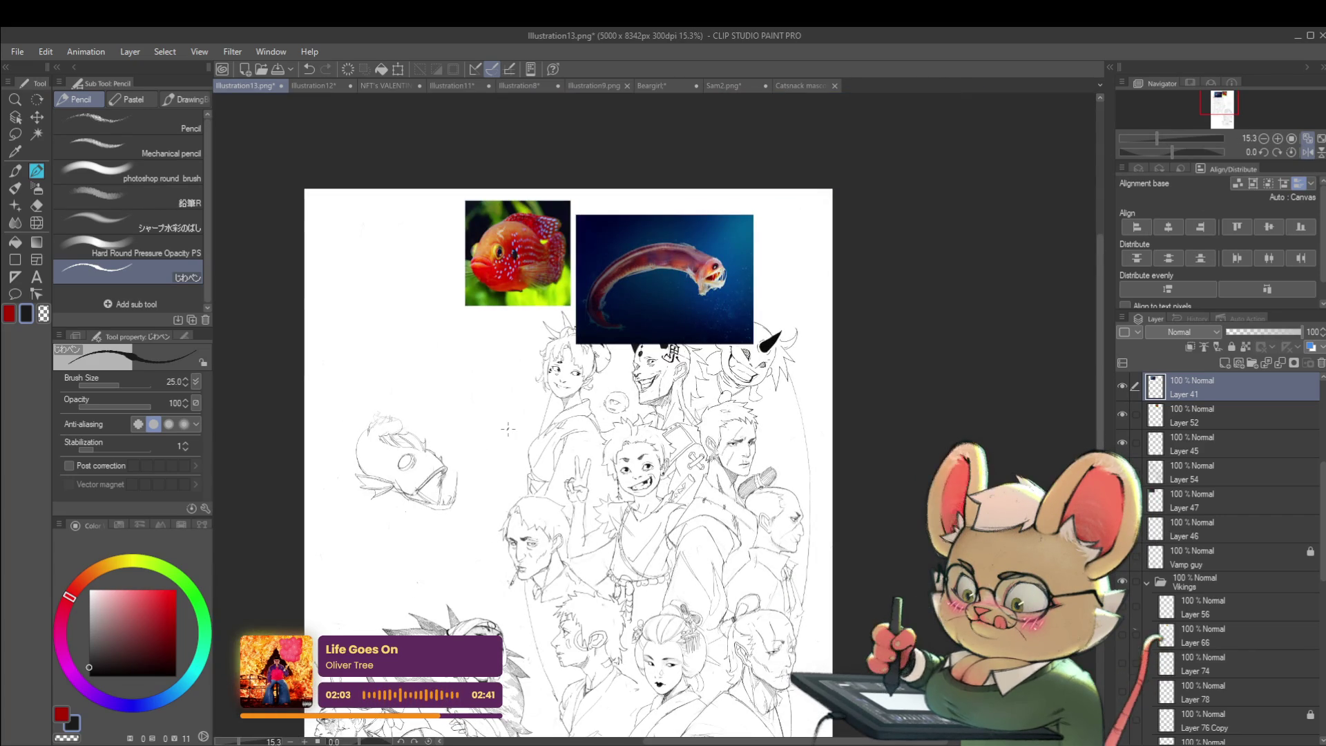
pyautogui.press('h')
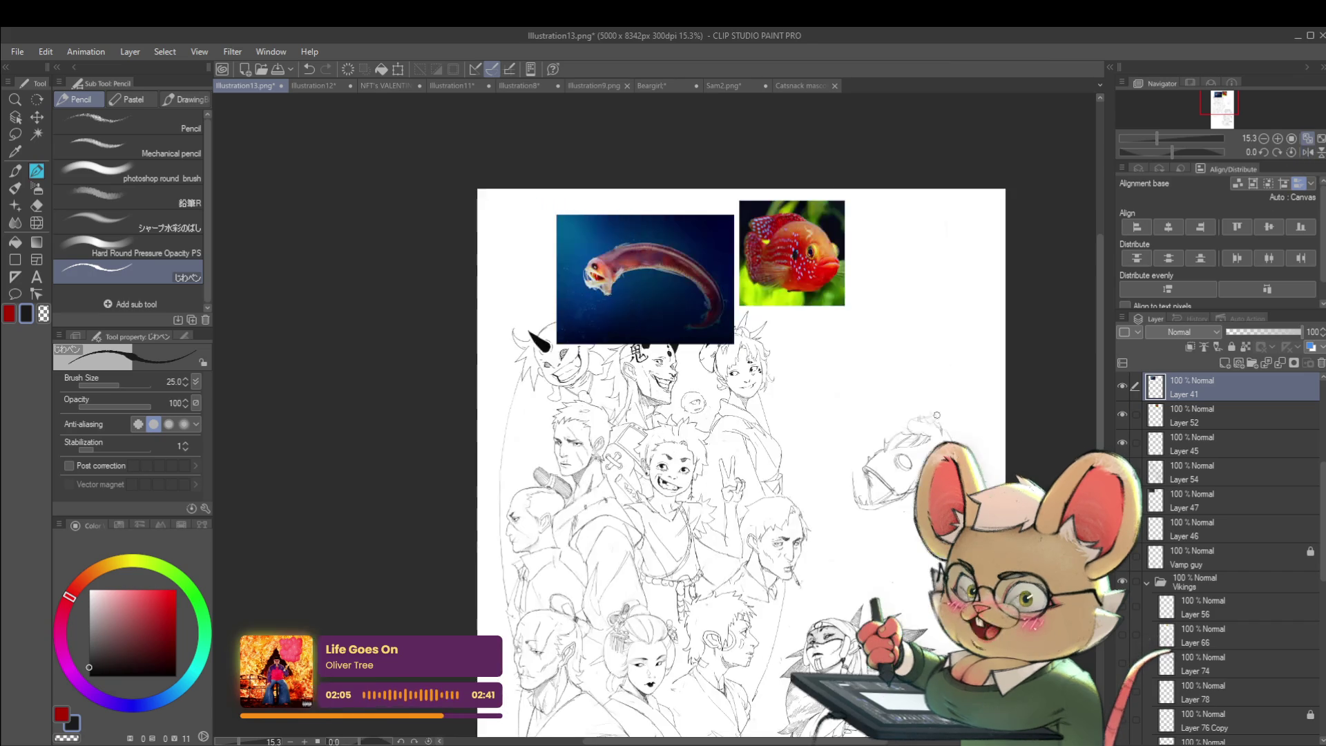
pyautogui.scroll(3, 882, 525)
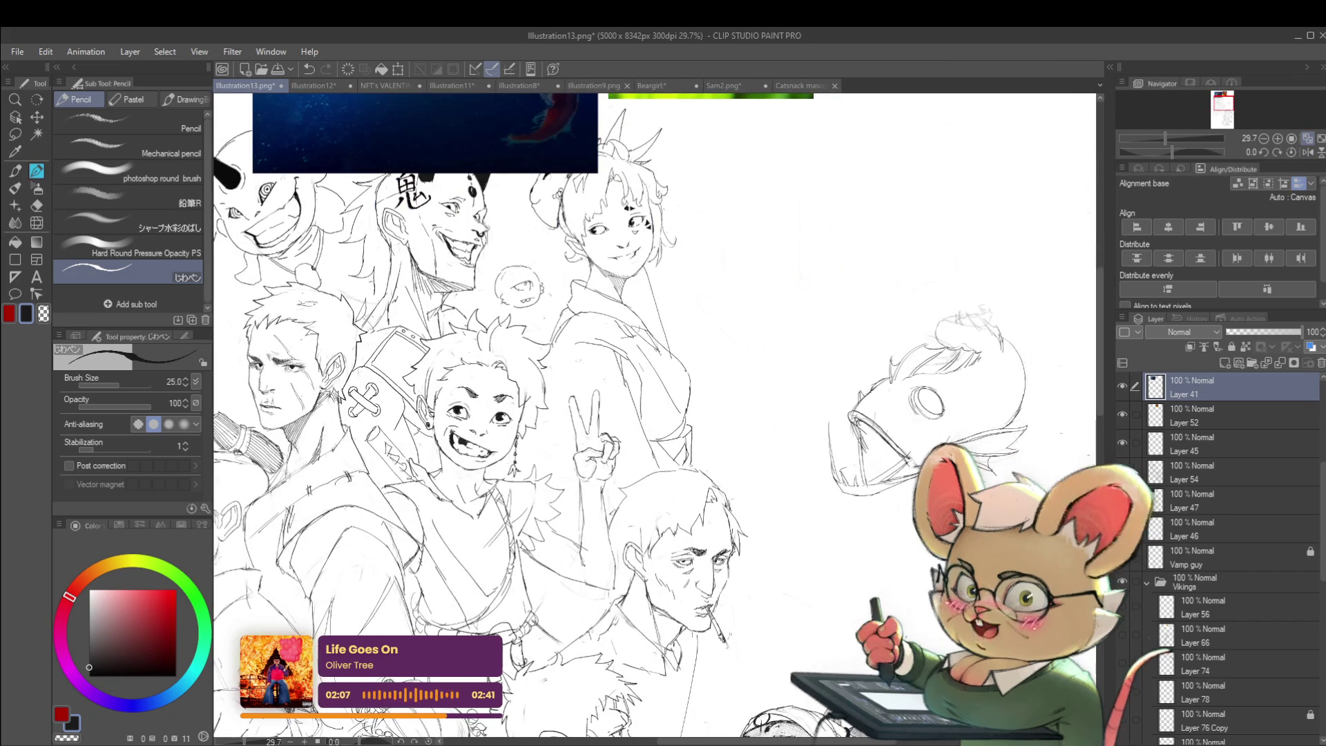
pyautogui.click(37, 222)
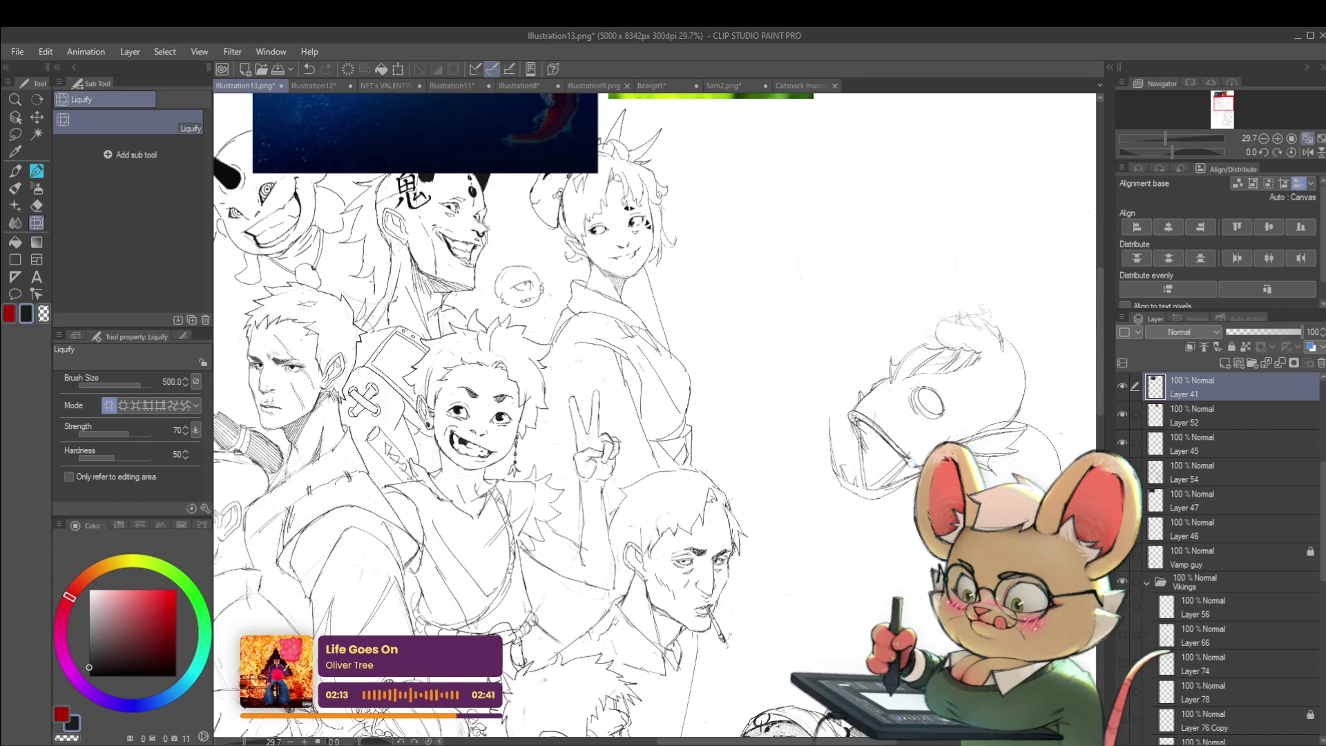
# - Shrink the Liquify brush to 200 and mirror the canvas to check the drawing
pyautogui.scroll(-4, 980, 487)
pyautogui.scroll(3, 981, 487)
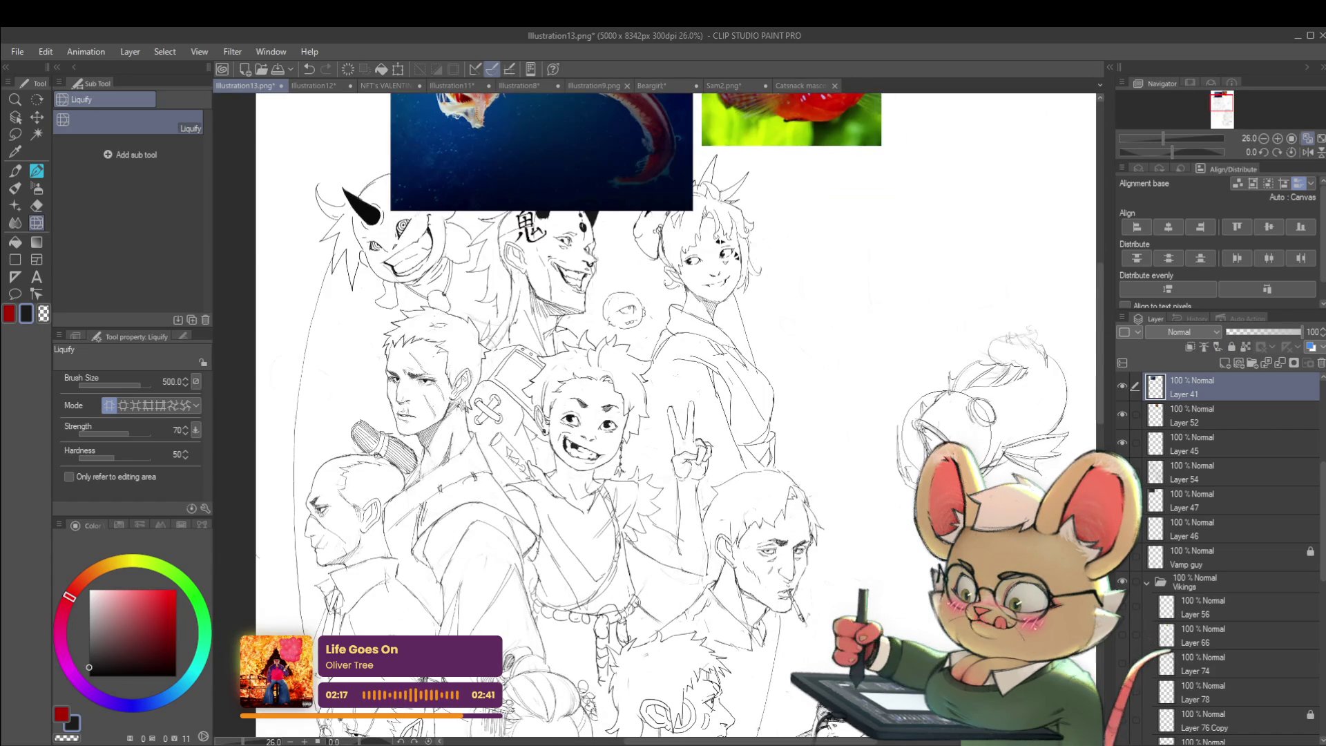
pyautogui.scroll(-3, 981, 407)
pyautogui.scroll(4, 995, 404)
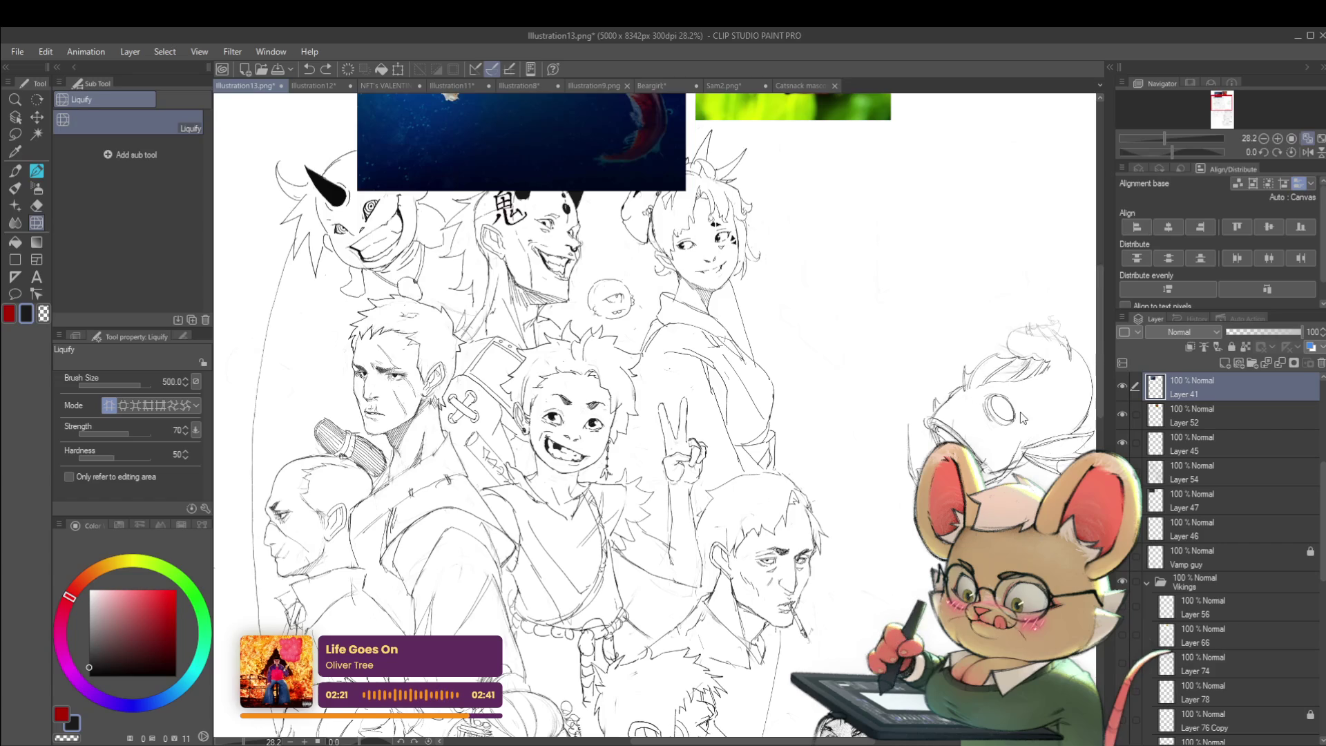
pyautogui.press('[')
pyautogui.press('[')
pyautogui.press('[')
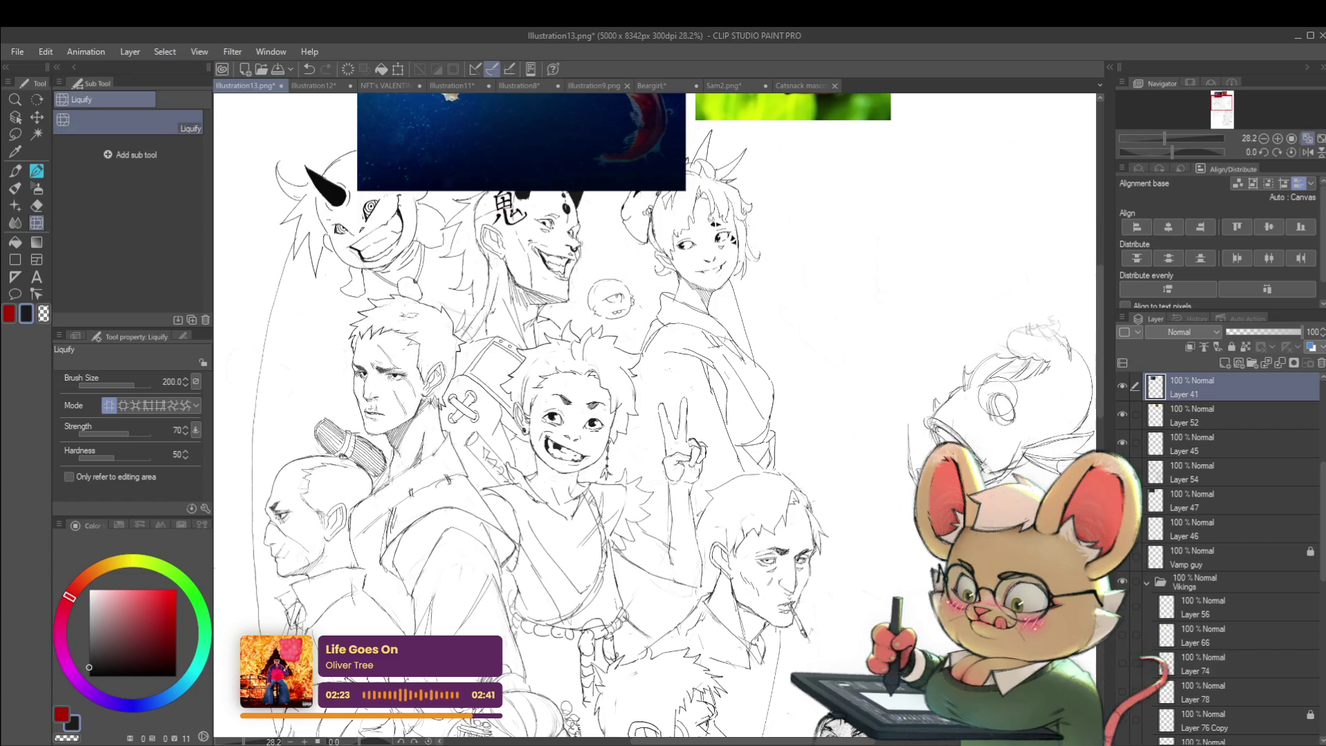
pyautogui.scroll(-3, 994, 409)
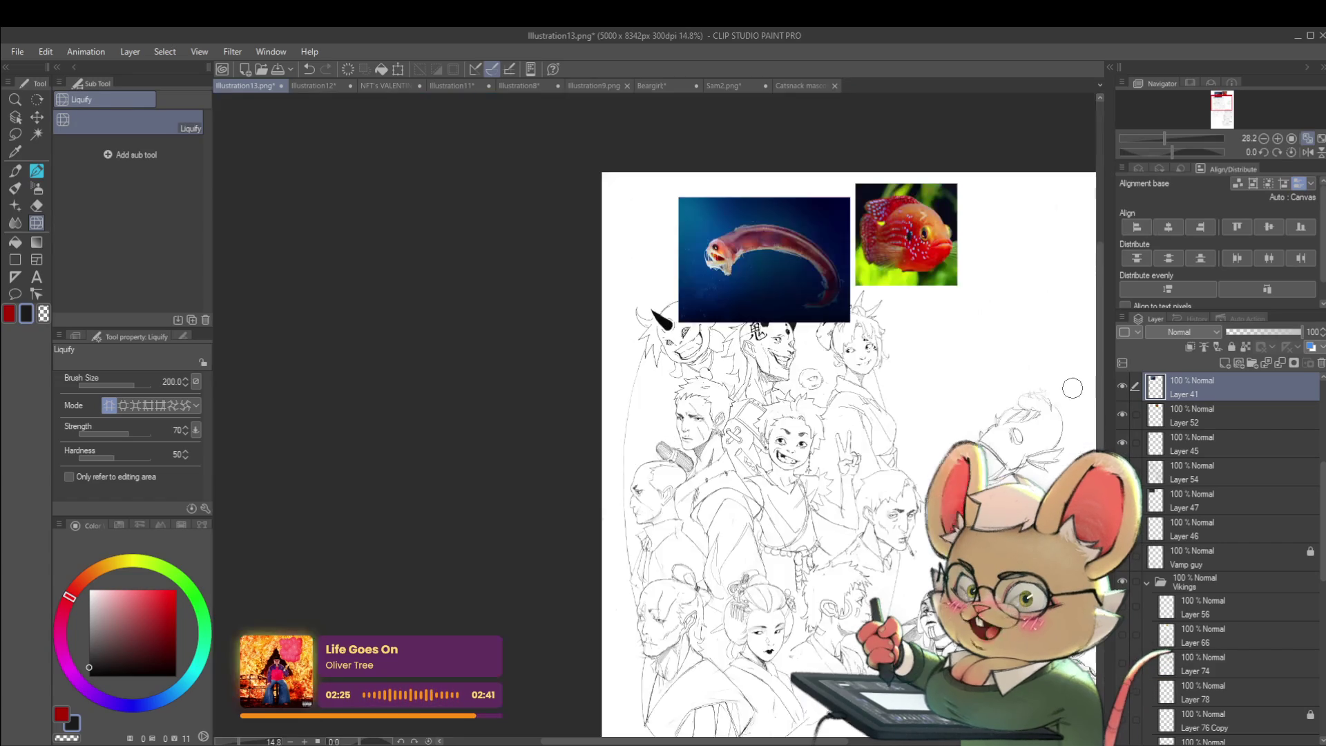
pyautogui.click(1306, 152)
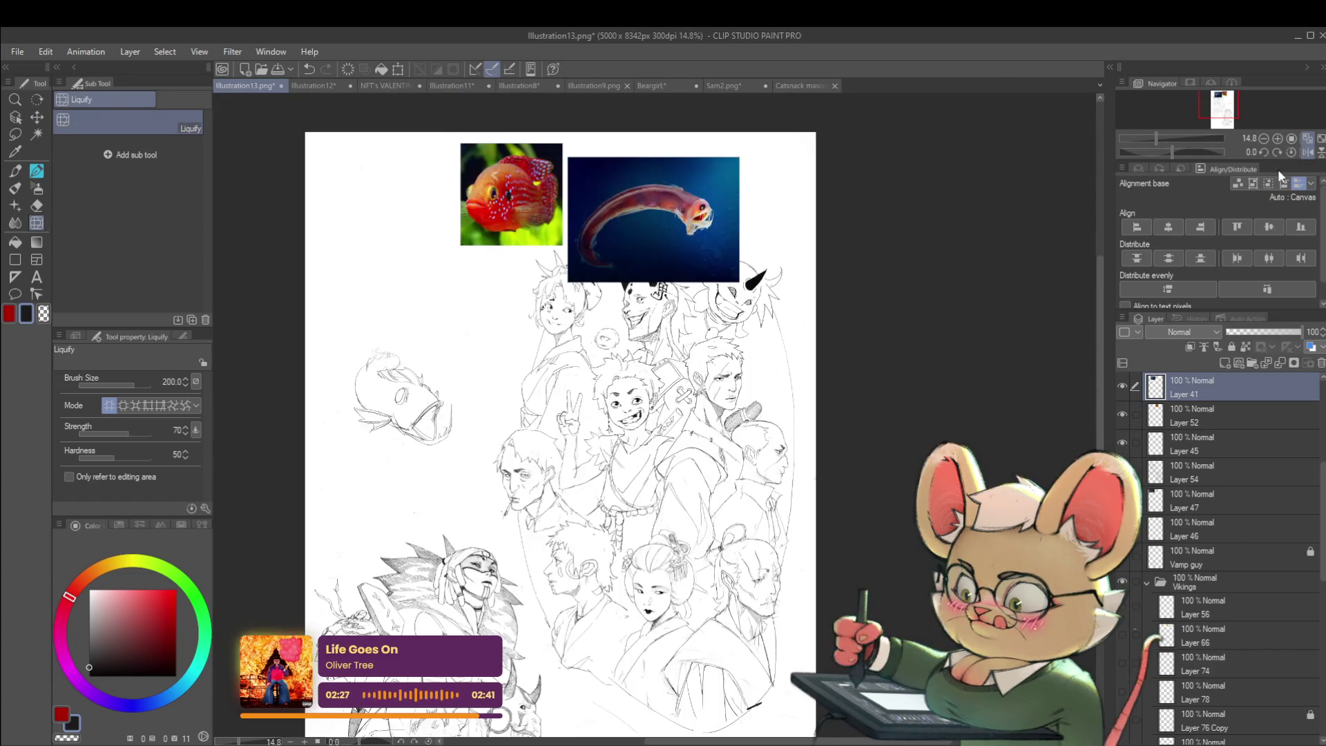
# - Warp the fish's lower jaw down and outward with Liquify, then retrace it with the pencil
pyautogui.scroll(4, 411, 387)
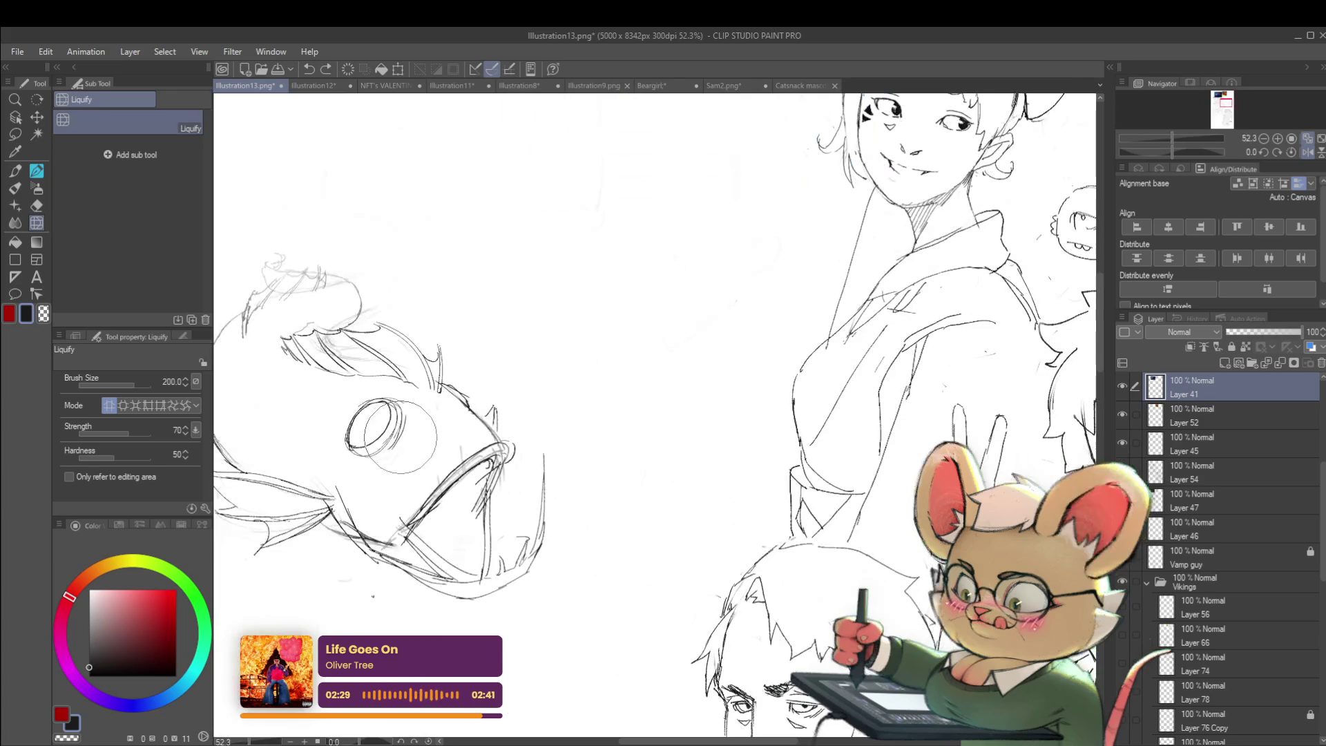
pyautogui.scroll(-3, 442, 436)
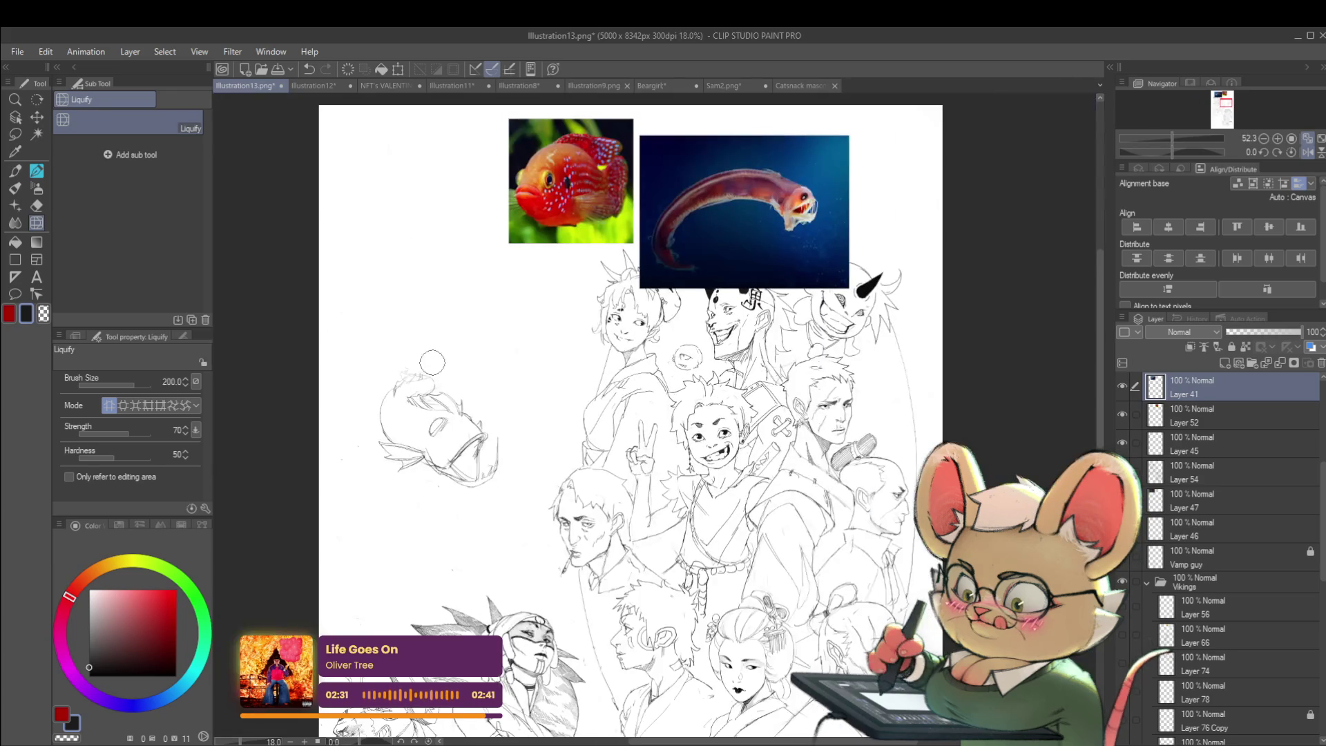
pyautogui.scroll(6, 421, 442)
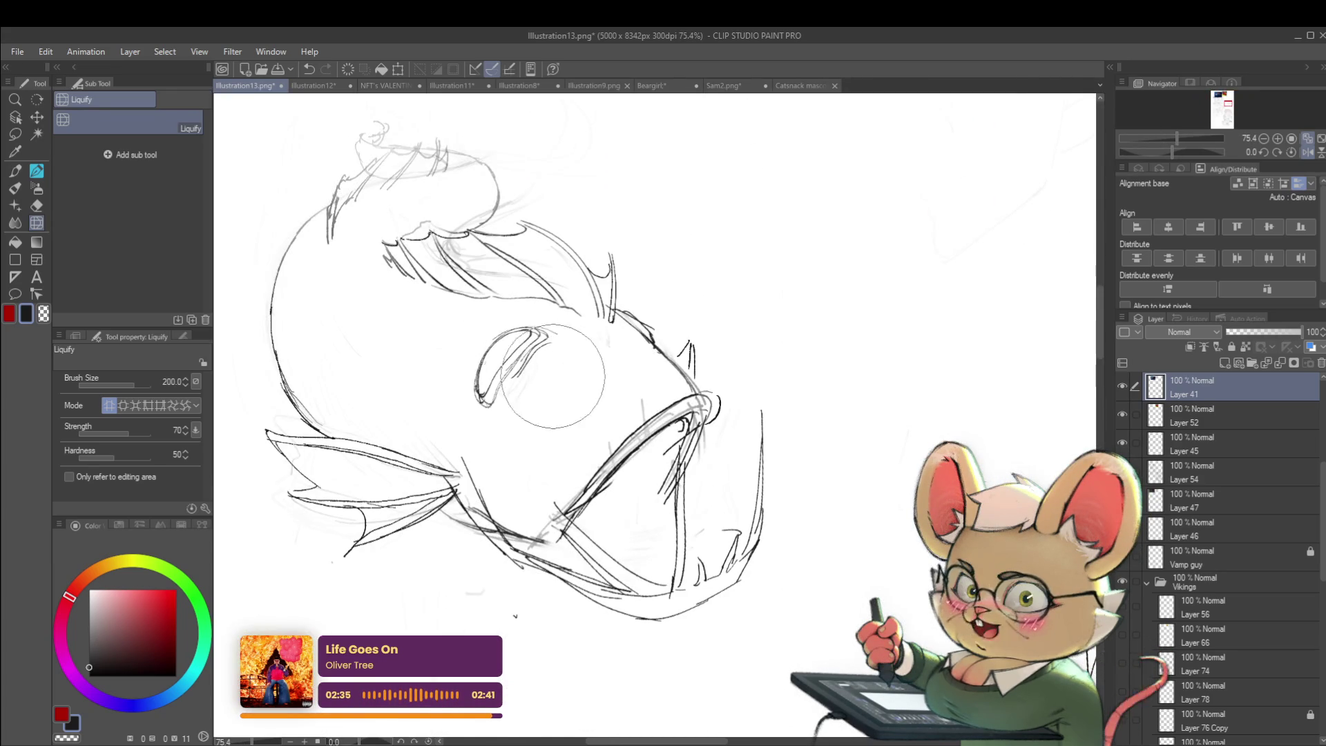
pyautogui.scroll(-6, 535, 390)
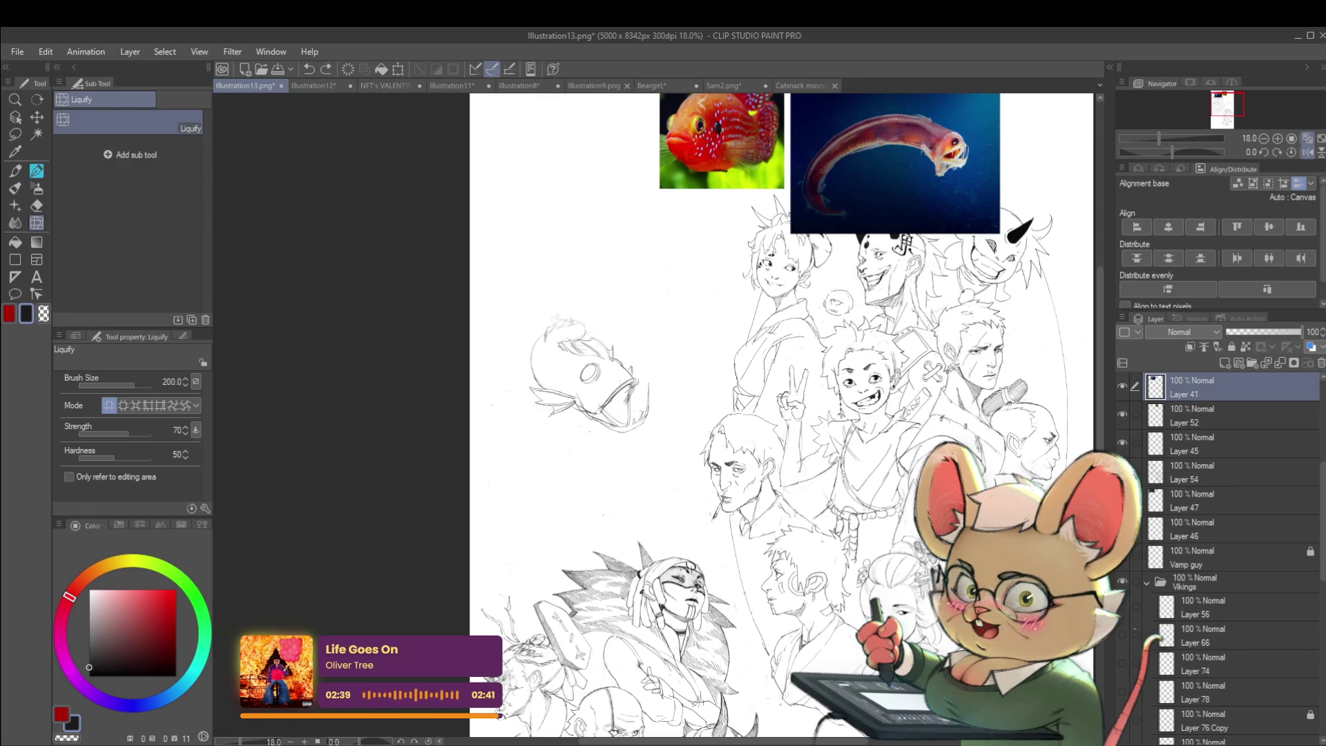
pyautogui.click(1307, 152)
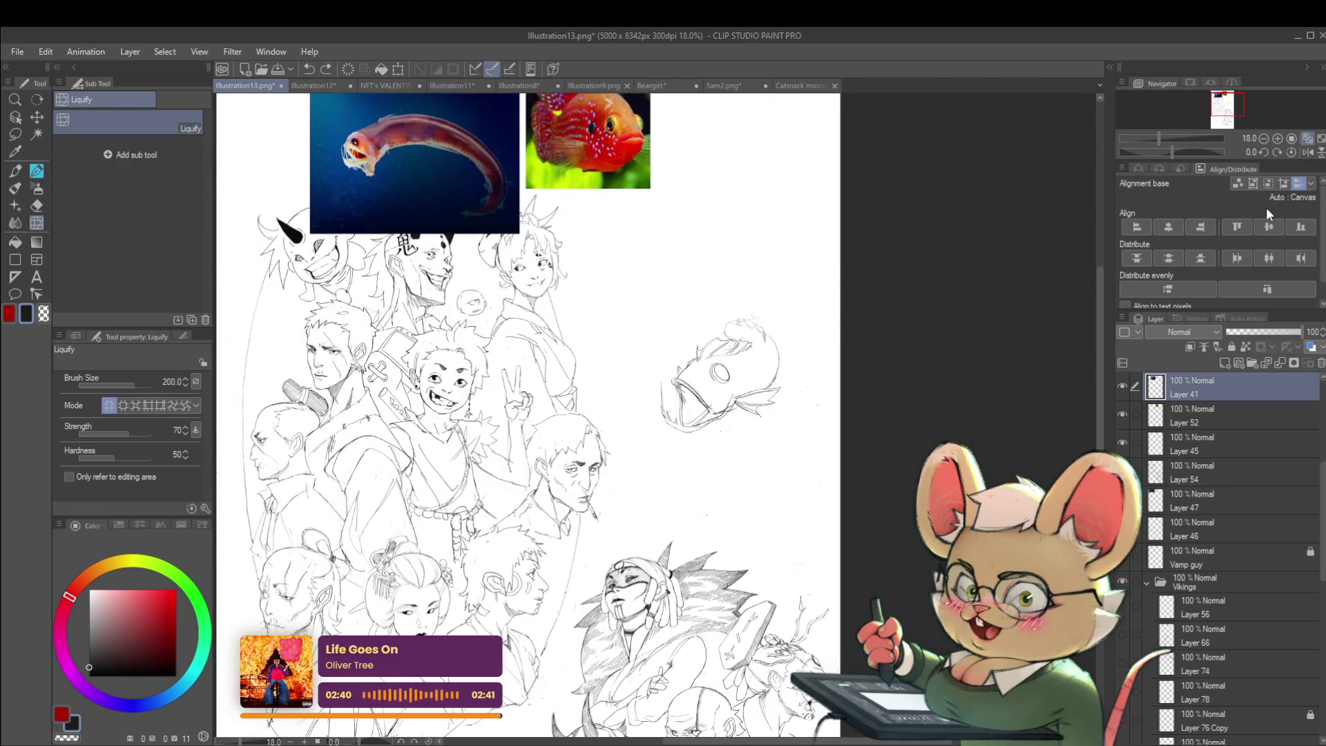
pyautogui.scroll(4, 690, 417)
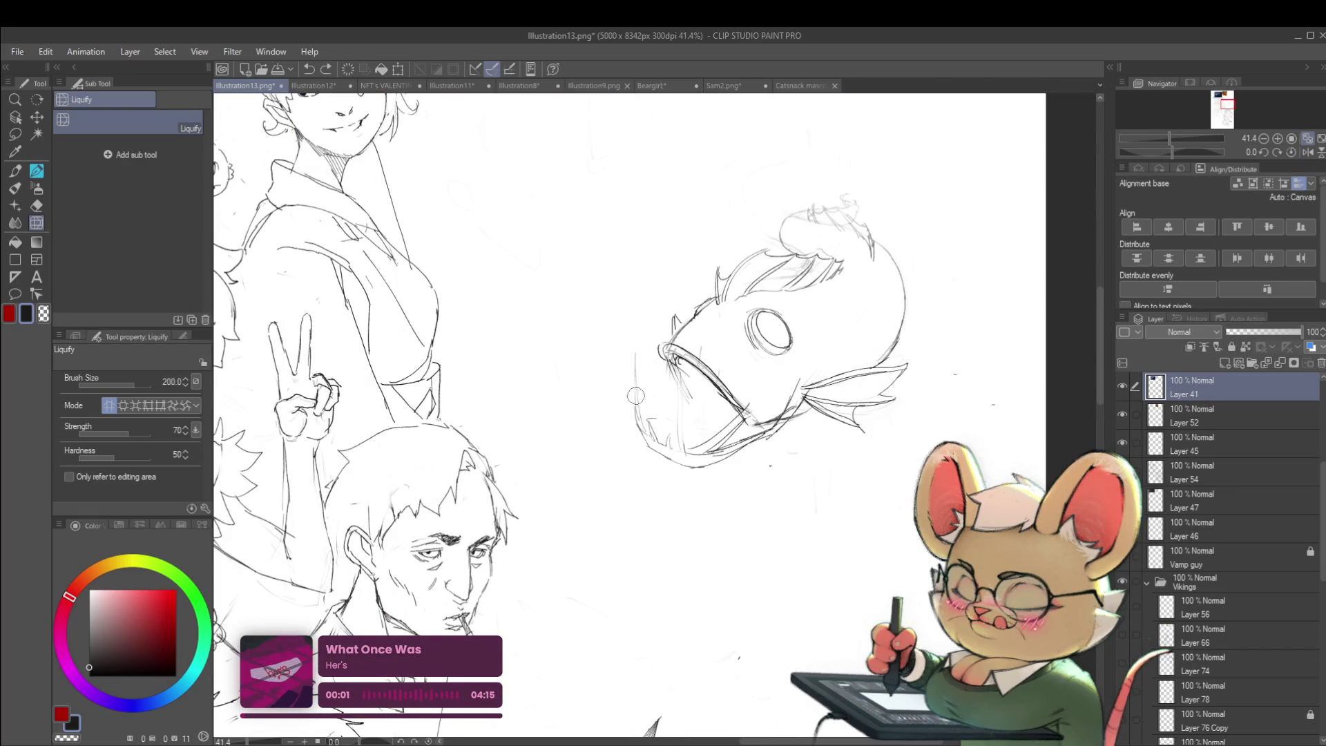
pyautogui.moveTo(632, 373)
pyautogui.mouseDown()
pyautogui.moveTo(656, 442)
pyautogui.moveTo(704, 466)
pyautogui.mouseUp()
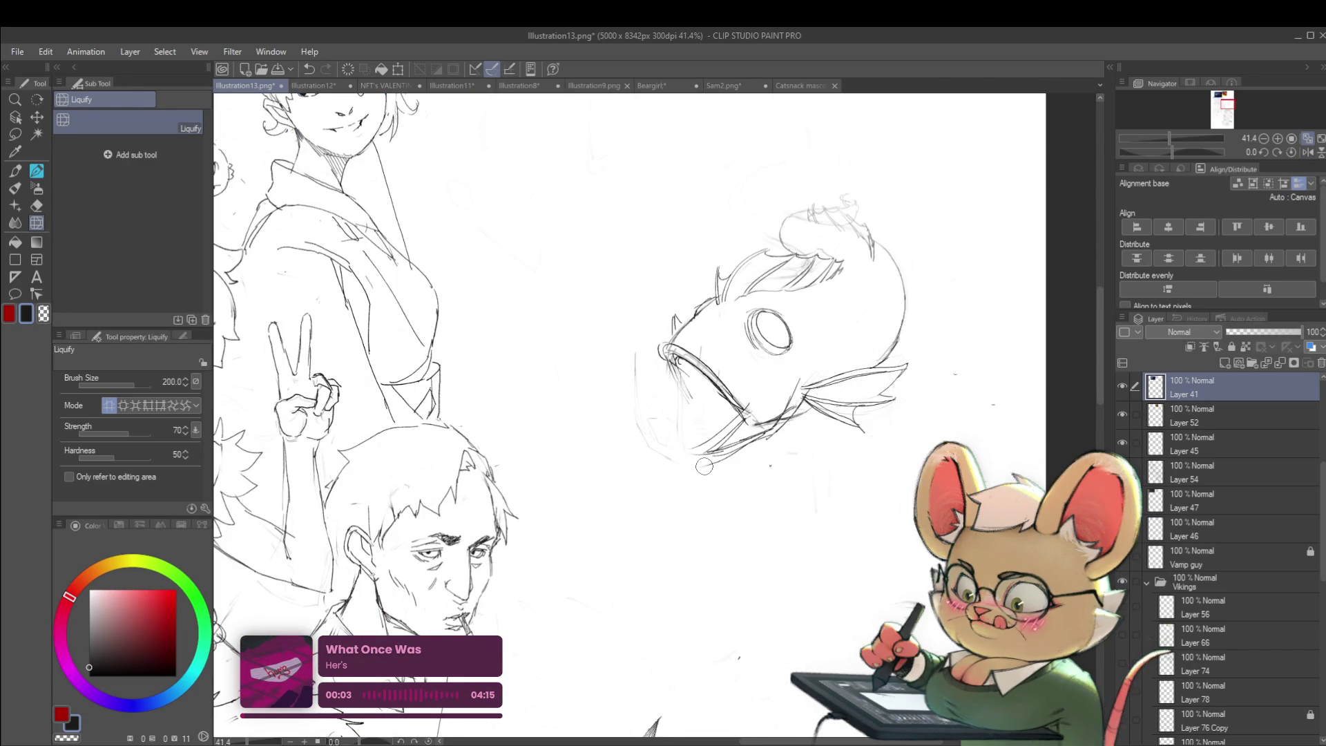
pyautogui.press('p')
pyautogui.moveTo(678, 414)
pyautogui.mouseDown()
pyautogui.moveTo(665, 439)
pyautogui.moveTo(699, 445)
pyautogui.mouseUp()
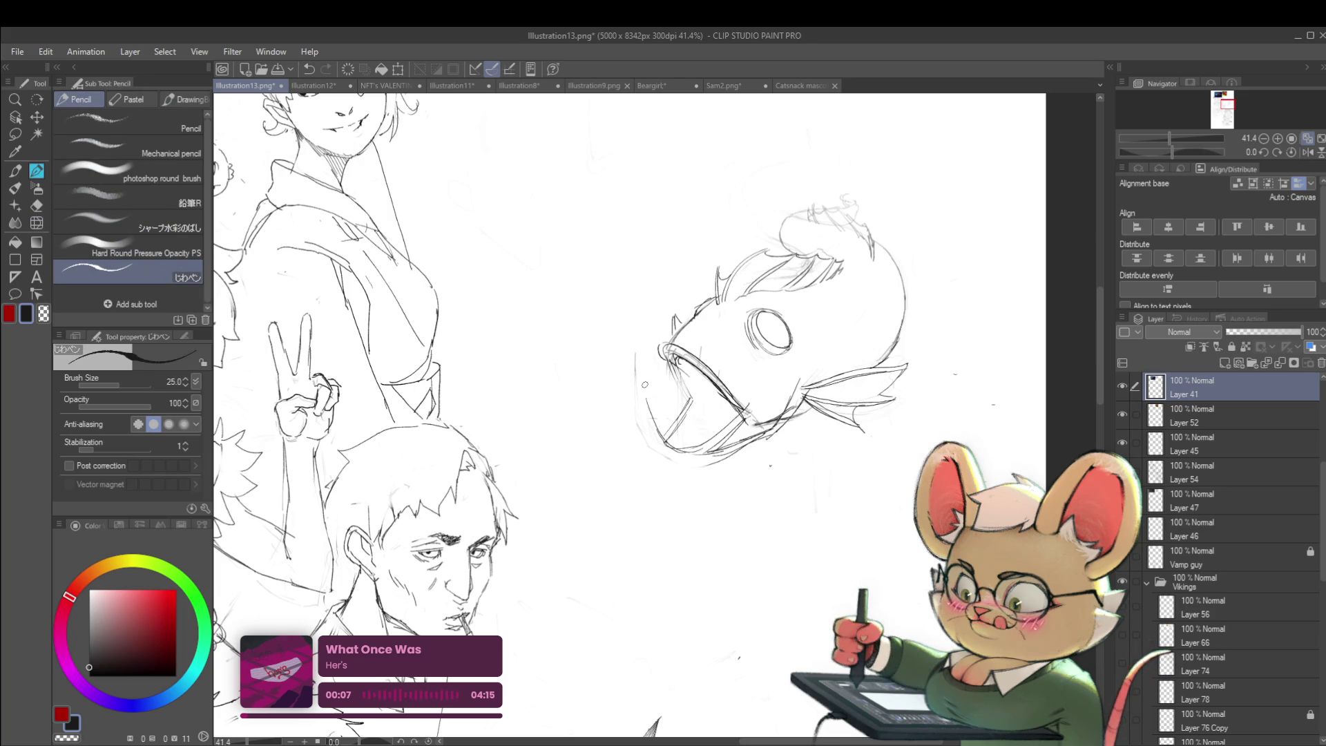
# - Add pencil lines along the fish's left jaw and a short line under its lower jaw
pyautogui.moveTo(638, 378); pyautogui.dragTo(644, 405)
pyautogui.moveTo(693, 456)
pyautogui.mouseDown()
pyautogui.moveTo(688, 402)
pyautogui.moveTo(692, 453)
pyautogui.mouseUp()
pyautogui.scroll(-5, 703, 422)
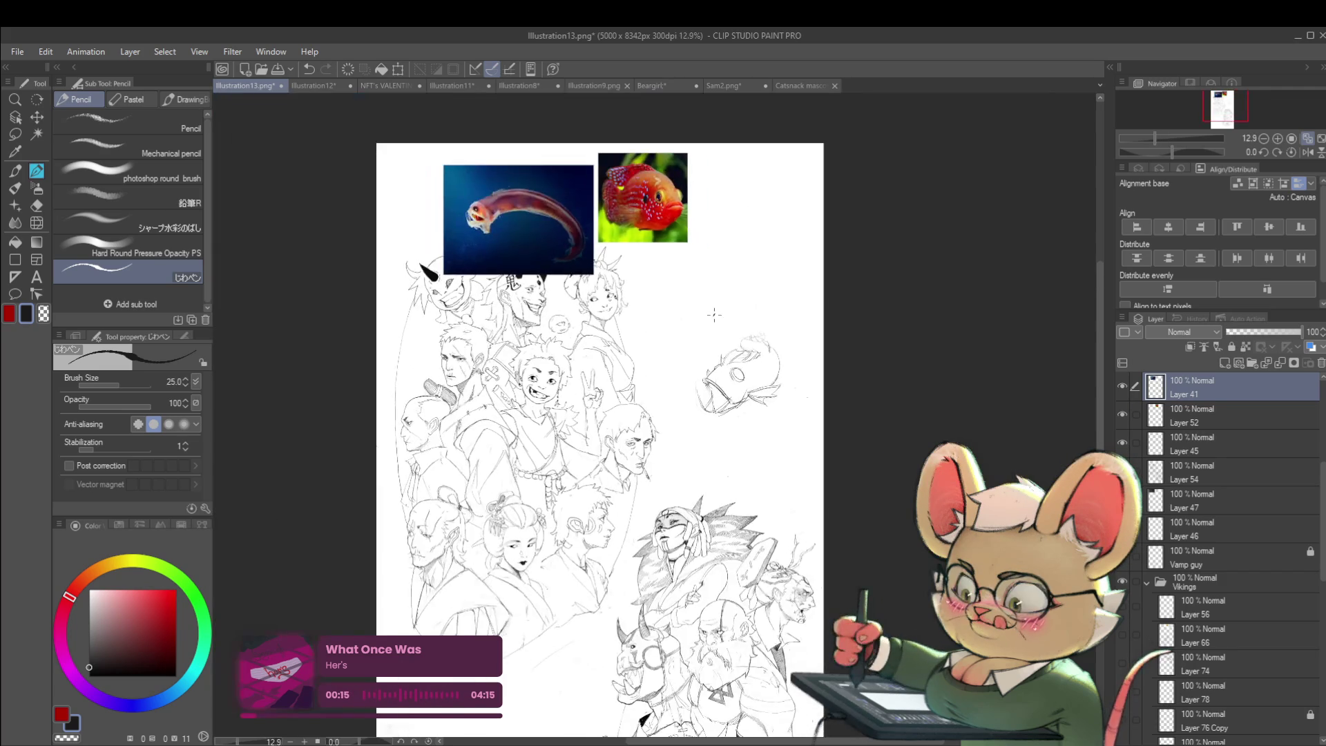
pyautogui.scroll(5, 711, 396)
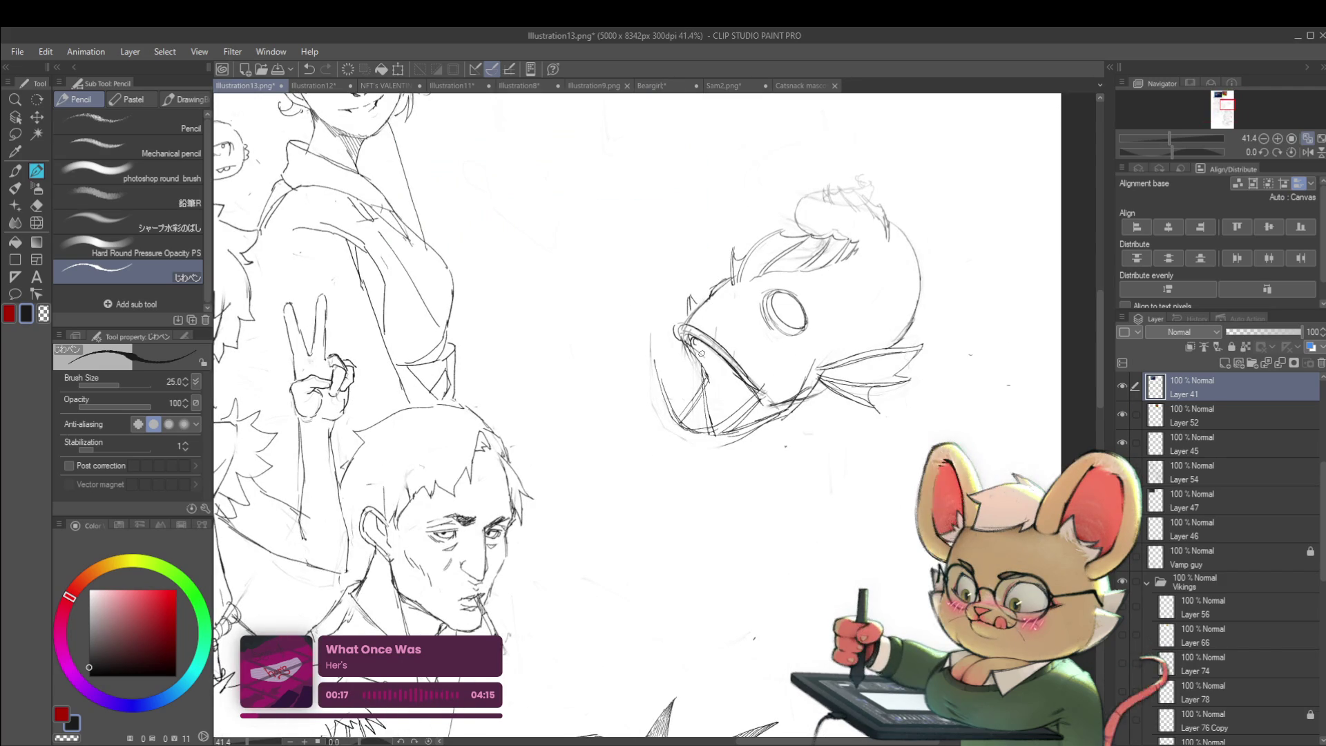
pyautogui.scroll(-4, 712, 386)
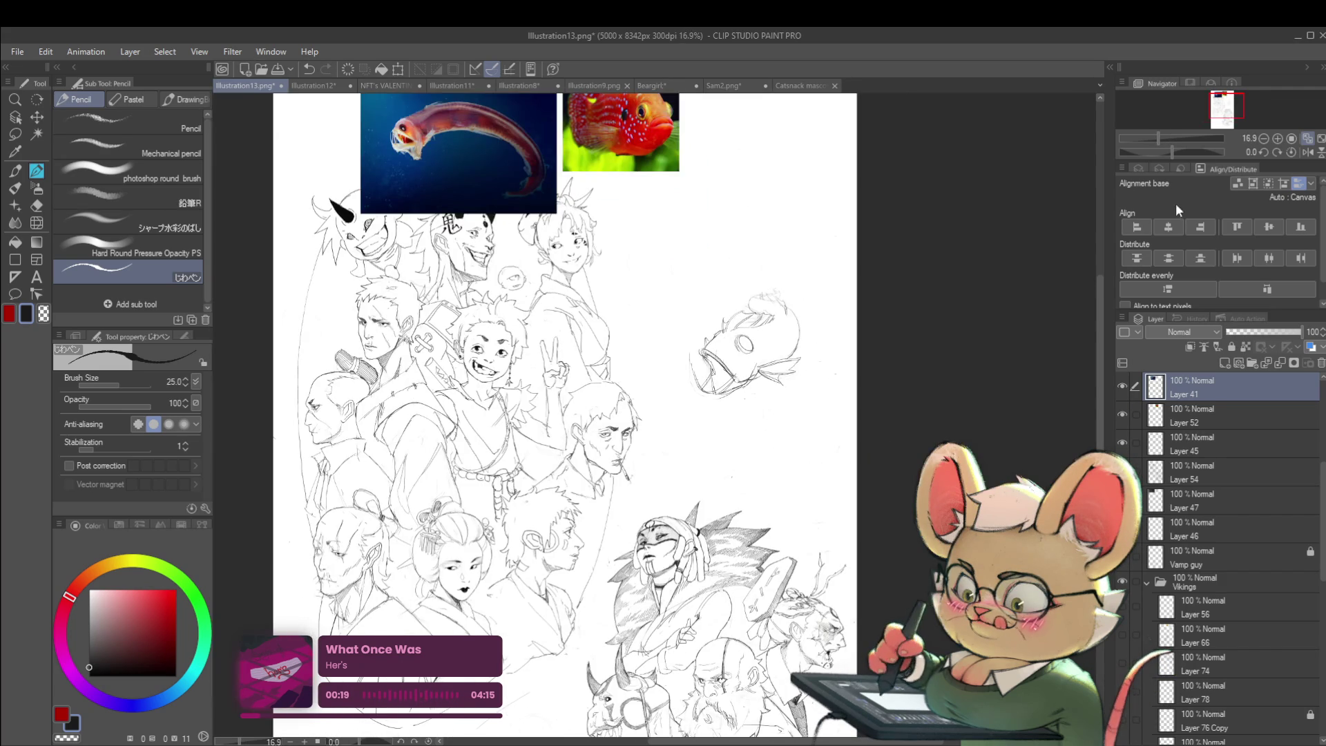
pyautogui.scroll(5, 711, 386)
pyautogui.scroll(-5, 711, 386)
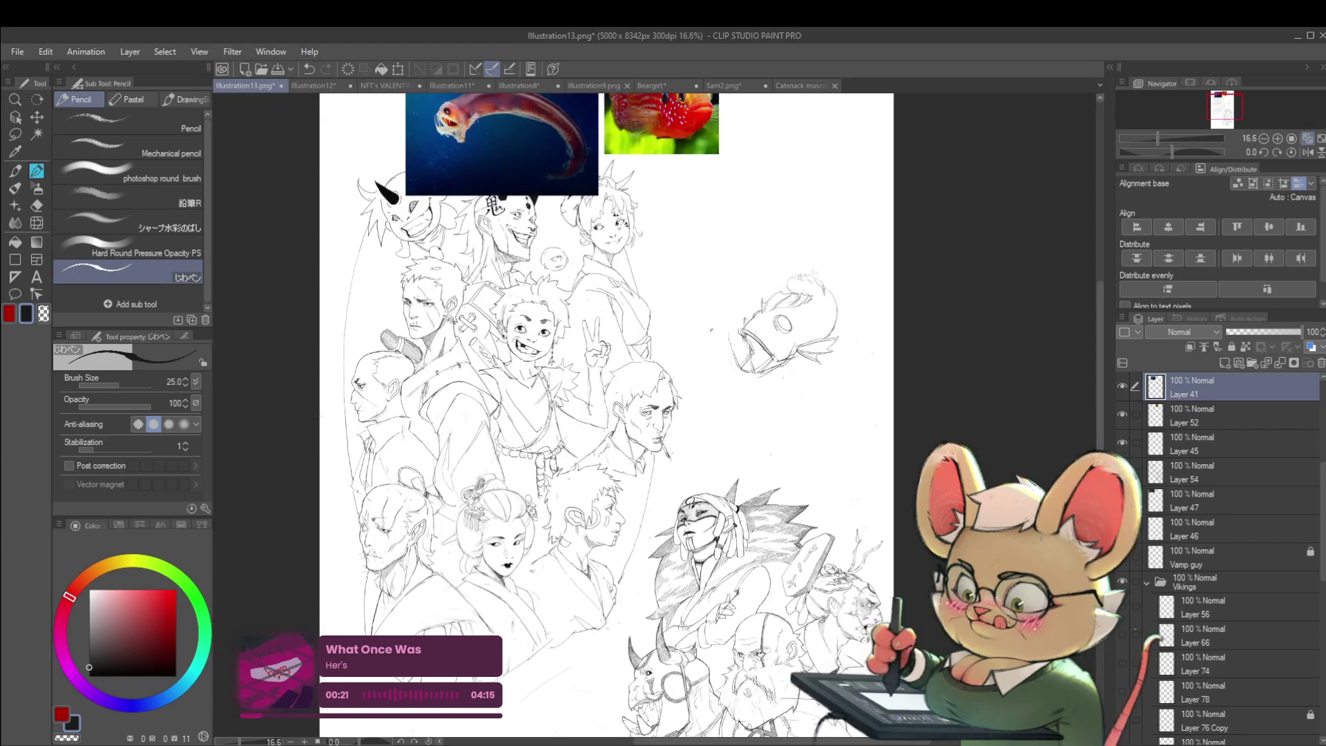
pyautogui.scroll(3, 739, 361)
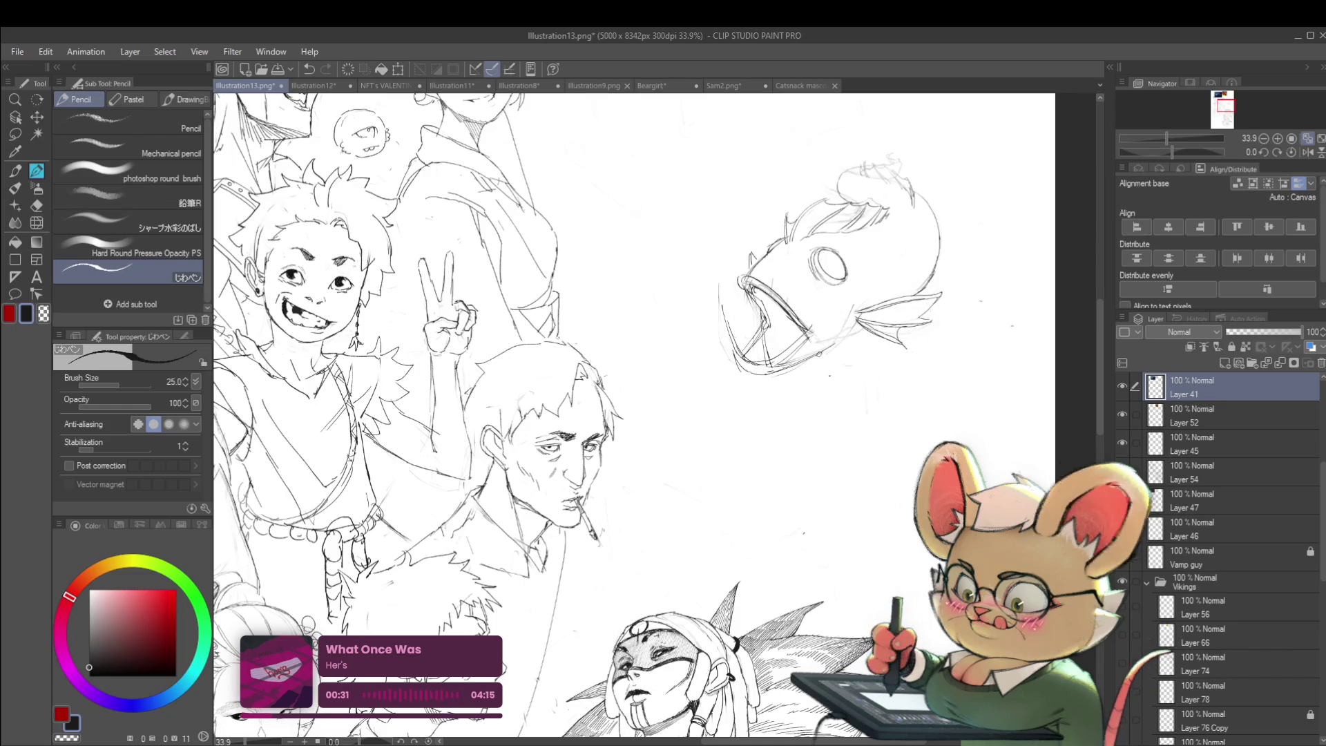
pyautogui.scroll(-3, 879, 327)
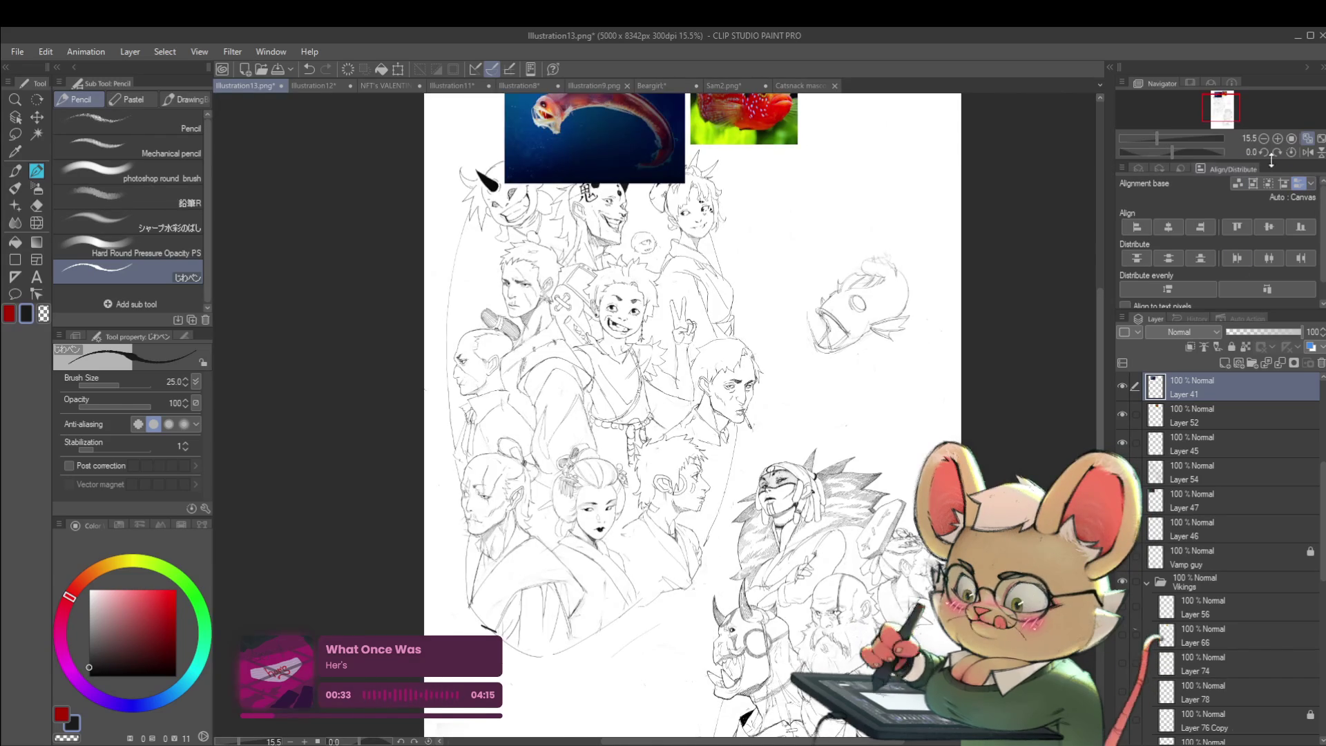
pyautogui.click(1307, 152)
pyautogui.scroll(3, 444, 276)
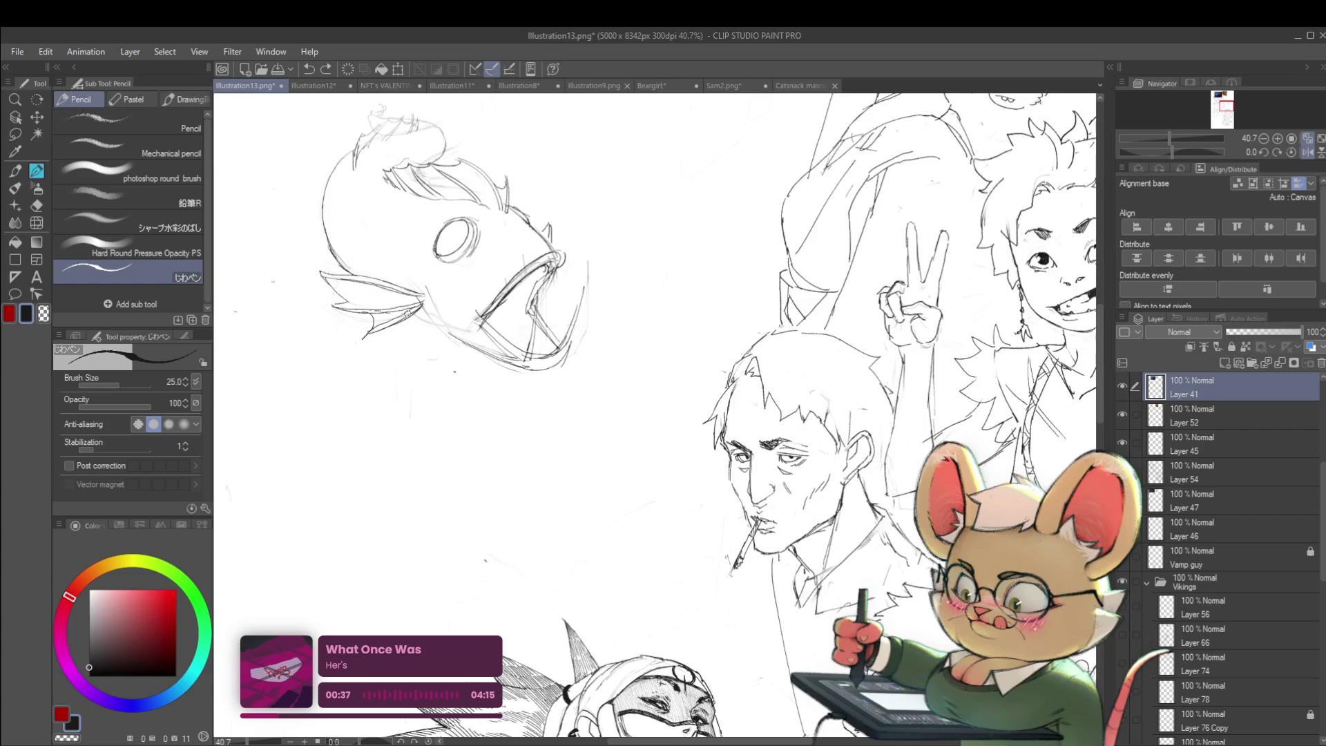
pyautogui.scroll(-4, 512, 349)
pyautogui.moveTo(539, 229); pyautogui.dragTo(605, 231)
pyautogui.scroll(3, 542, 279)
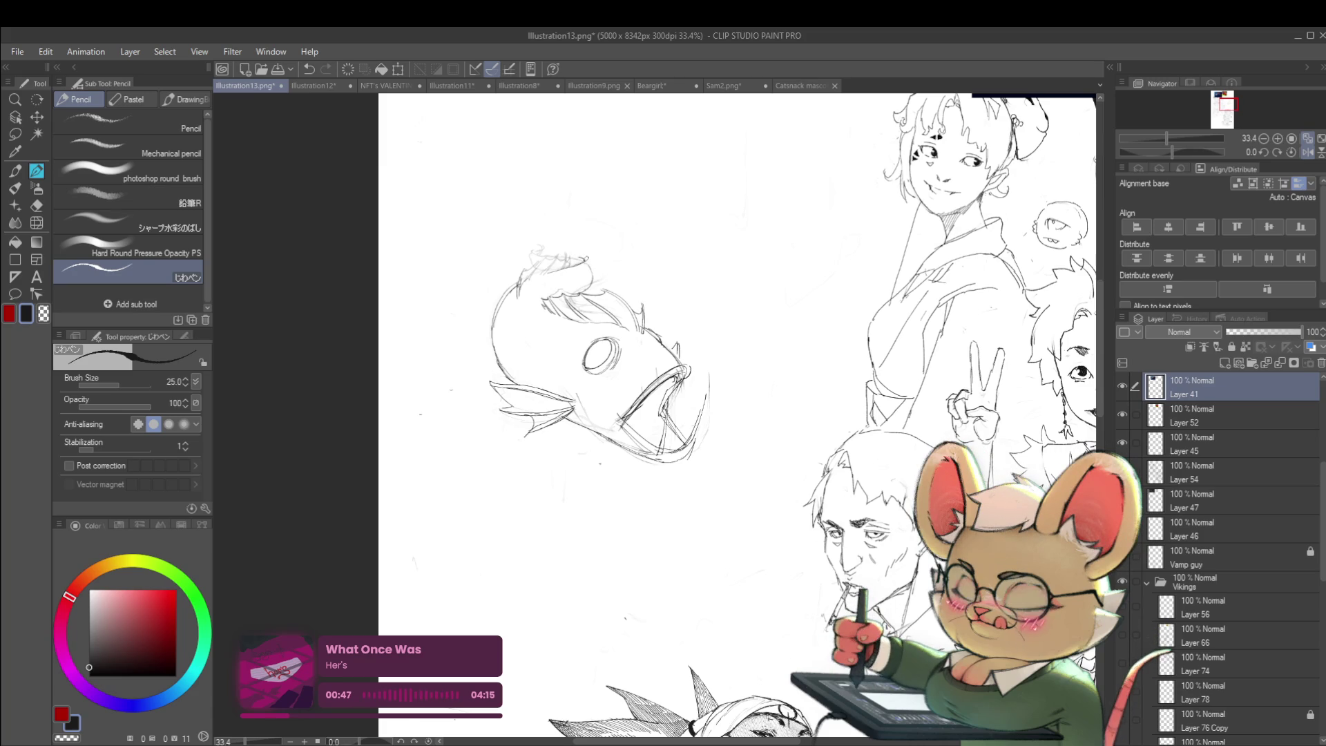
pyautogui.scroll(-3, 611, 234)
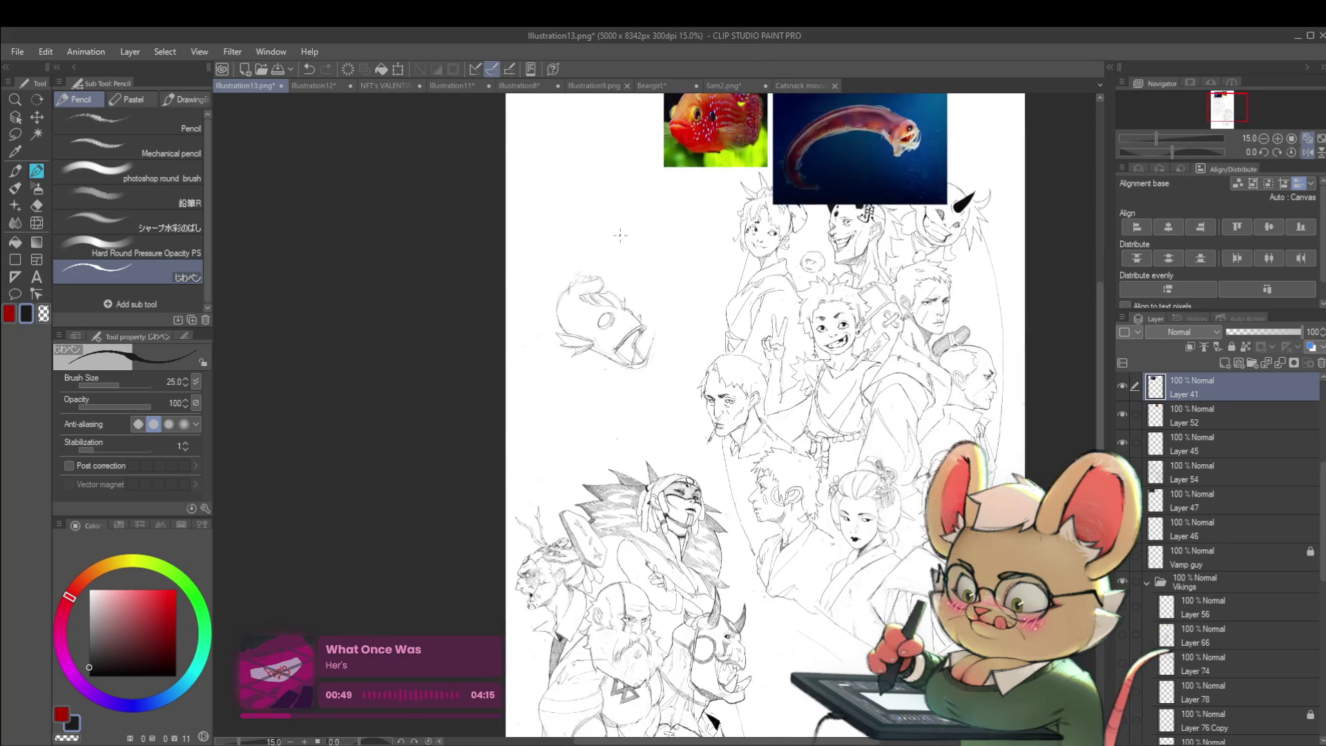
pyautogui.scroll(2, 608, 266)
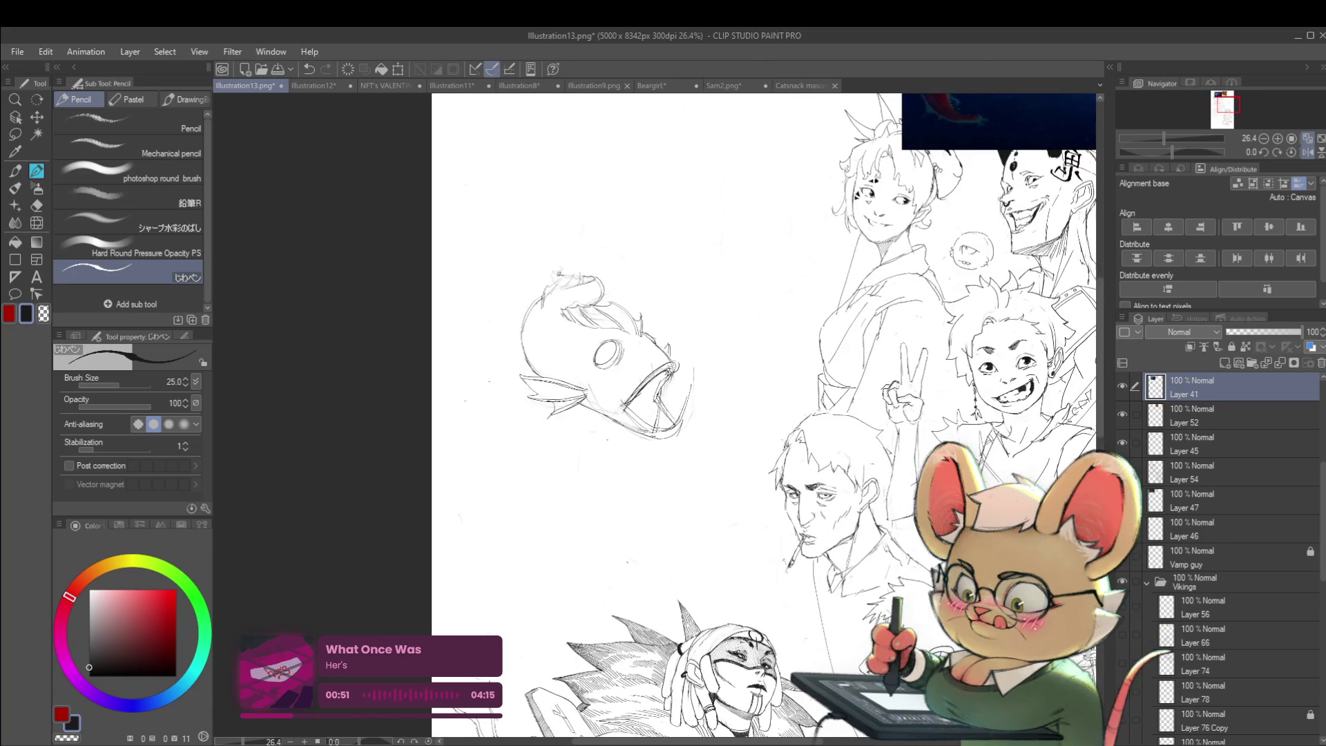
pyautogui.scroll(-2, 591, 272)
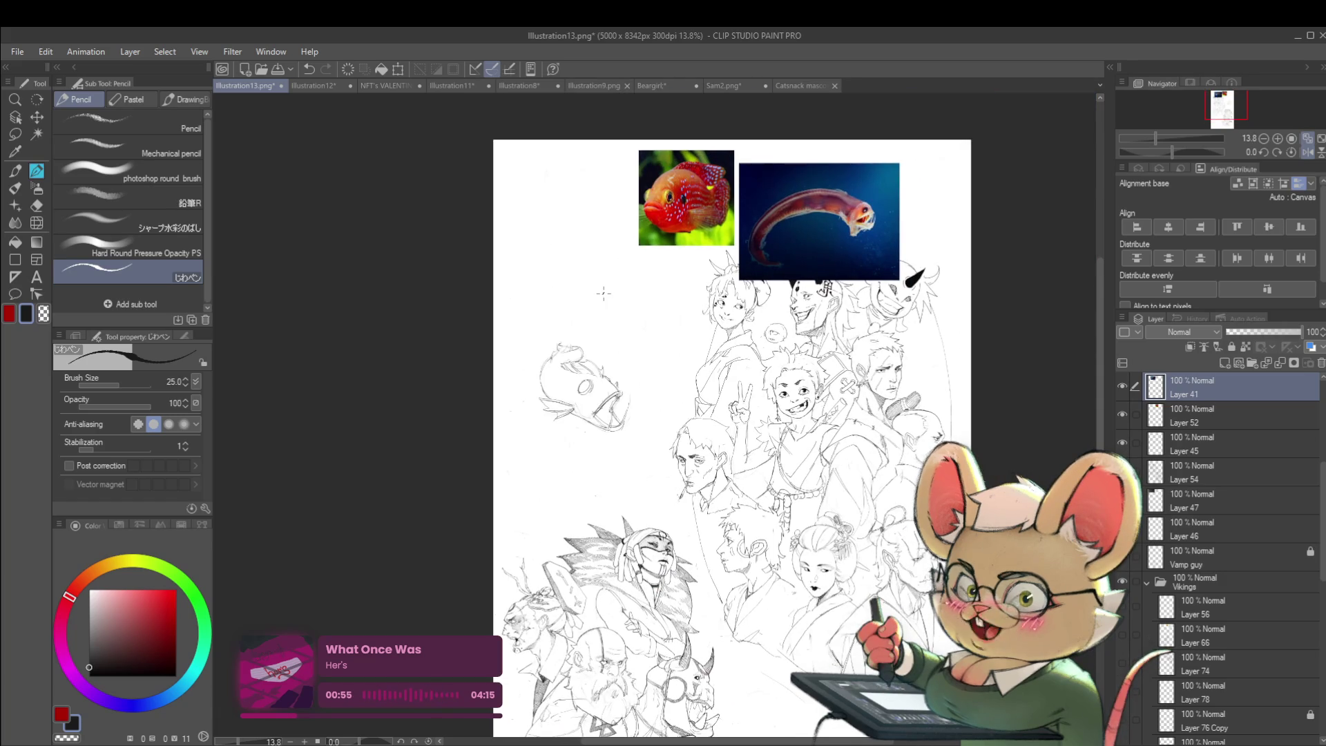
pyautogui.scroll(2, 604, 289)
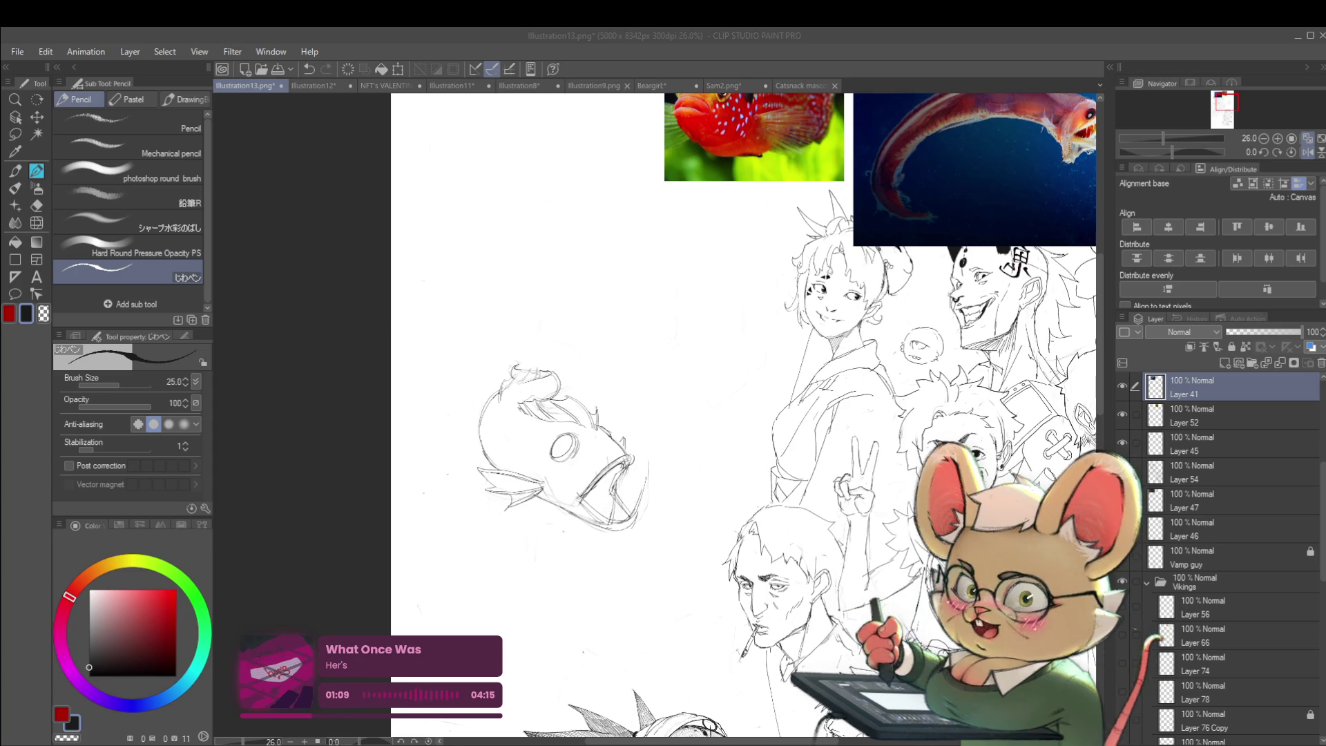
pyautogui.click(524, 163)
pyautogui.scroll(-1, 667, 321)
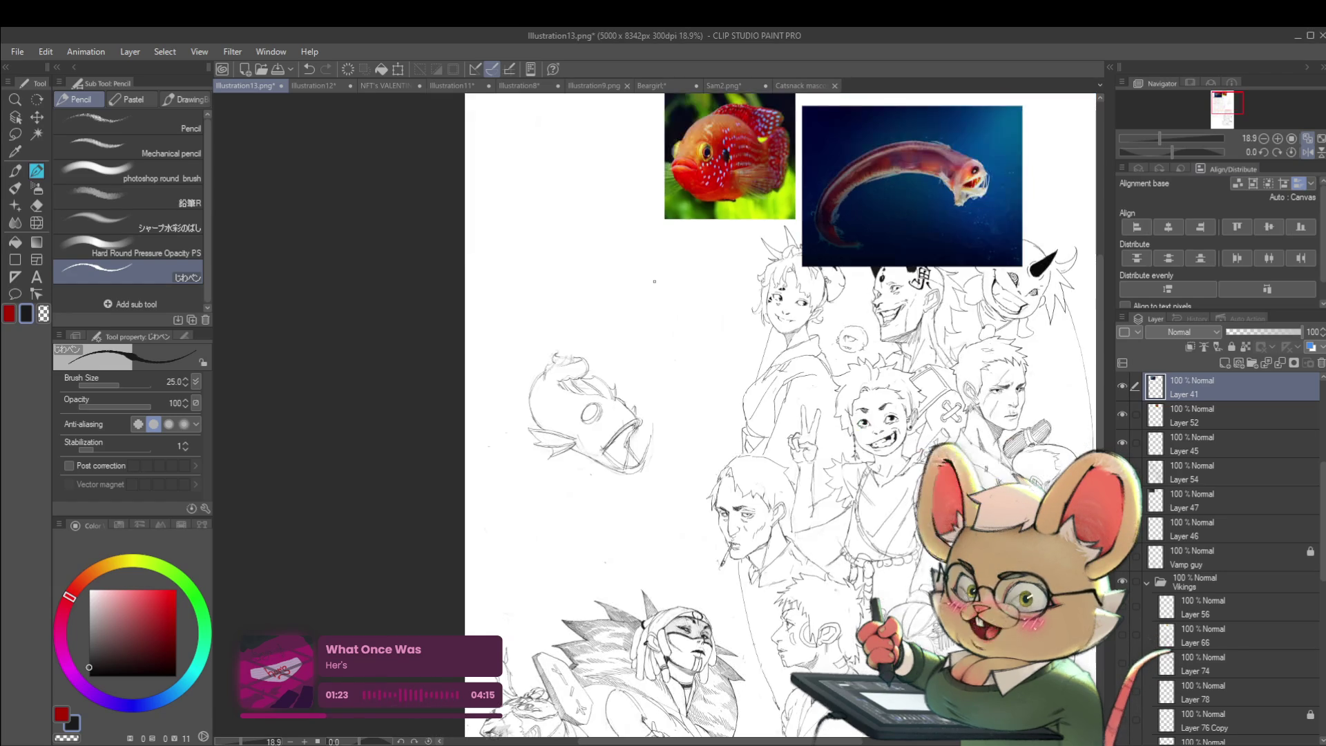
pyautogui.click(1303, 155)
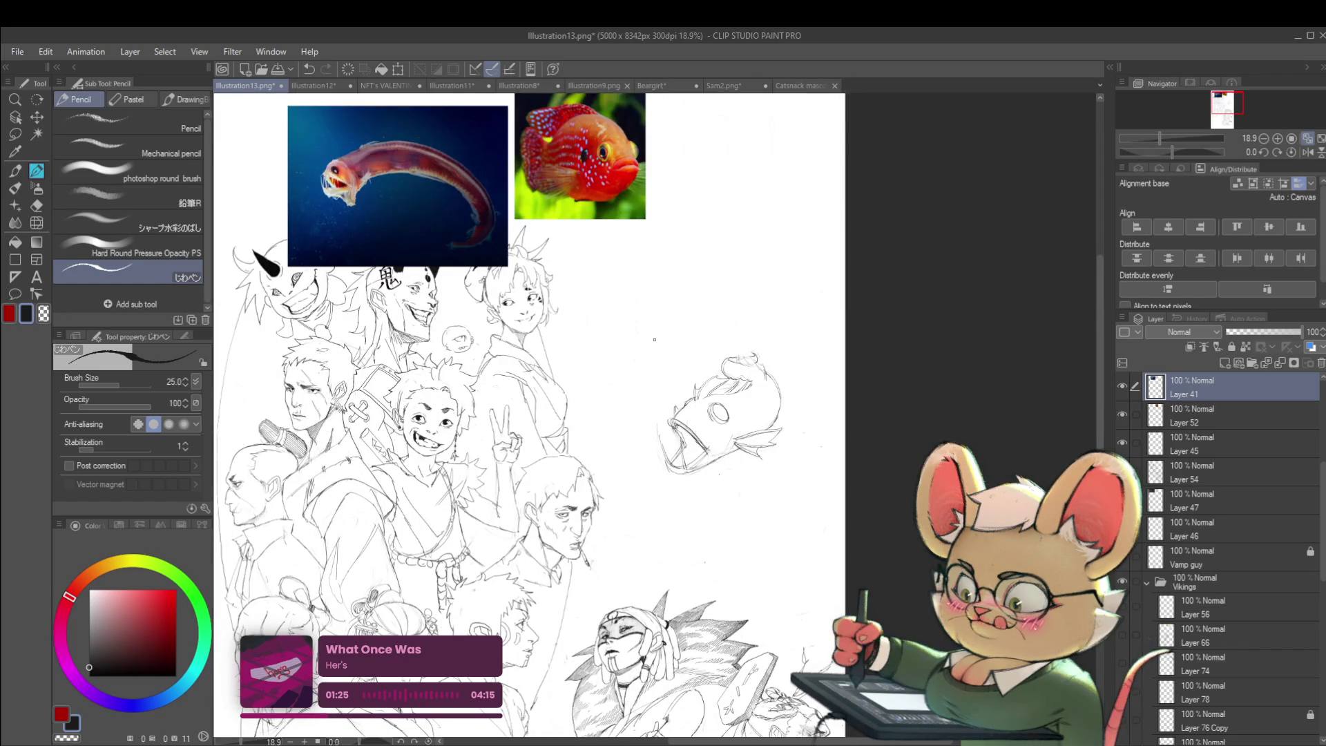
# - Sketch a new head outline above the fish, extend it rightward, and mirror the view to check it
pyautogui.moveTo(654, 339); pyautogui.dragTo(659, 255)
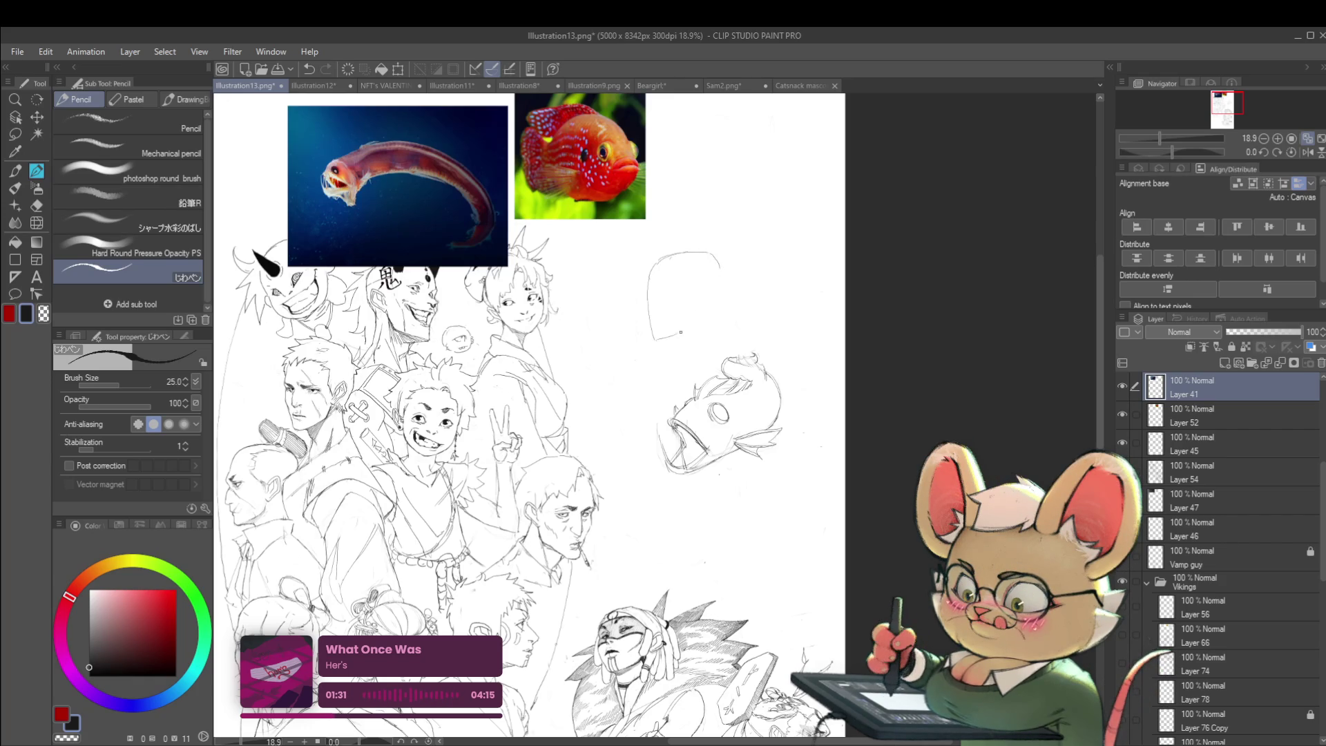
pyautogui.moveTo(656, 339); pyautogui.dragTo(704, 303)
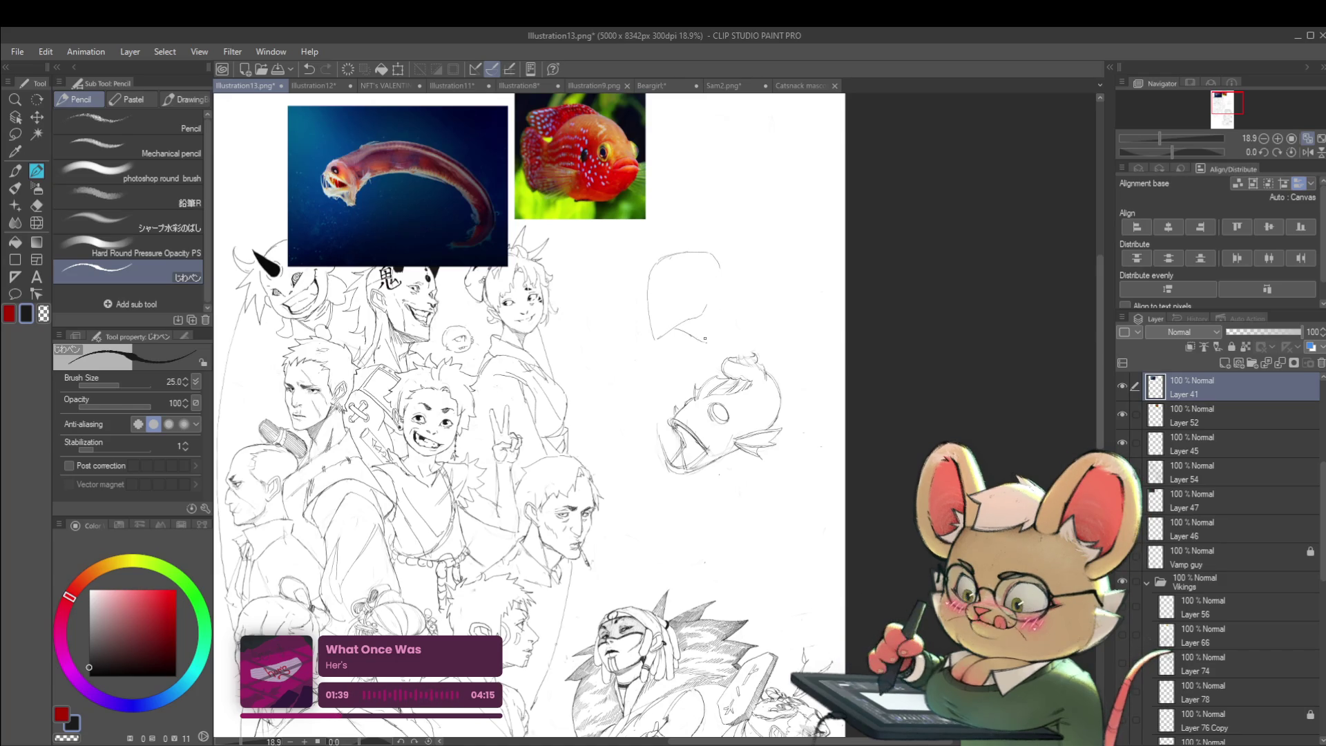
pyautogui.scroll(-1, 705, 248)
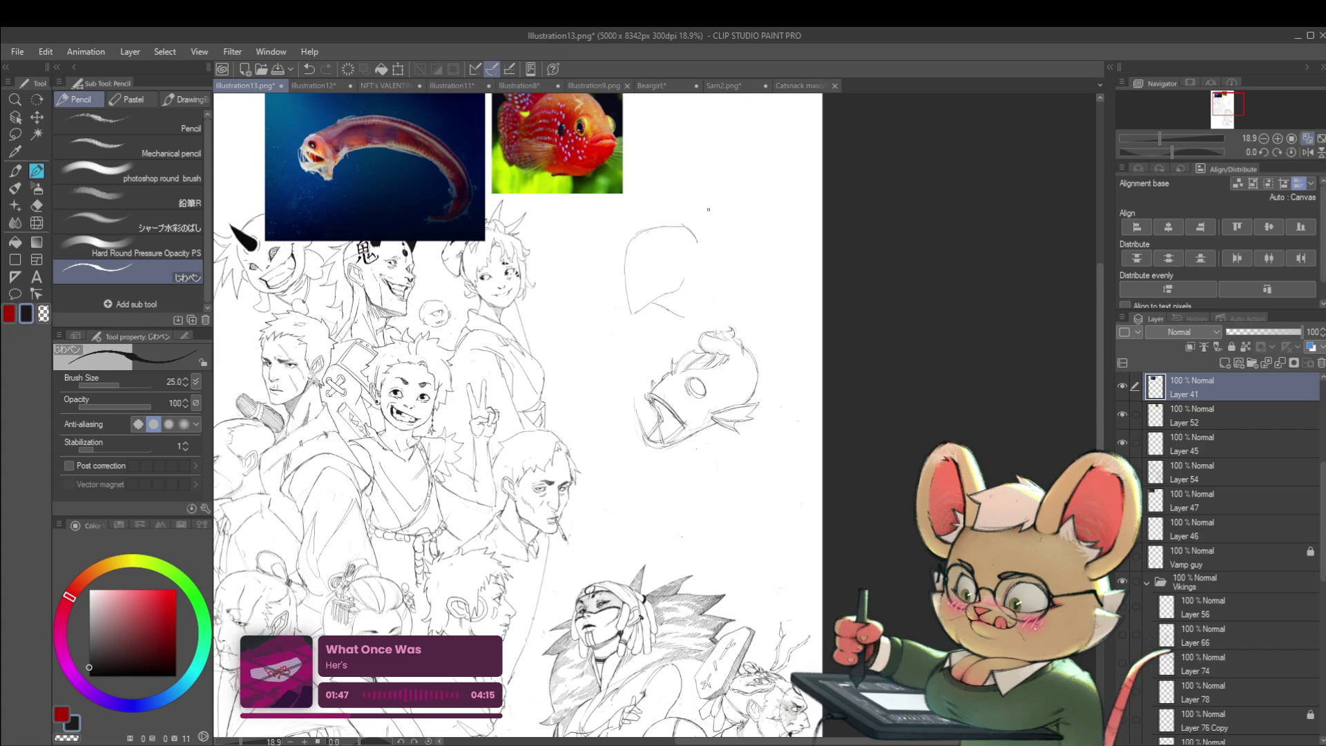
pyautogui.press('h')
pyautogui.scroll(2, 665, 254)
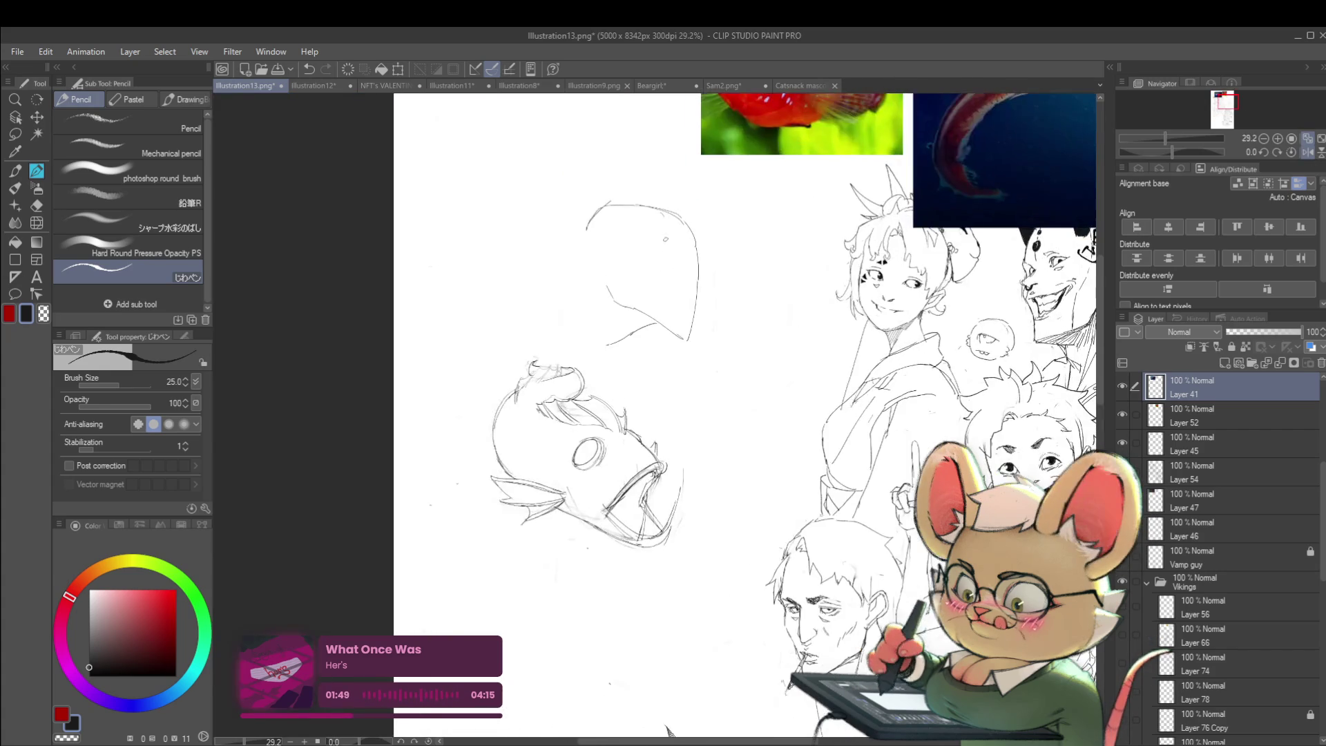
pyautogui.scroll(2, 666, 254)
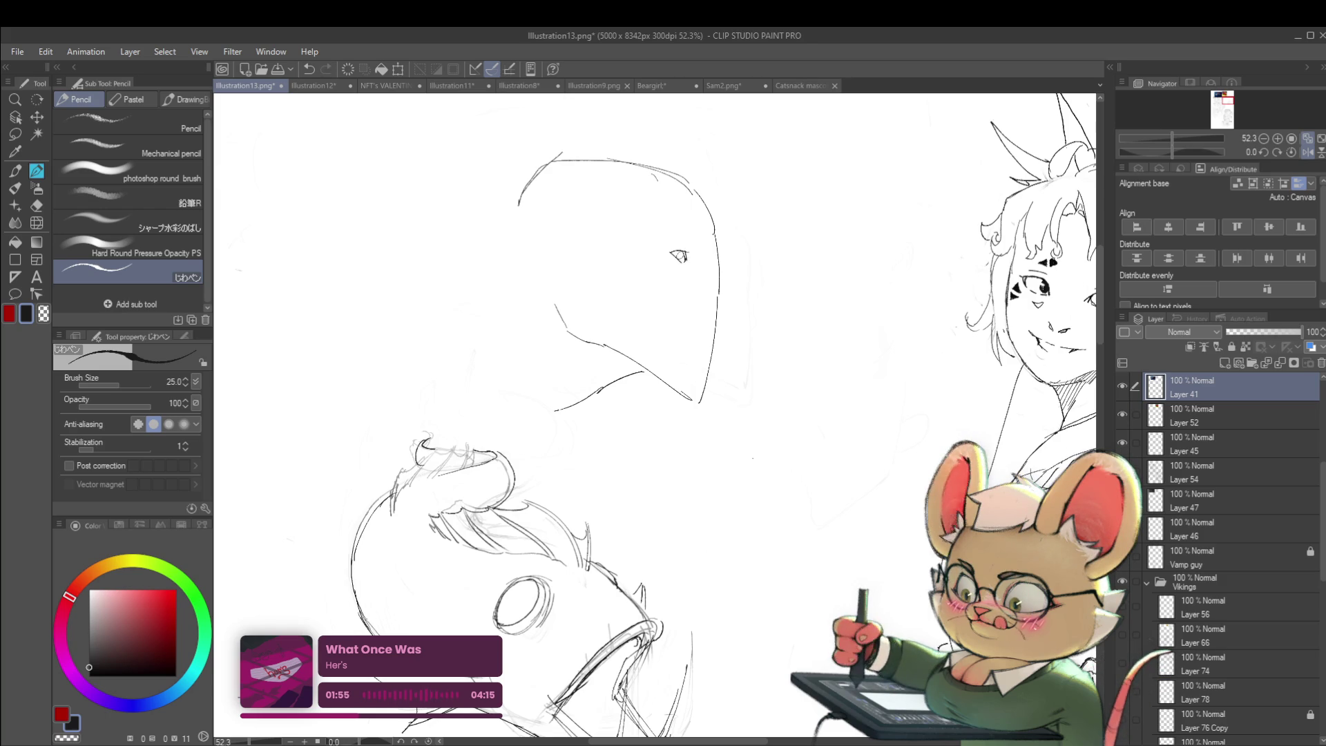
pyautogui.scroll(-2, 686, 246)
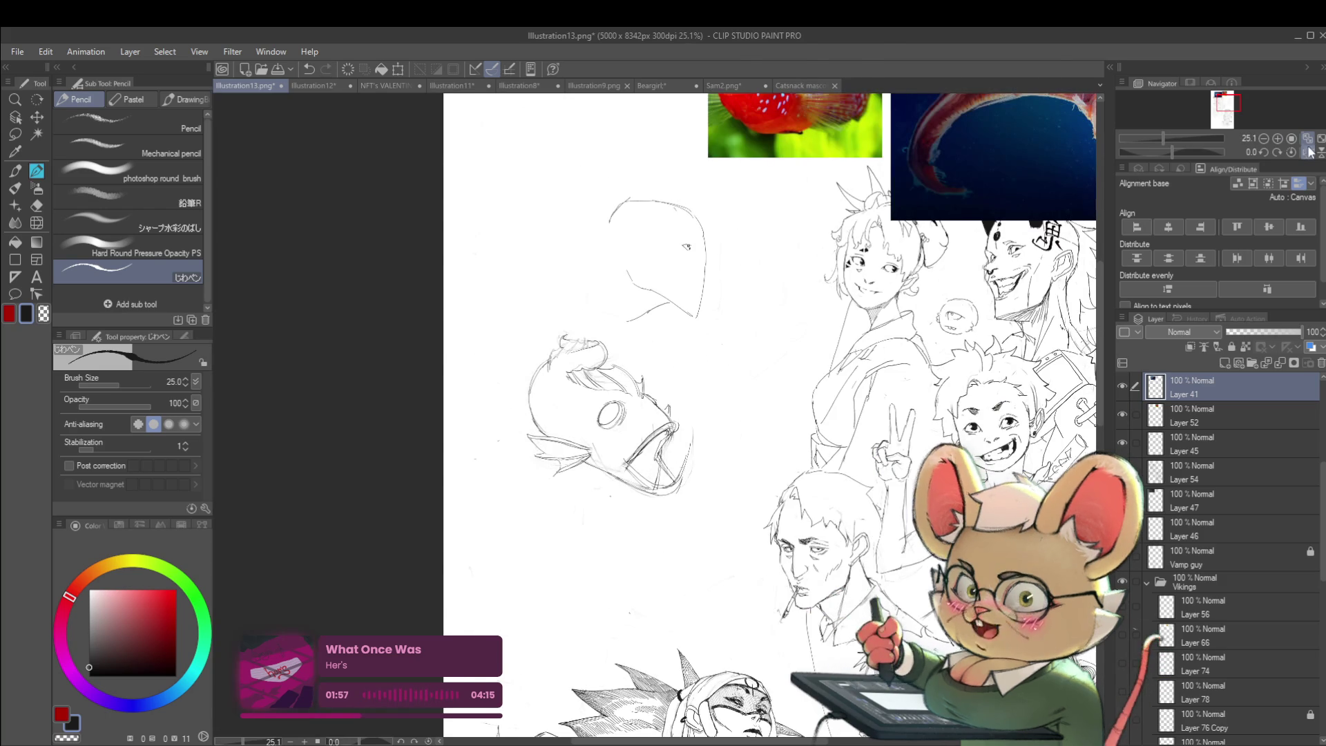
pyautogui.scroll(4, 687, 246)
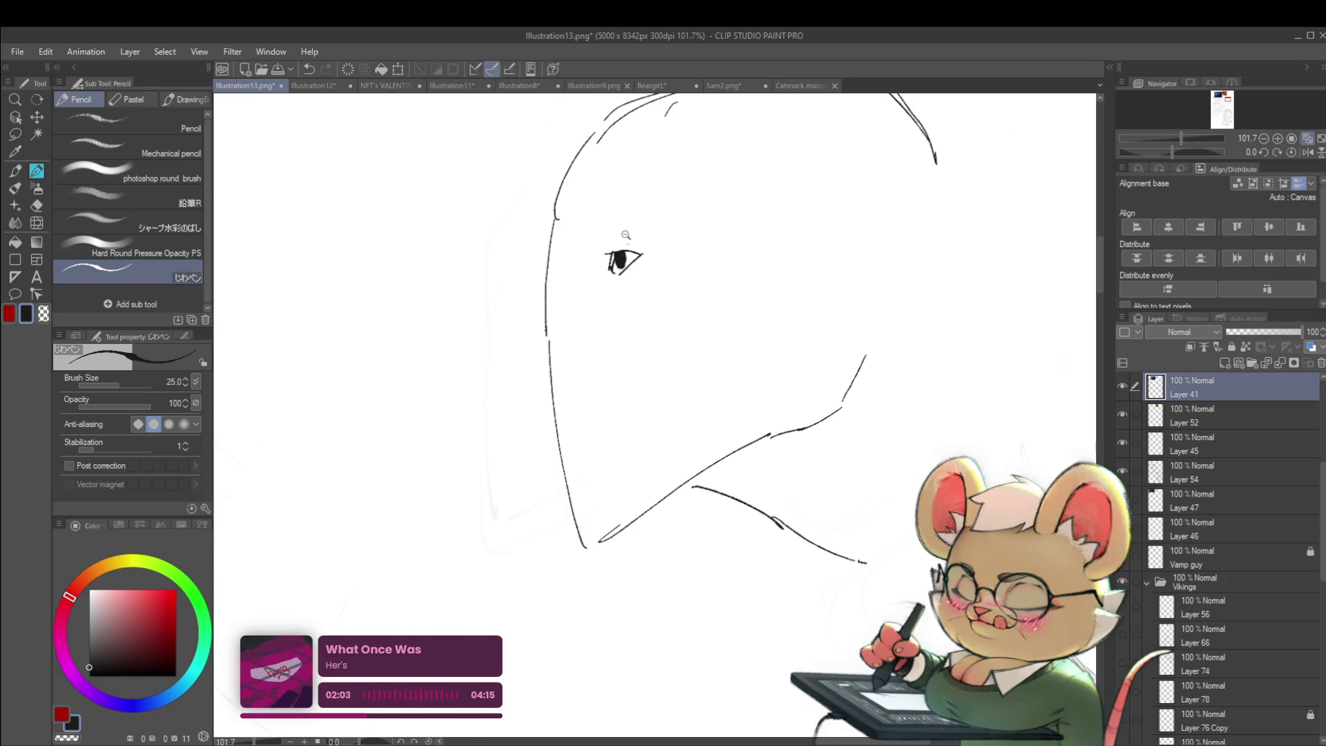
# - Darken the head's front outline and add a line curving down from the chin
pyautogui.scroll(-4, 617, 229)
pyautogui.scroll(3, 618, 235)
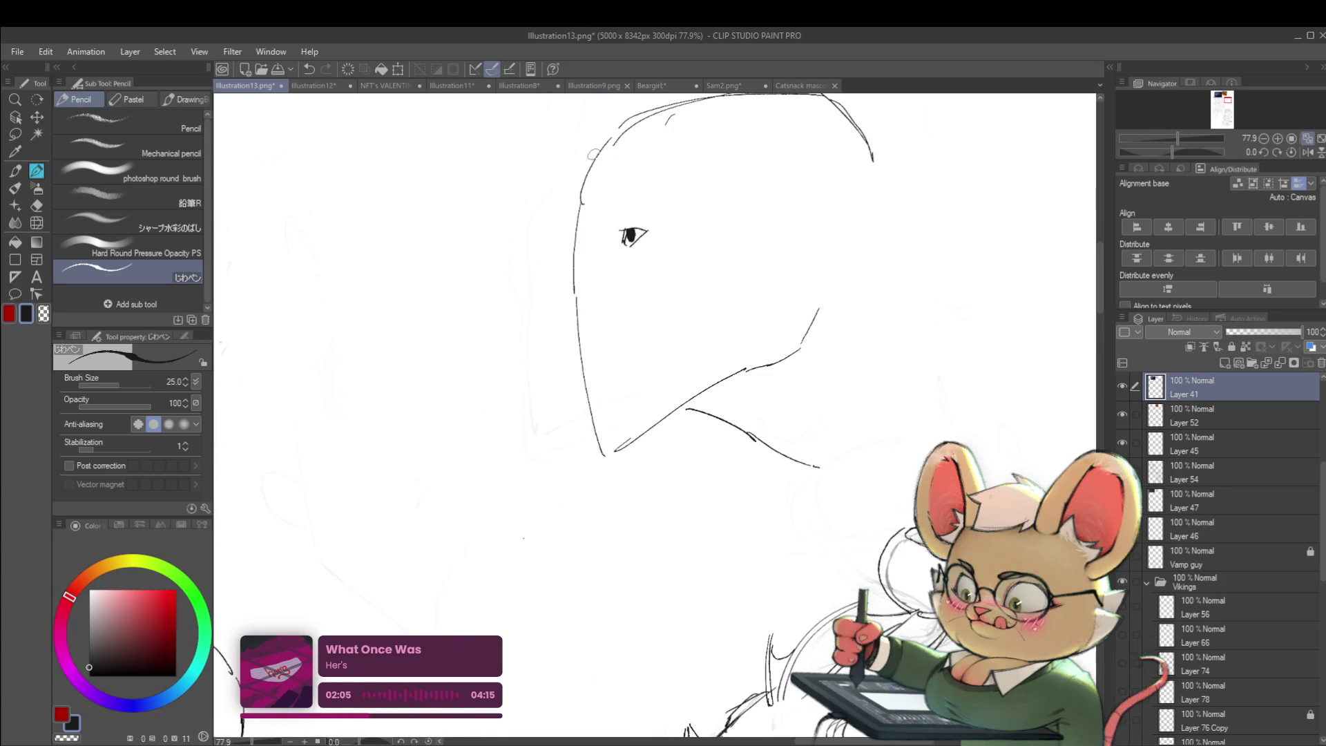
pyautogui.moveTo(573, 299); pyautogui.dragTo(575, 261)
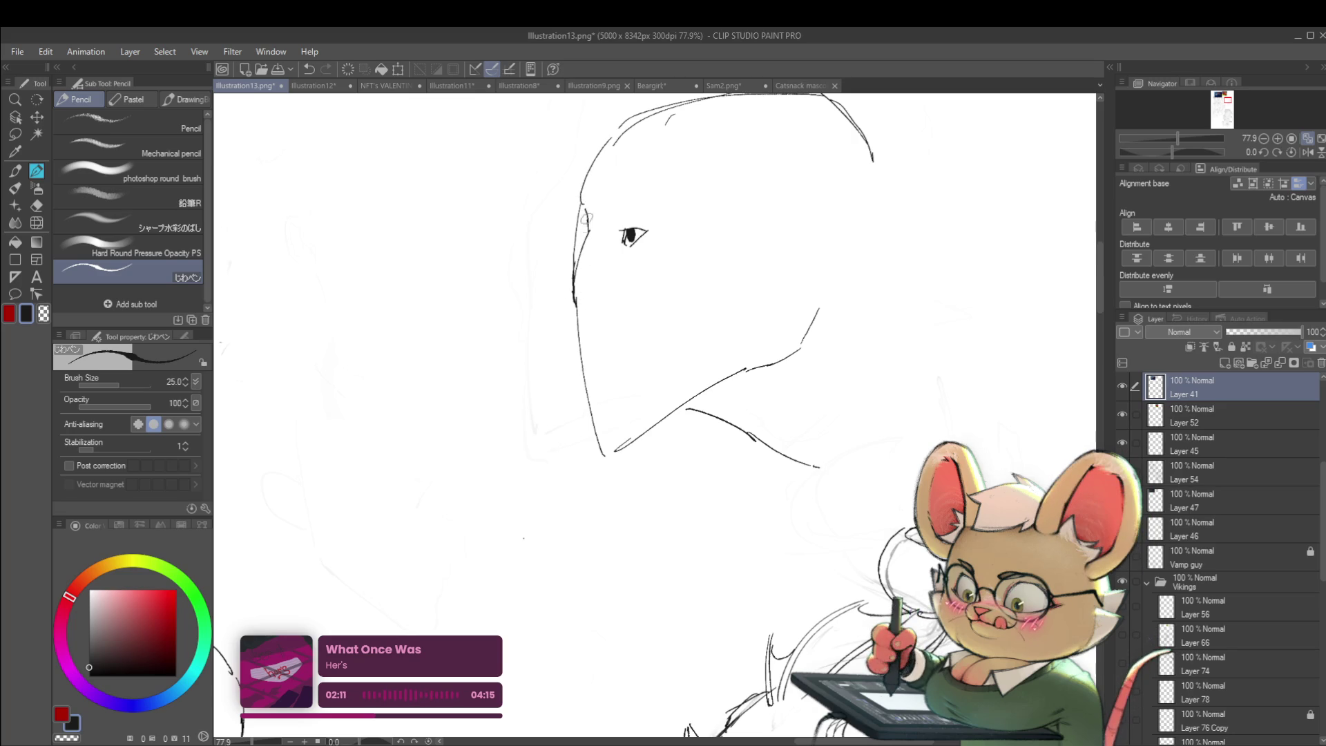
pyautogui.scroll(-5, 611, 135)
pyautogui.scroll(3, 561, 252)
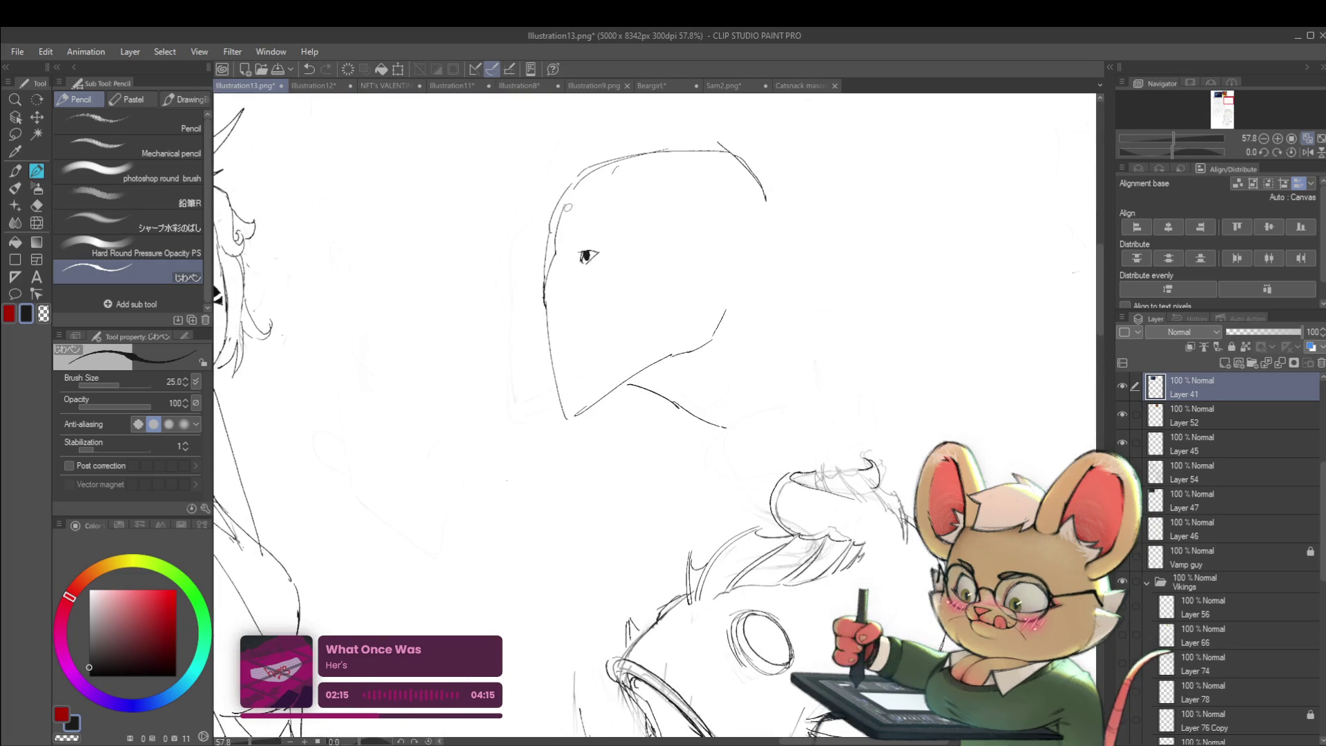
pyautogui.scroll(-5, 613, 169)
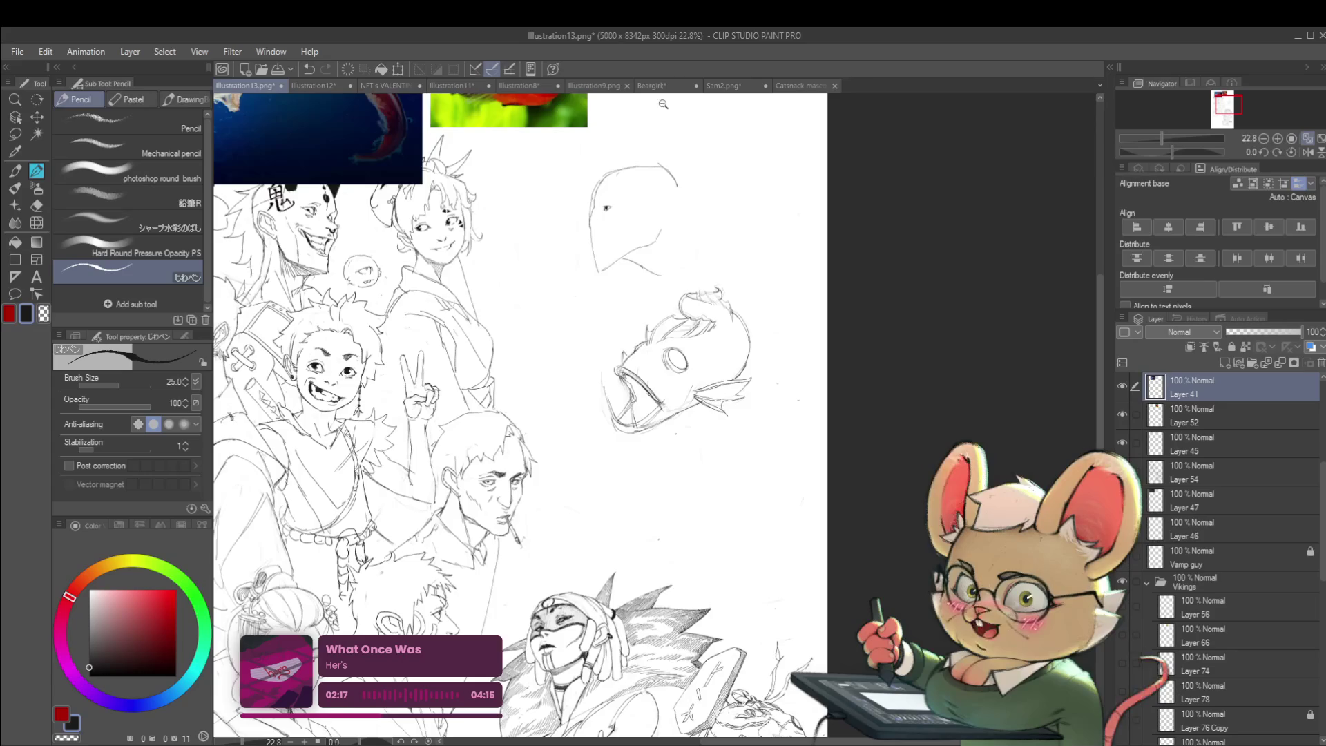
pyautogui.scroll(4, 643, 125)
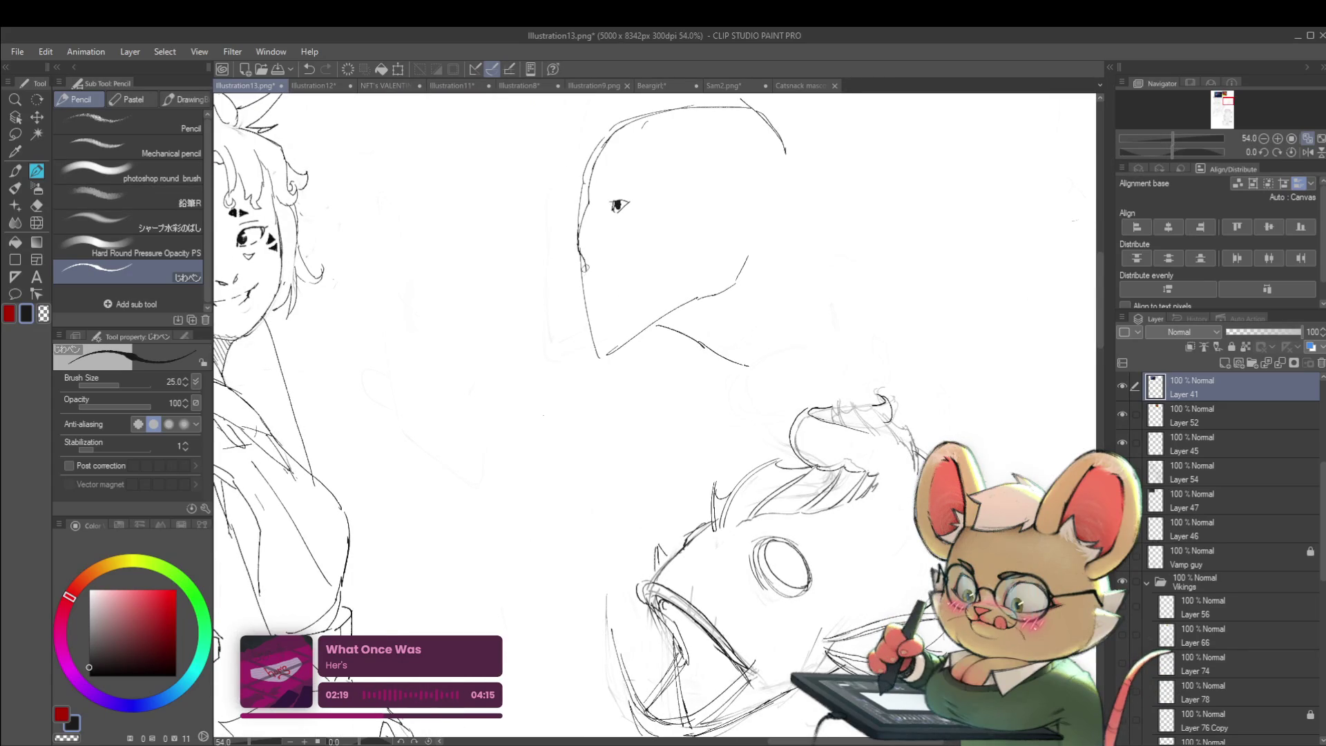
pyautogui.moveTo(593, 276); pyautogui.dragTo(625, 291)
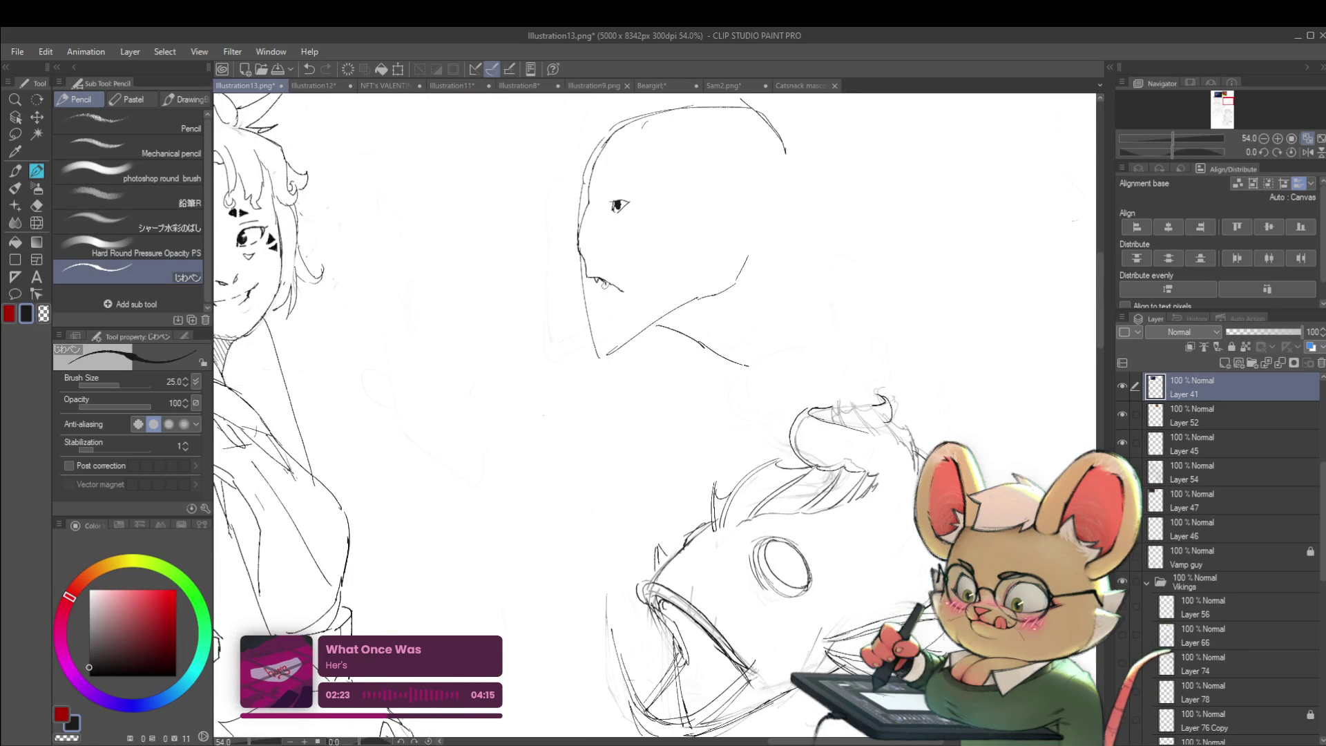
pyautogui.scroll(-3, 627, 285)
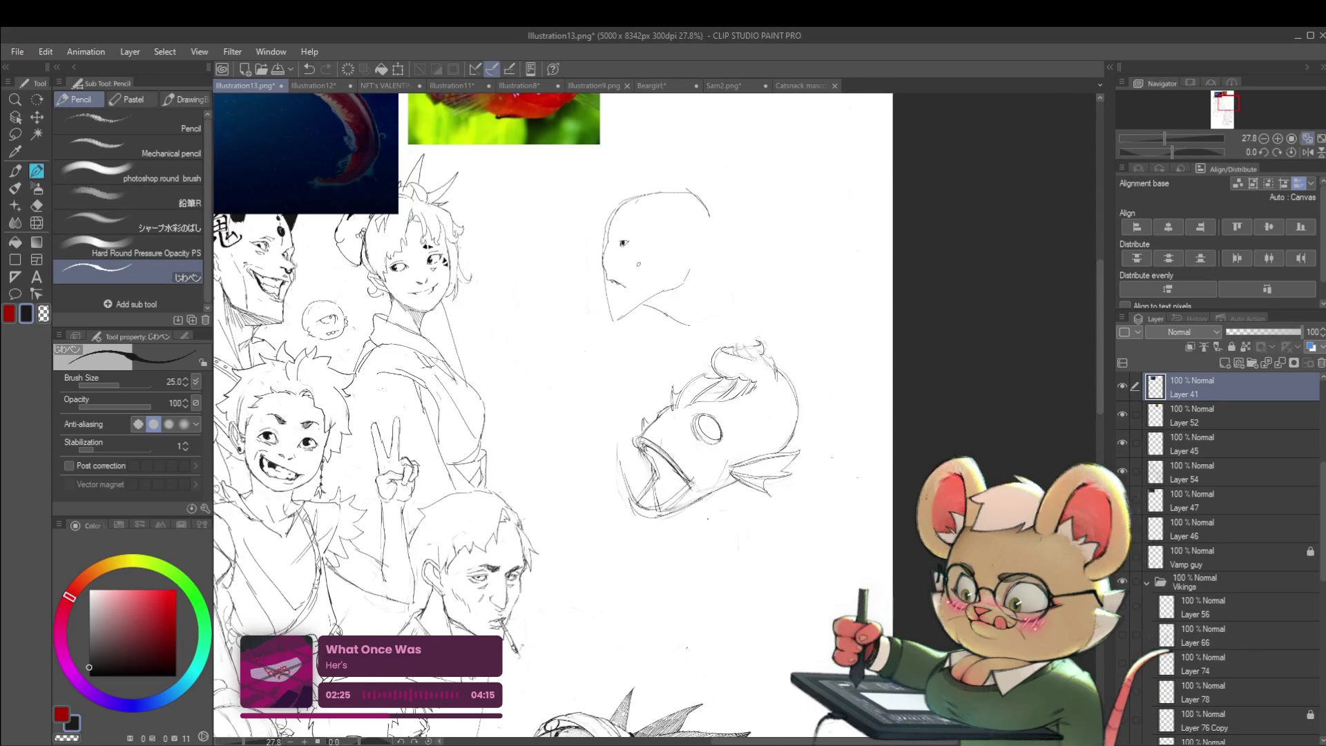
pyautogui.scroll(3, 604, 276)
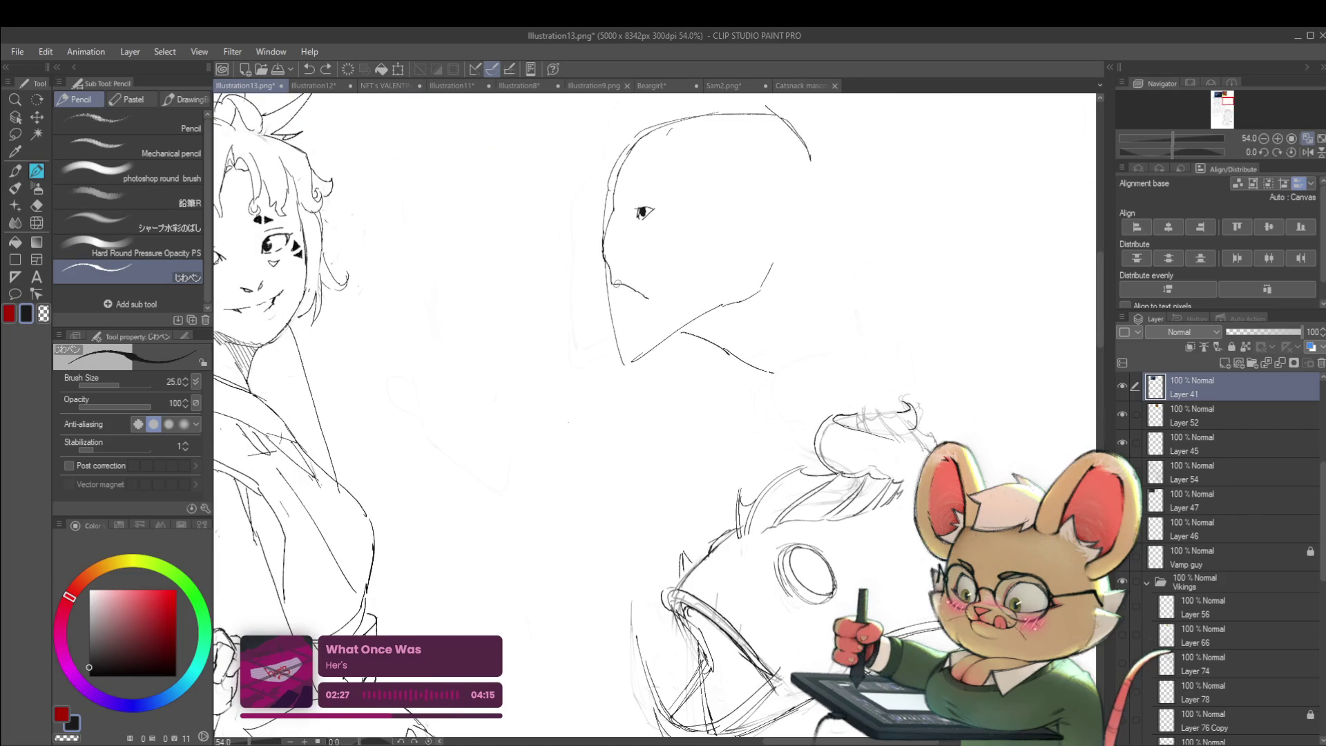
pyautogui.scroll(-4, 656, 290)
pyautogui.scroll(3, 659, 295)
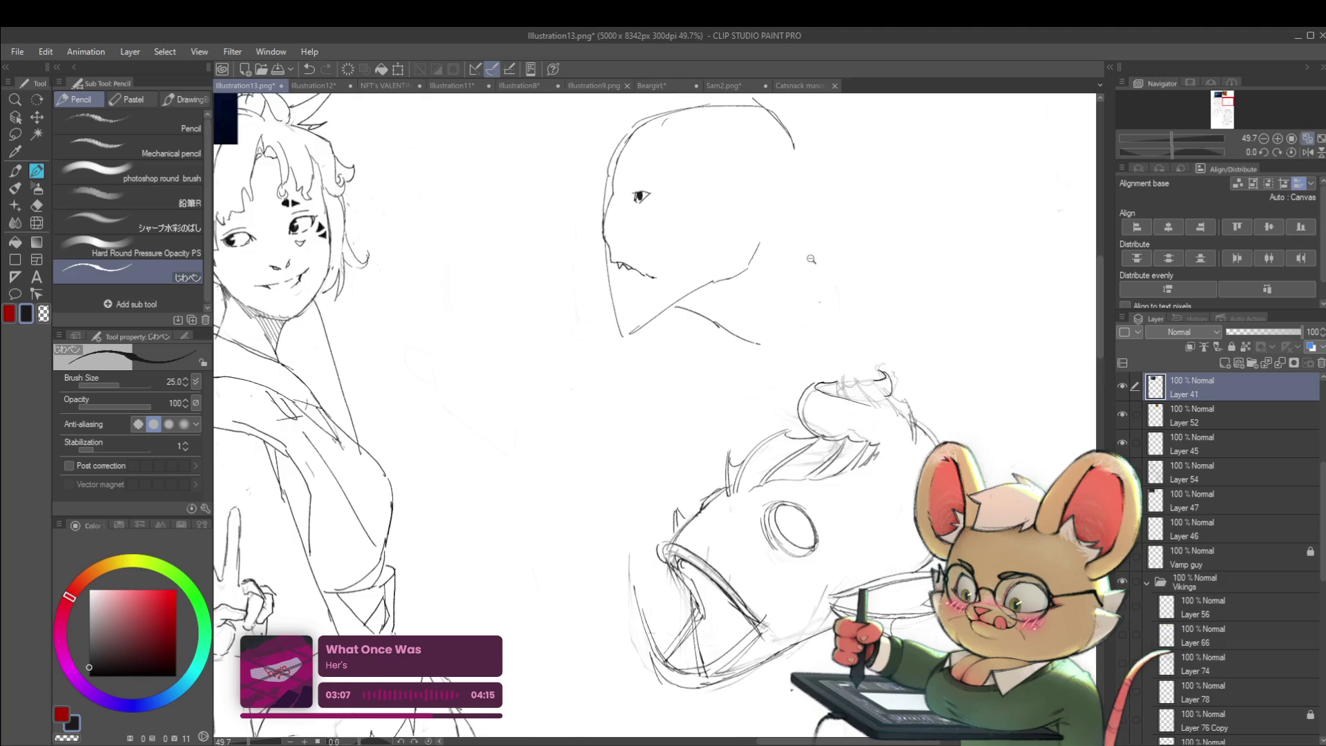
# - Extend the face outline up toward the brow in two strokes, restoring the unmirrored view between them
pyautogui.scroll(-3, 820, 253)
pyautogui.scroll(4, 707, 180)
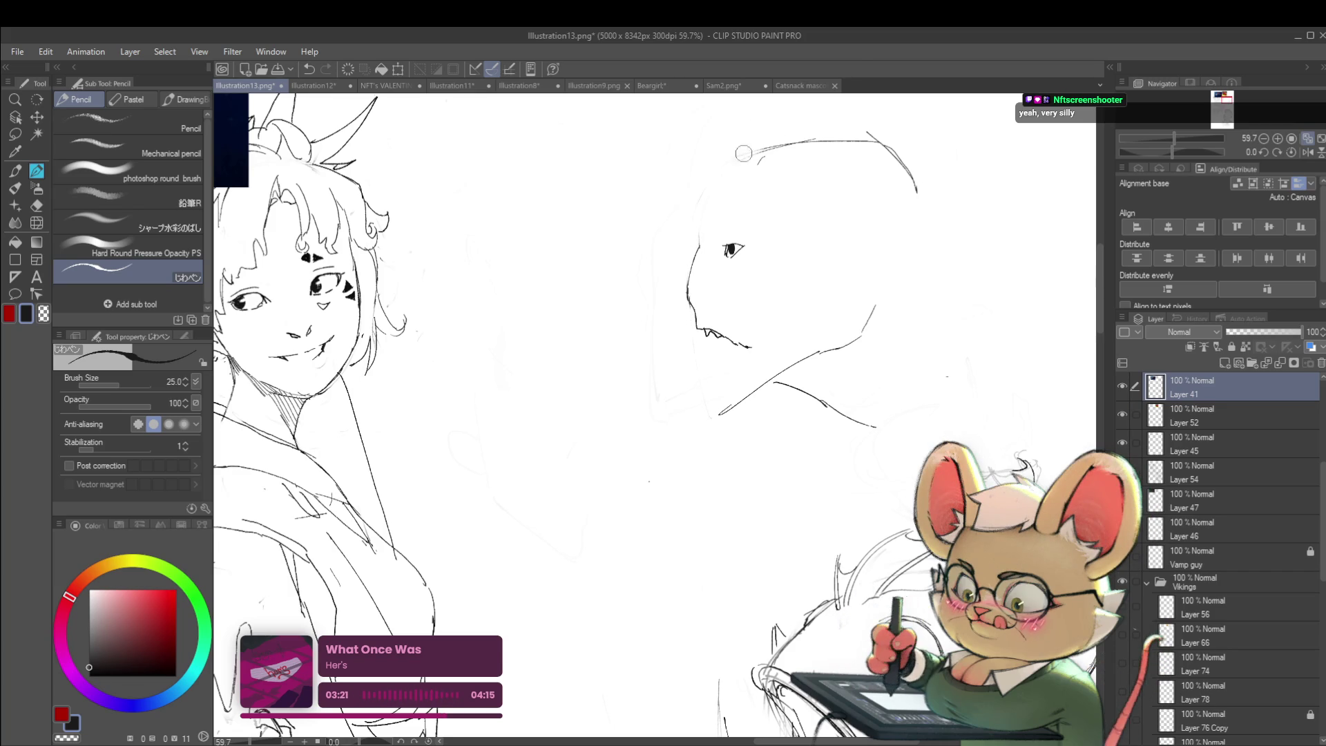
pyautogui.moveTo(699, 248); pyautogui.dragTo(716, 184)
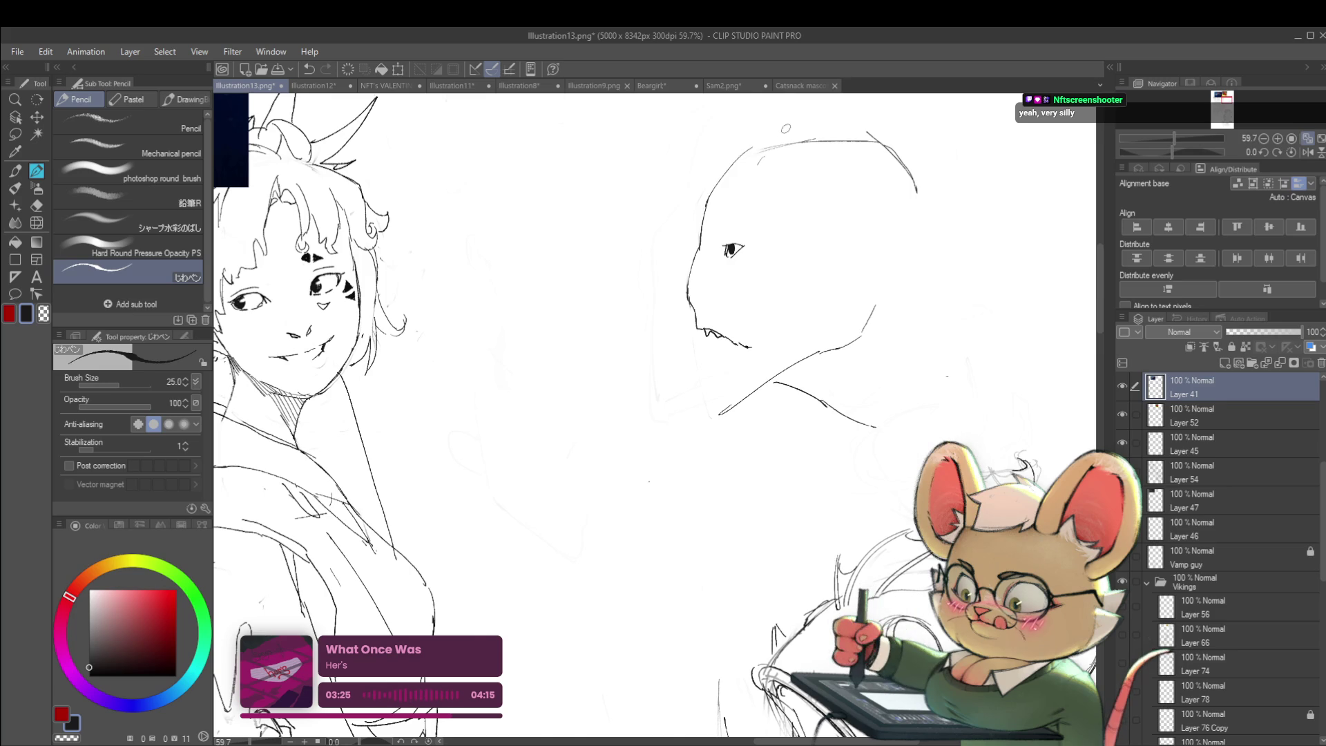
pyautogui.scroll(-5, 779, 130)
pyautogui.click(1305, 150)
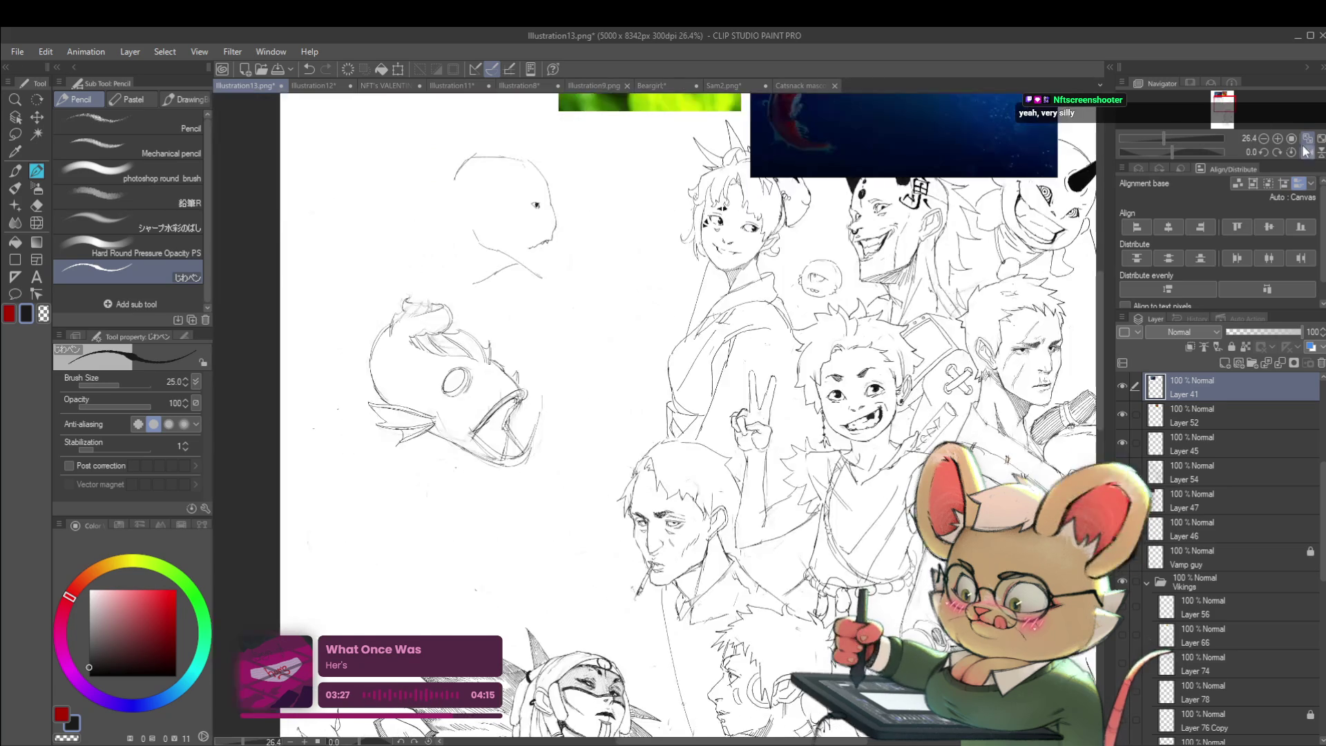
pyautogui.scroll(4, 549, 207)
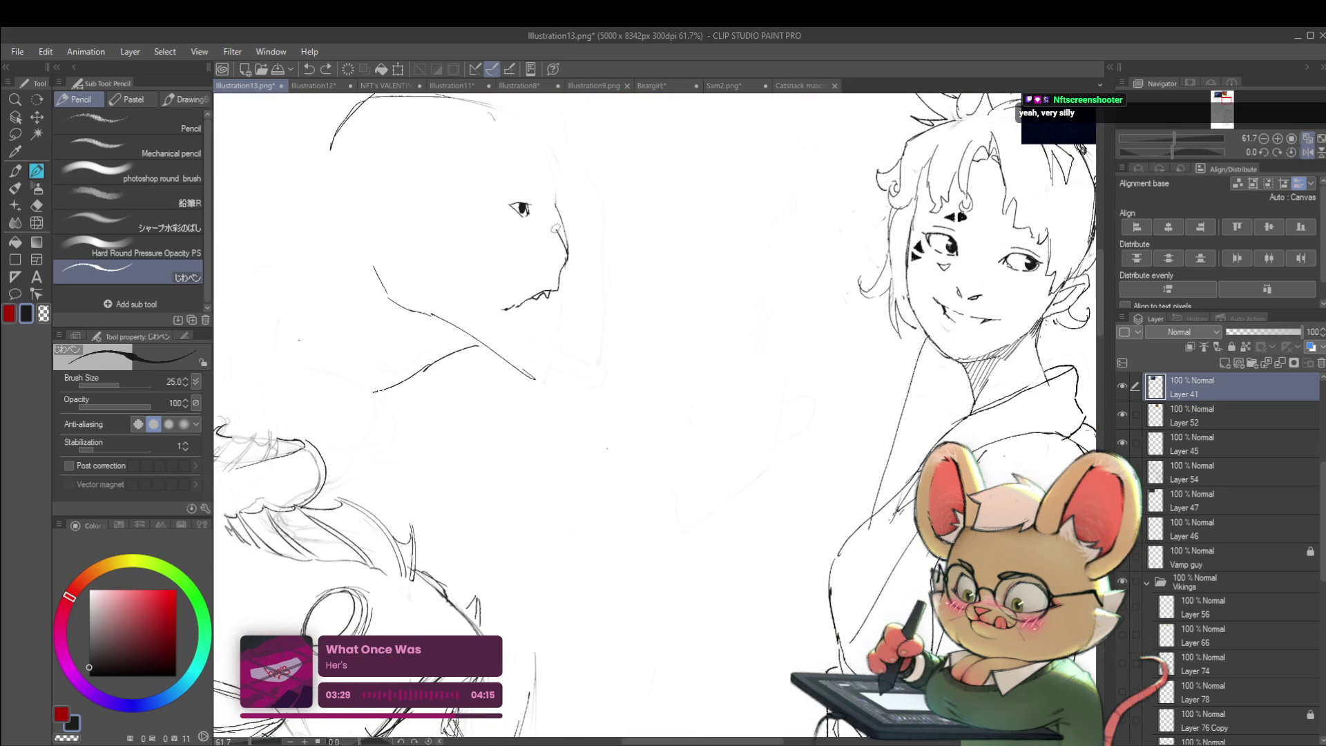
pyautogui.moveTo(551, 205); pyautogui.dragTo(545, 153)
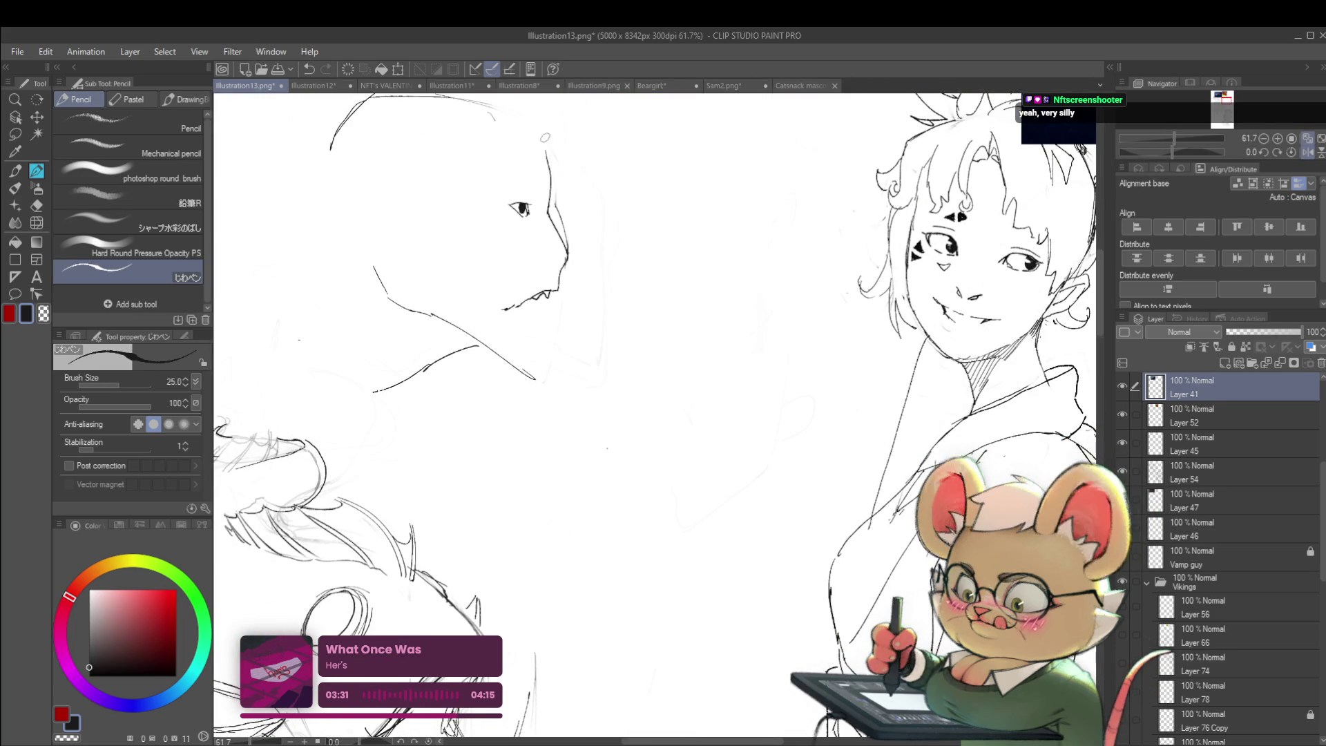
pyautogui.scroll(-5, 525, 131)
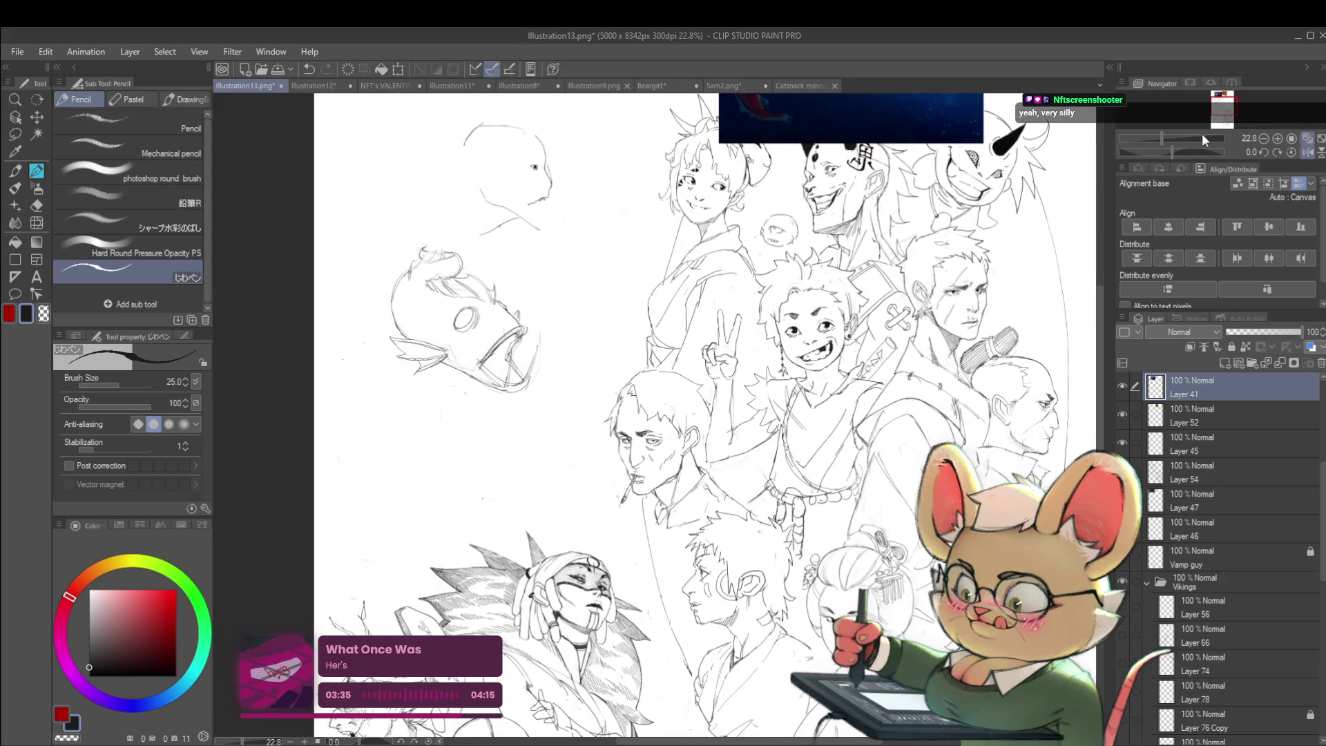
pyautogui.scroll(2, 572, 196)
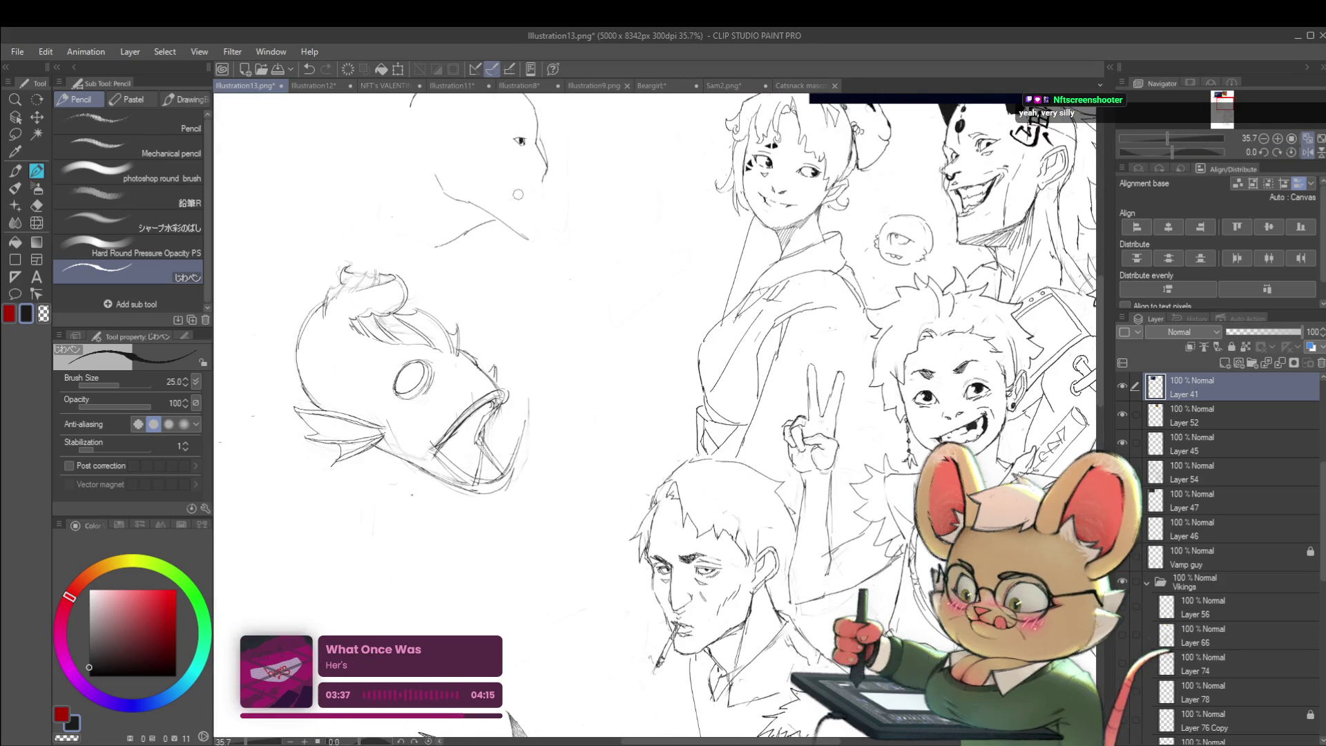
pyautogui.scroll(-2, 533, 188)
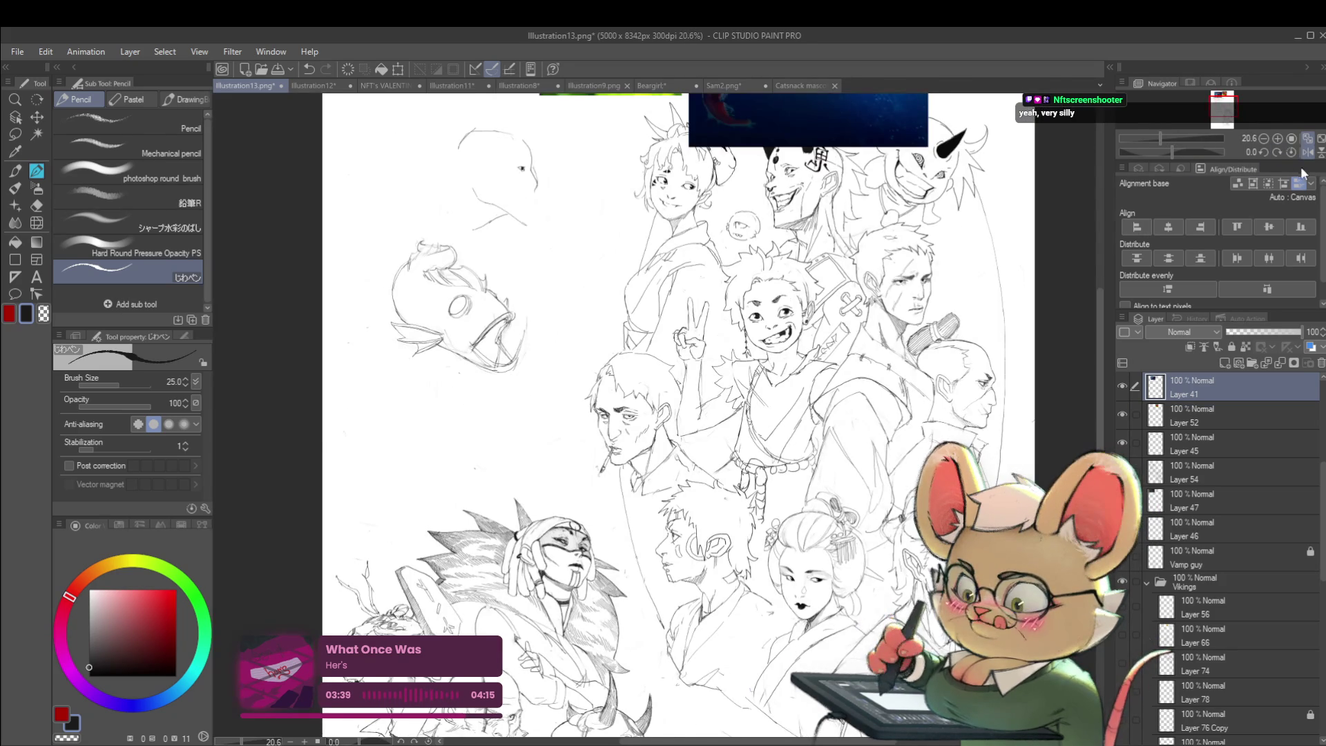
# - Mirror the view, centre the fish-like head, and sketch a brow line above its eye
pyautogui.press('h')
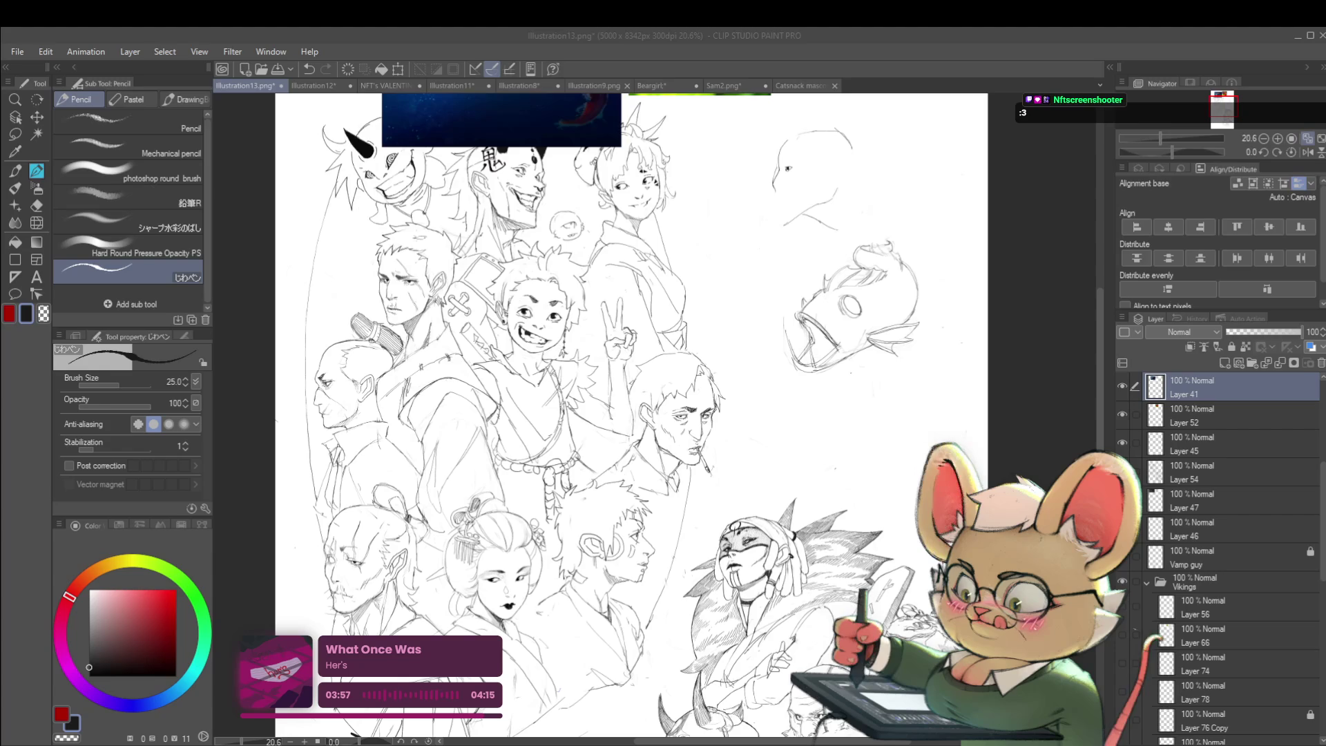
pyautogui.moveTo(905, 252); pyautogui.dragTo(839, 204)
pyautogui.scroll(3, 731, 233)
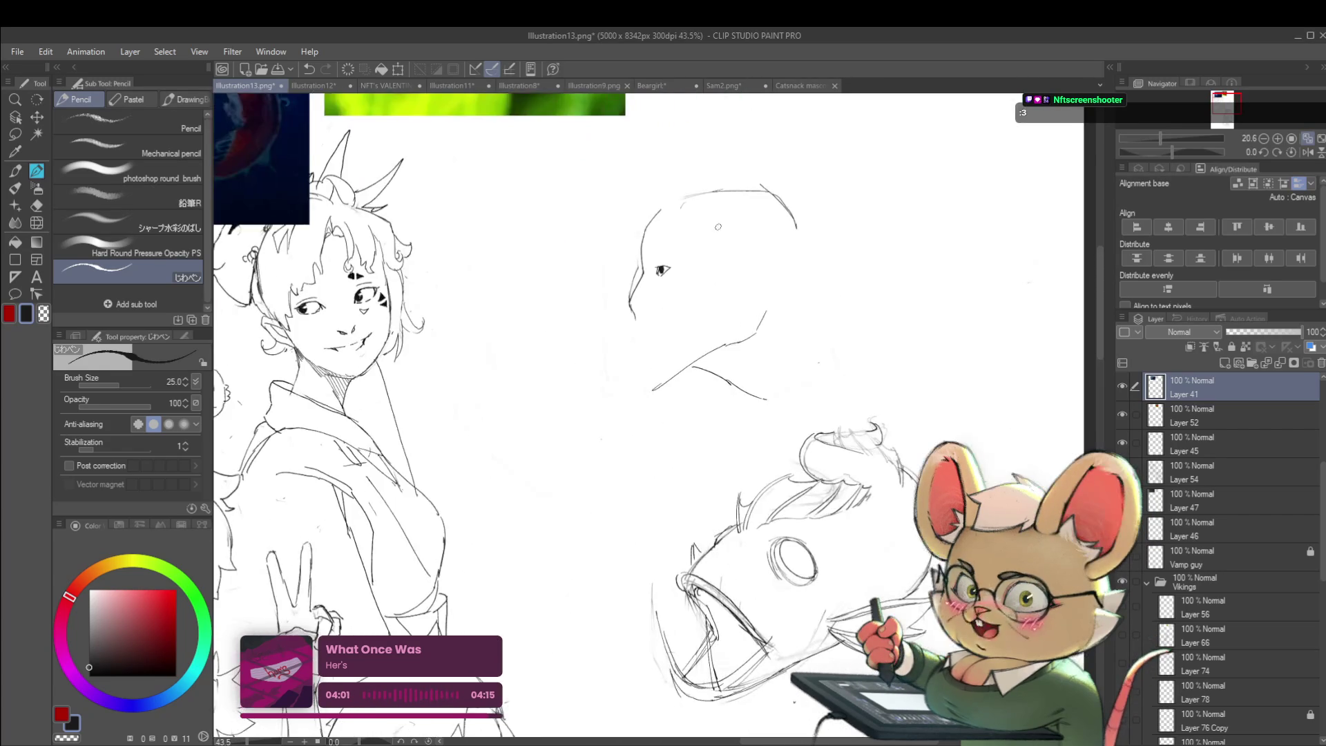
pyautogui.scroll(4, 659, 269)
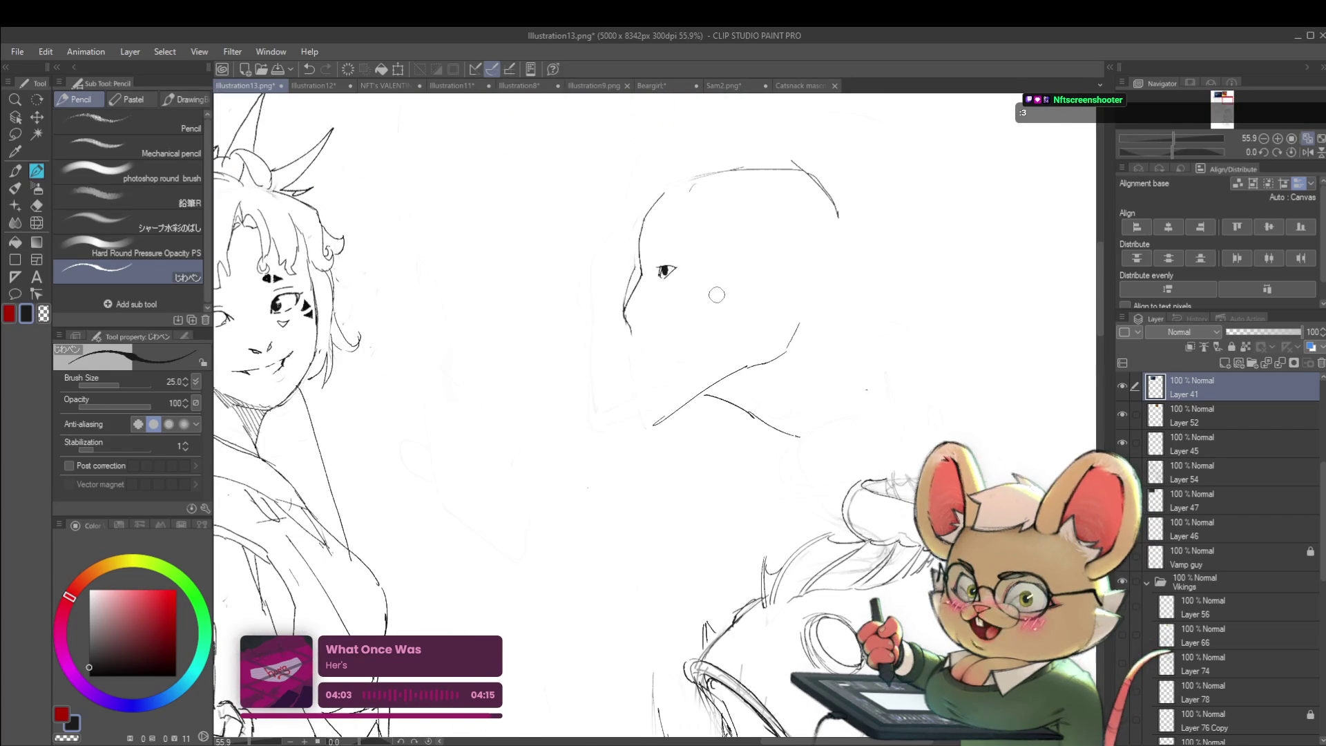
pyautogui.scroll(1, 698, 263)
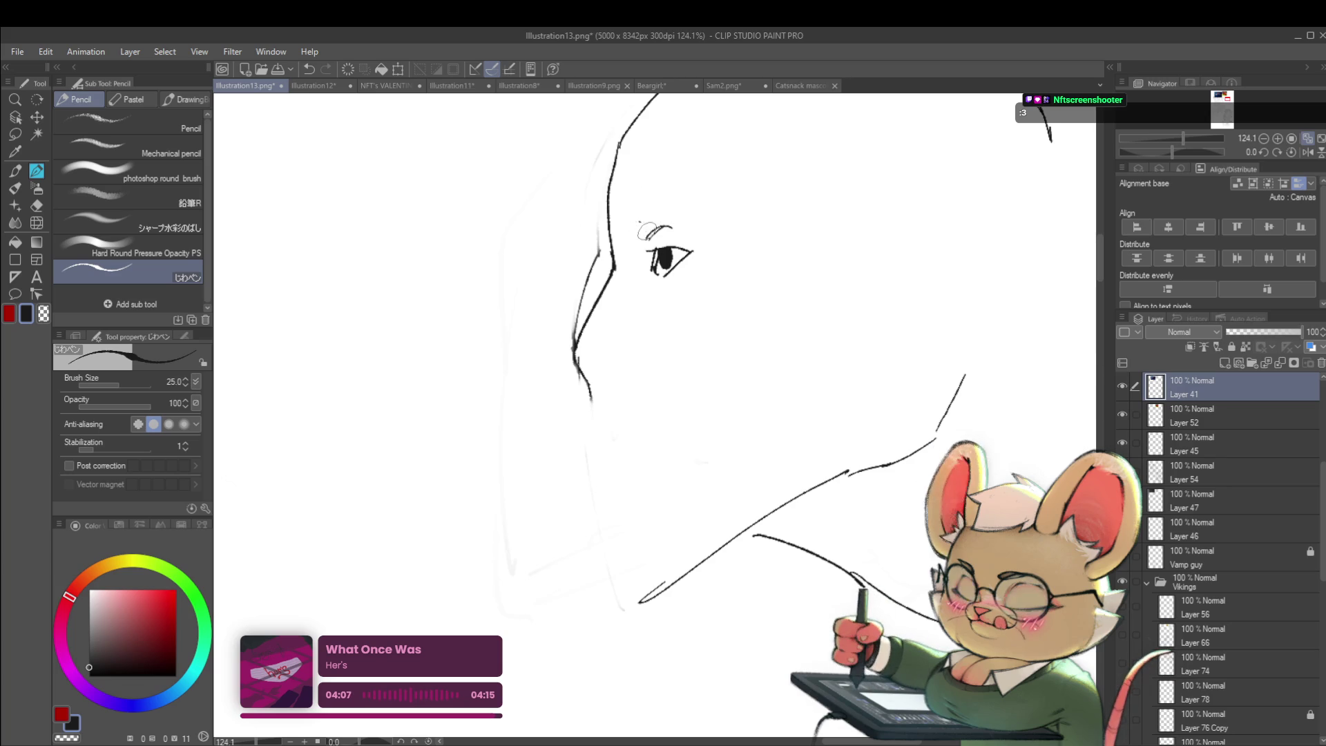
pyautogui.moveTo(630, 198); pyautogui.dragTo(653, 156)
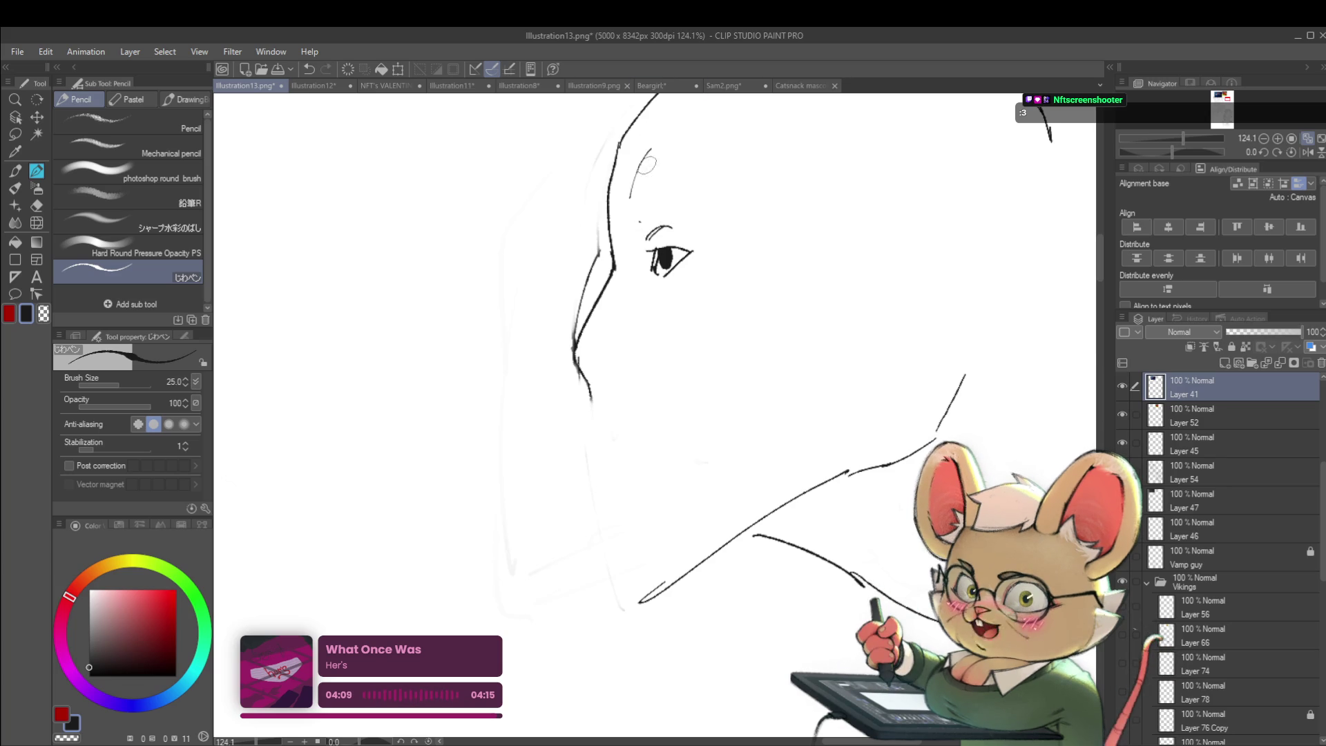
# - Extend the chin line downward toward the neck in two strokes
pyautogui.scroll(-5, 651, 183)
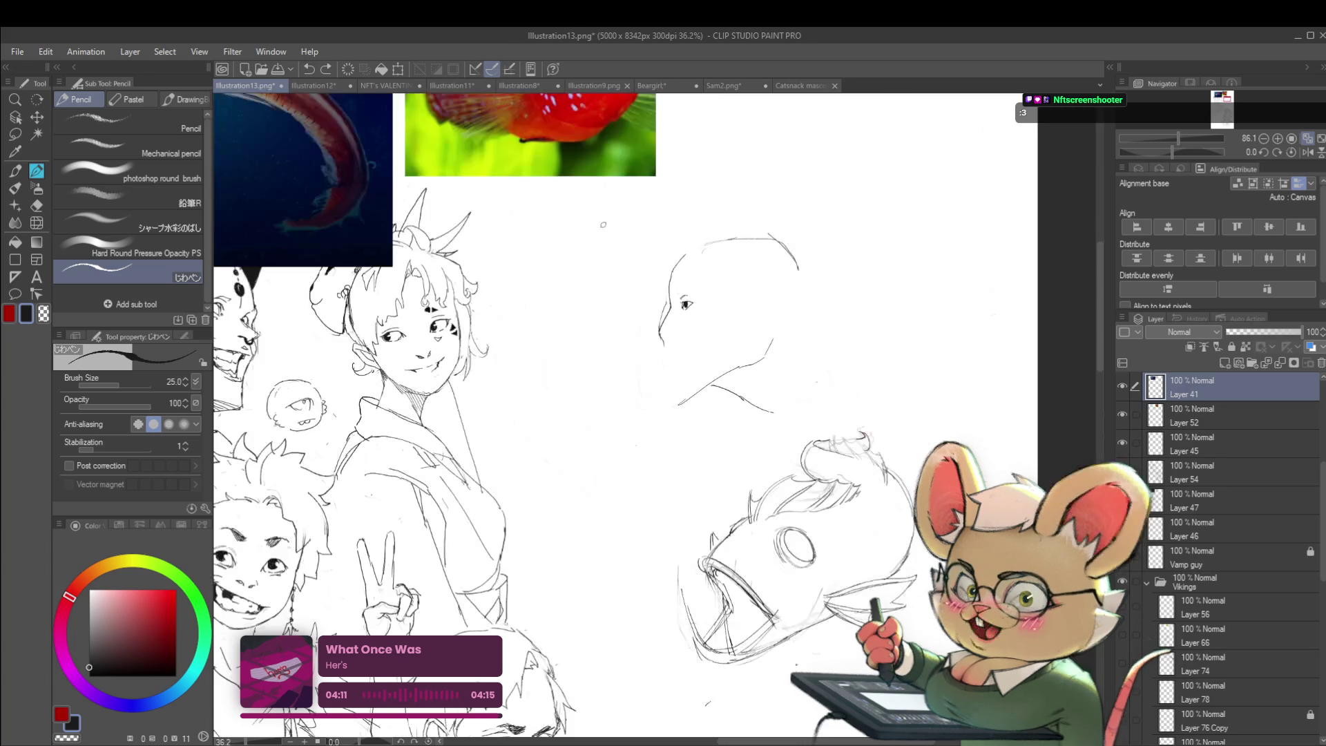
pyautogui.scroll(2, 701, 281)
pyautogui.scroll(2, 686, 295)
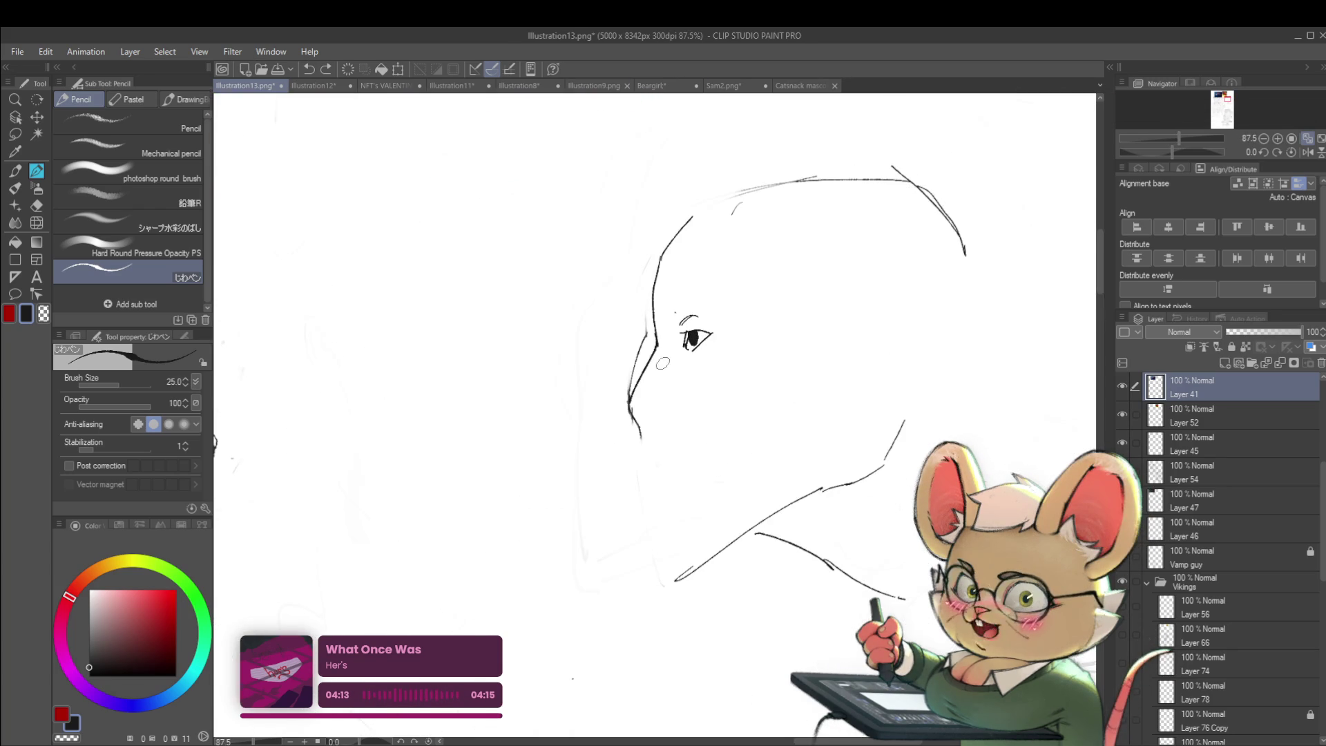
pyautogui.moveTo(639, 433); pyautogui.dragTo(644, 448)
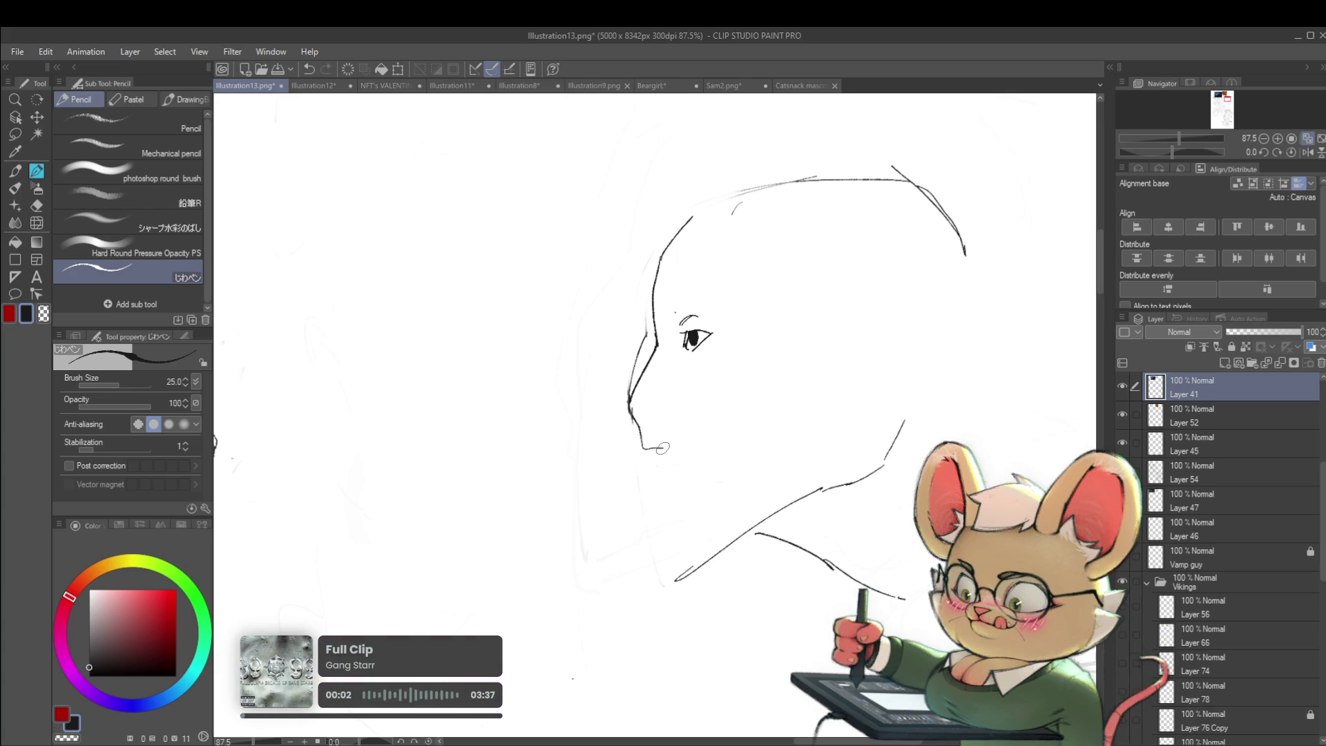
pyautogui.moveTo(674, 452); pyautogui.dragTo(702, 477)
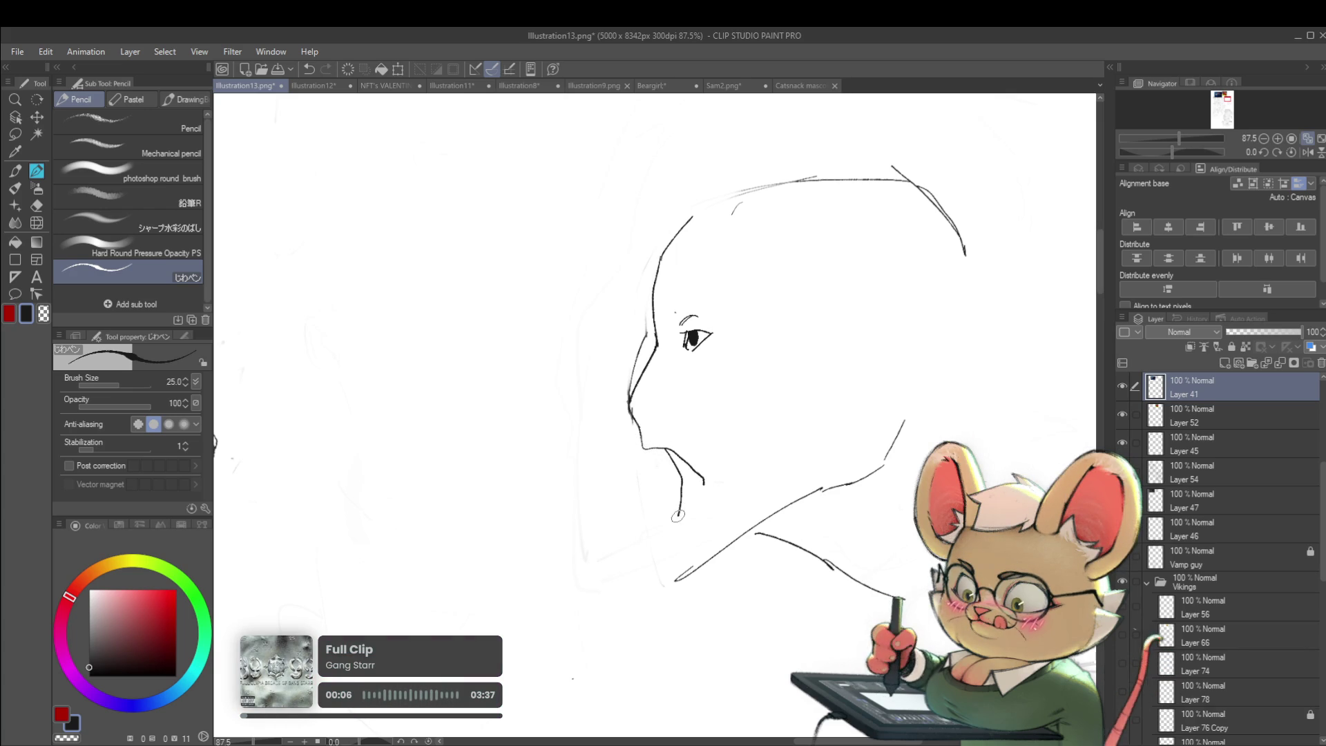
# - Continue the face profile down from the nose and add a small curve beneath it
pyautogui.scroll(-6, 704, 483)
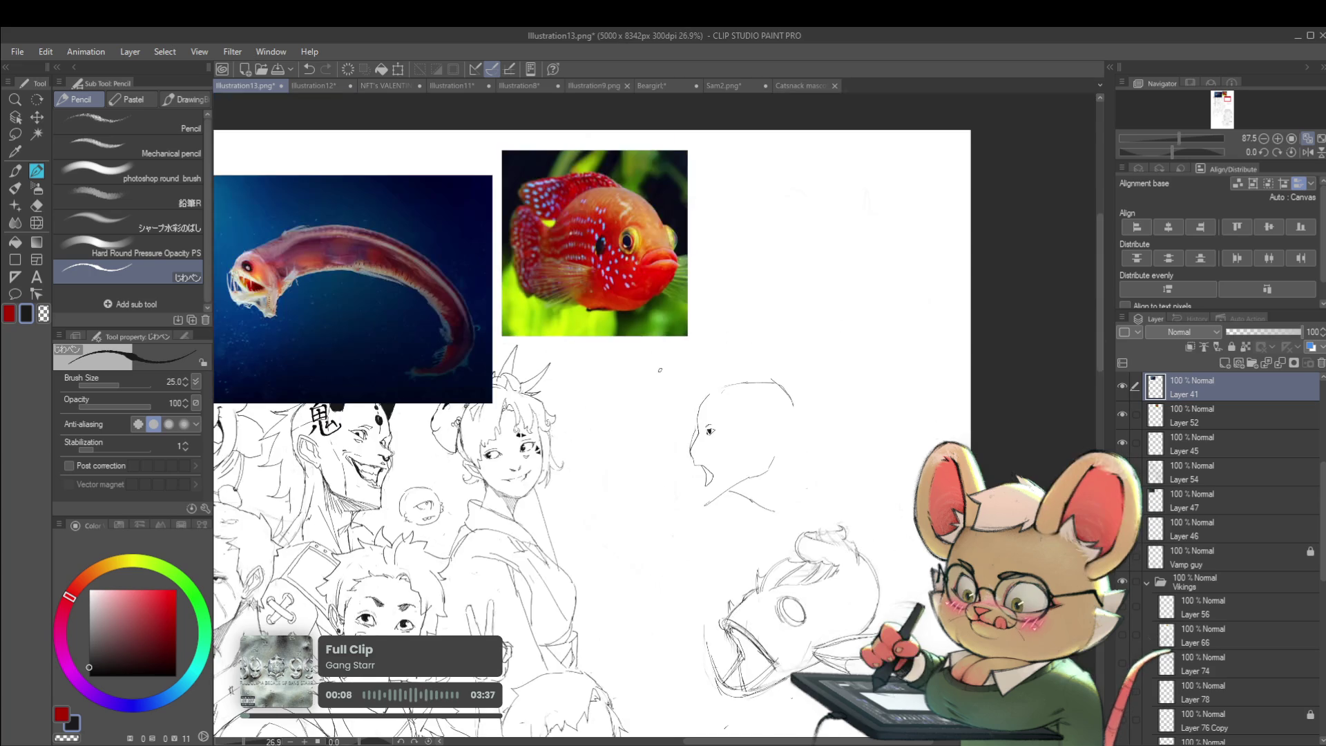
pyautogui.moveTo(709, 370); pyautogui.dragTo(696, 316)
pyautogui.click(1306, 152)
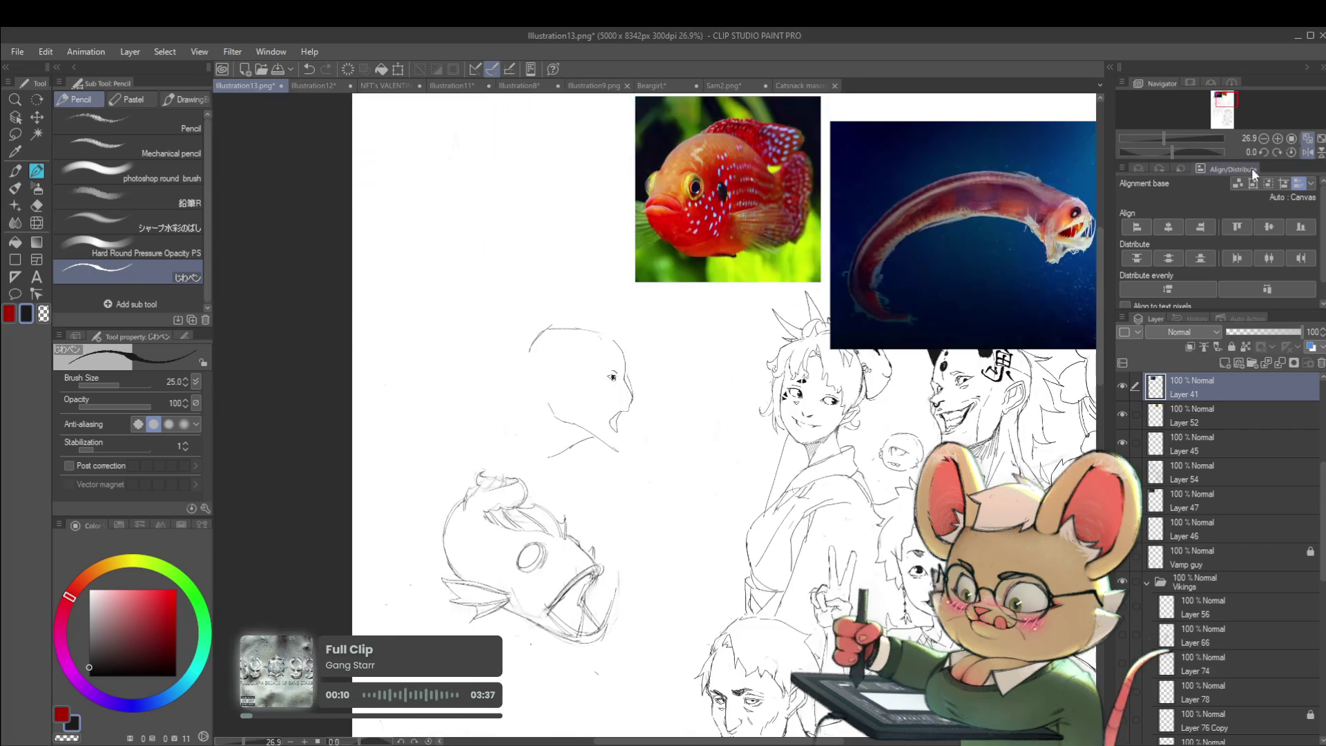
pyautogui.scroll(4, 644, 331)
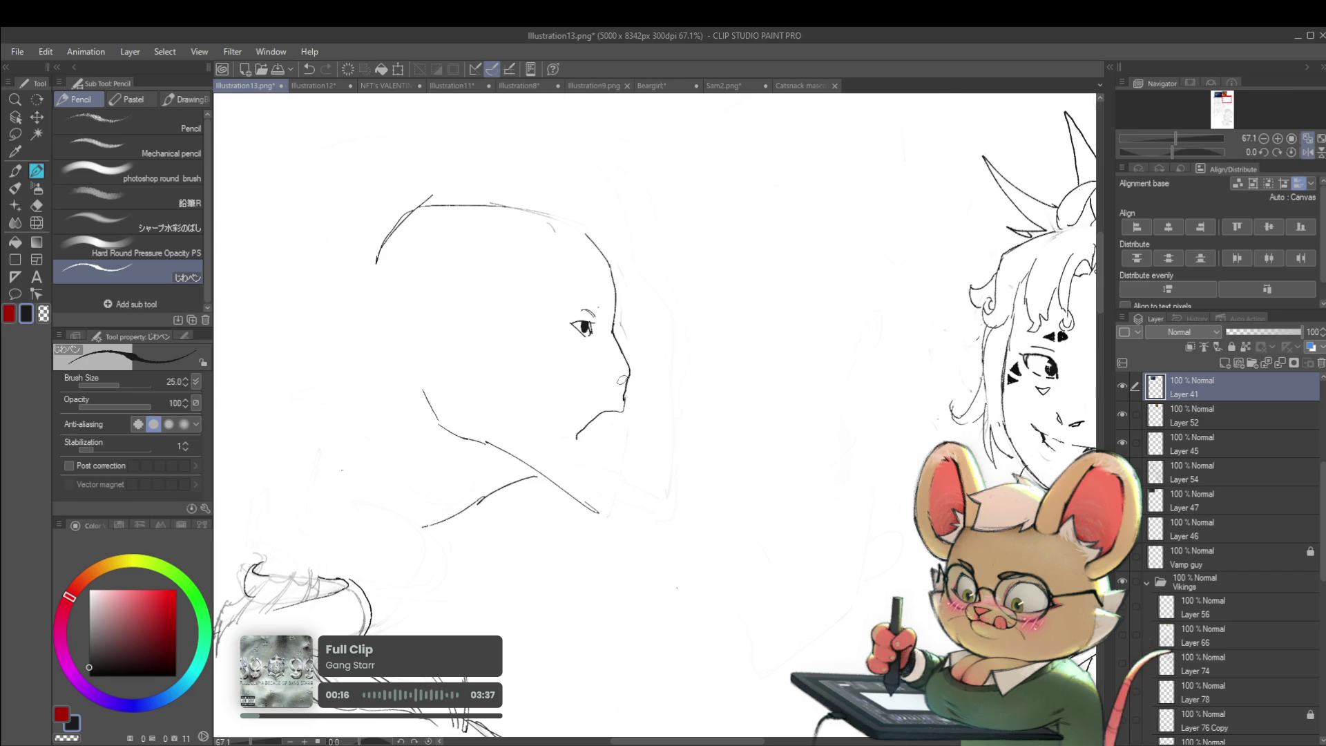
pyautogui.scroll(-4, 642, 357)
pyautogui.press('h')
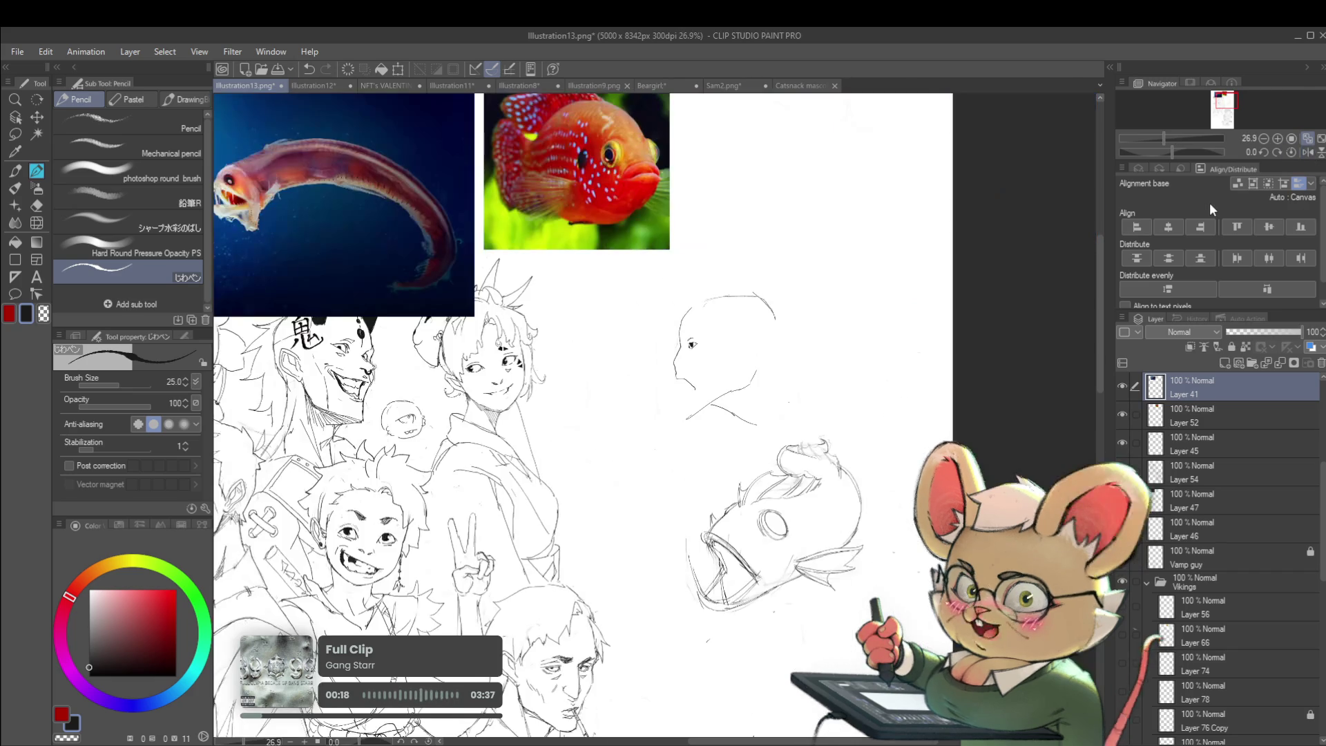
pyautogui.scroll(4, 686, 363)
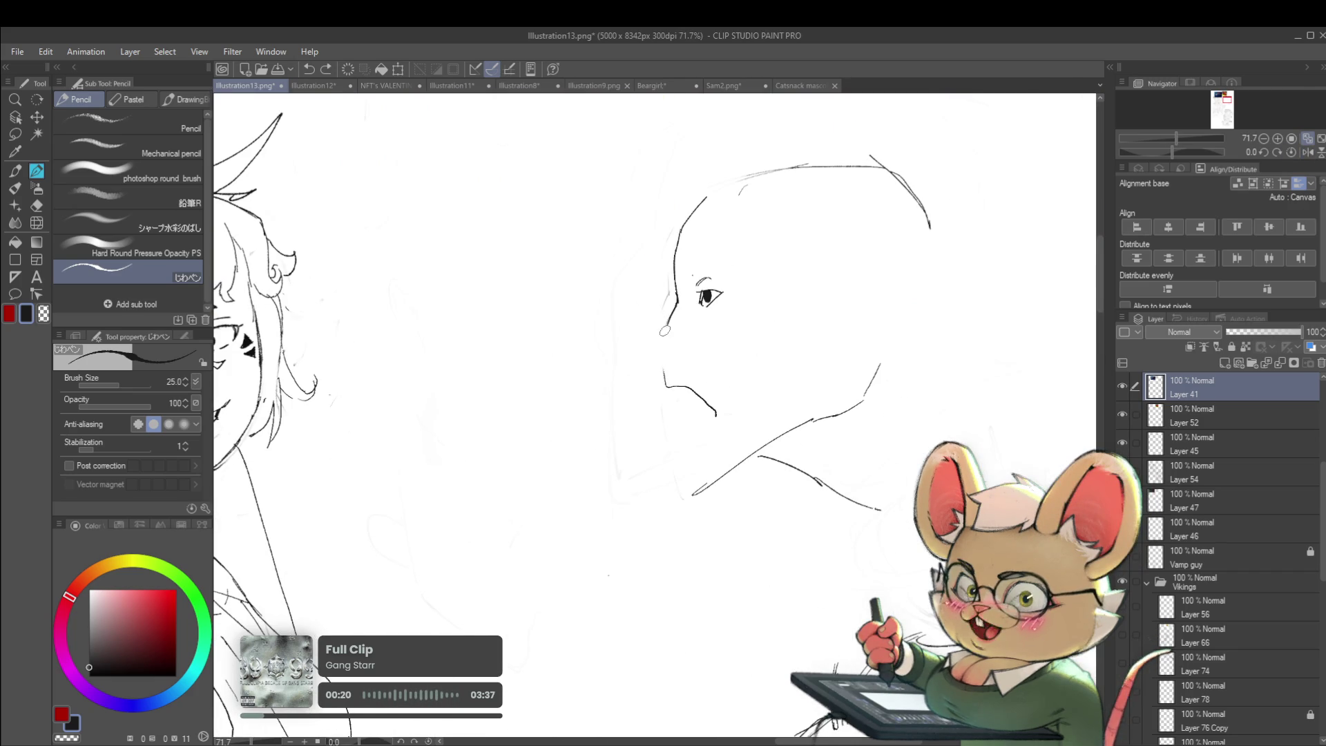
pyautogui.moveTo(667, 319); pyautogui.dragTo(661, 353)
pyautogui.scroll(-5, 658, 350)
pyautogui.scroll(6, 701, 249)
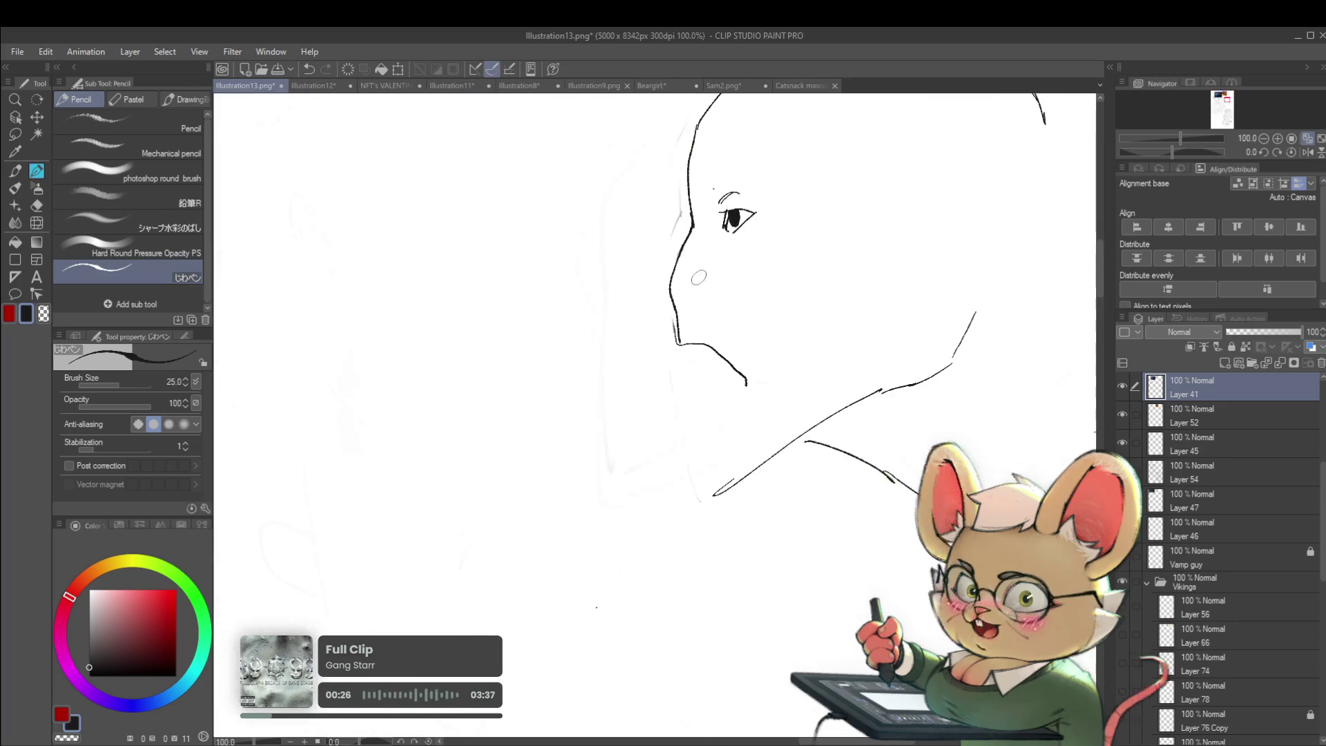
pyautogui.moveTo(682, 297); pyautogui.dragTo(691, 279)
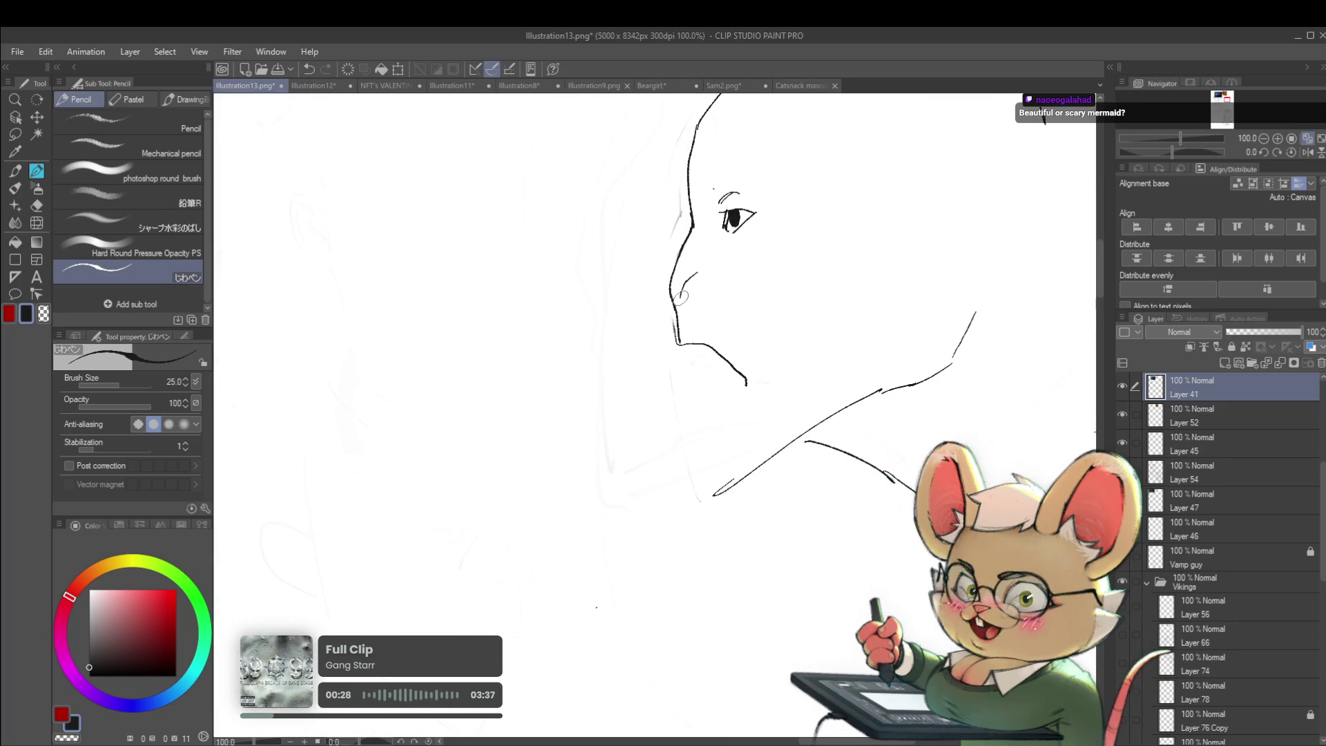
# - Draw a nostril beside the nose in mirrored view, then pan back over the sketch page
pyautogui.scroll(-5, 681, 295)
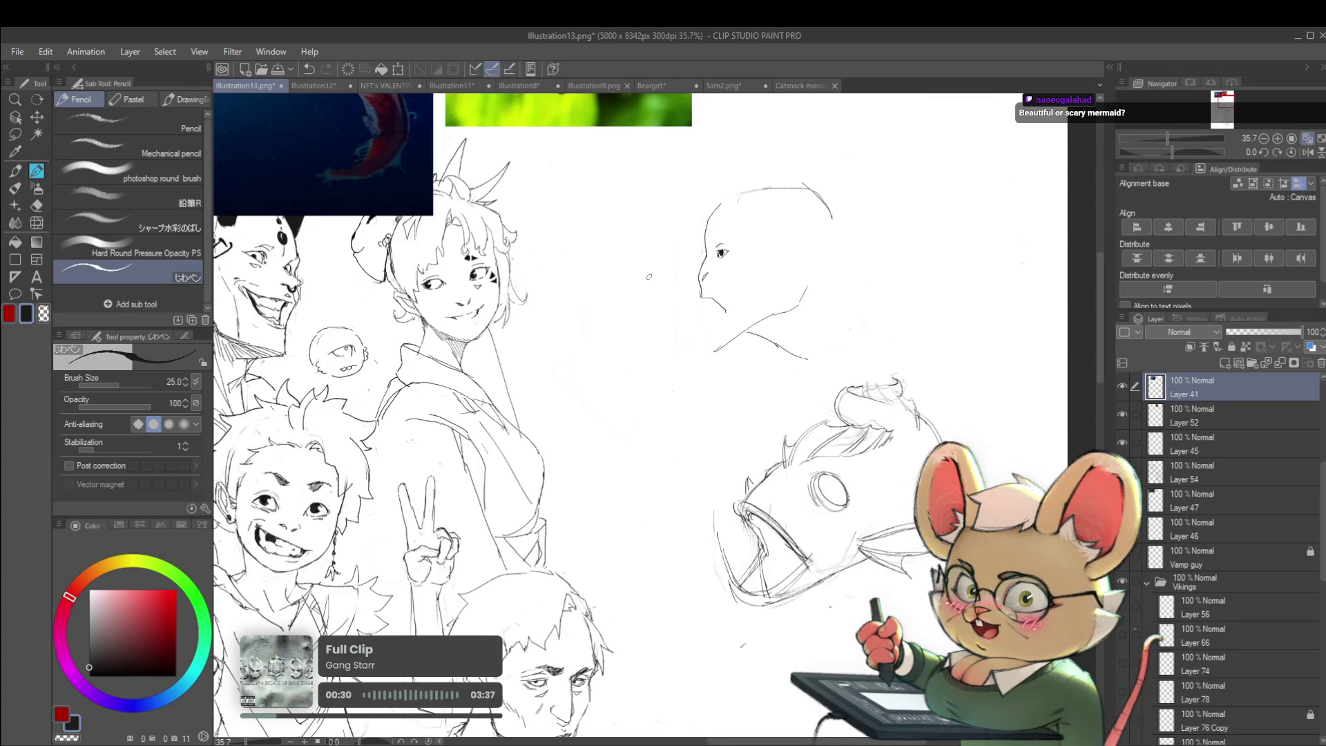
pyautogui.click(1307, 152)
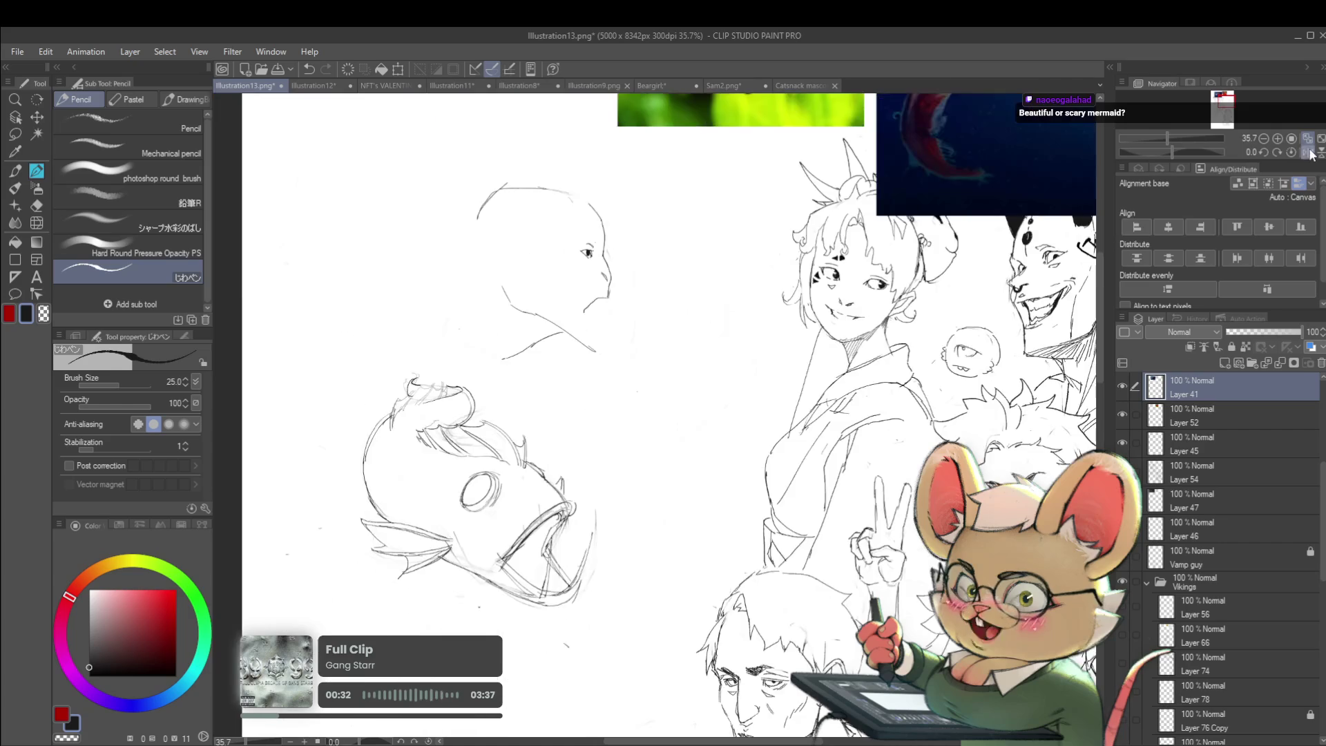
pyautogui.scroll(5, 587, 276)
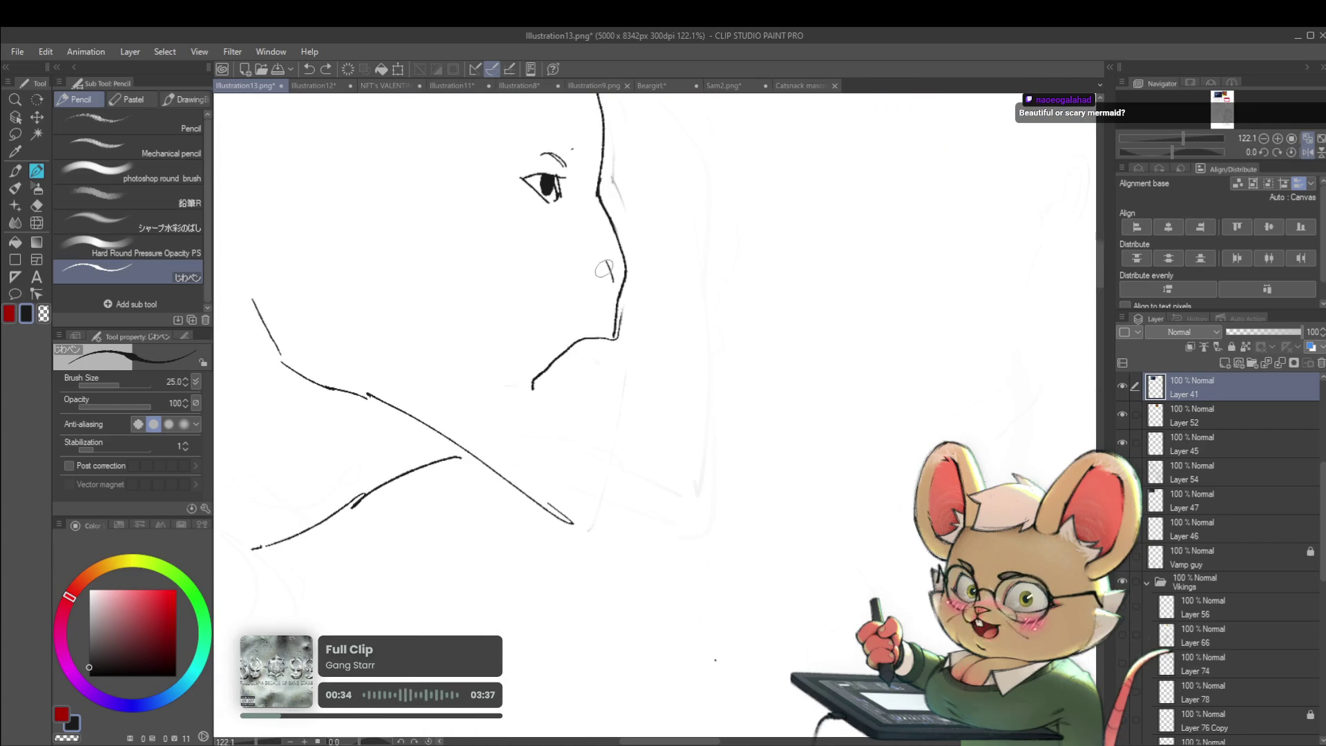
pyautogui.moveTo(611, 272); pyautogui.dragTo(595, 268)
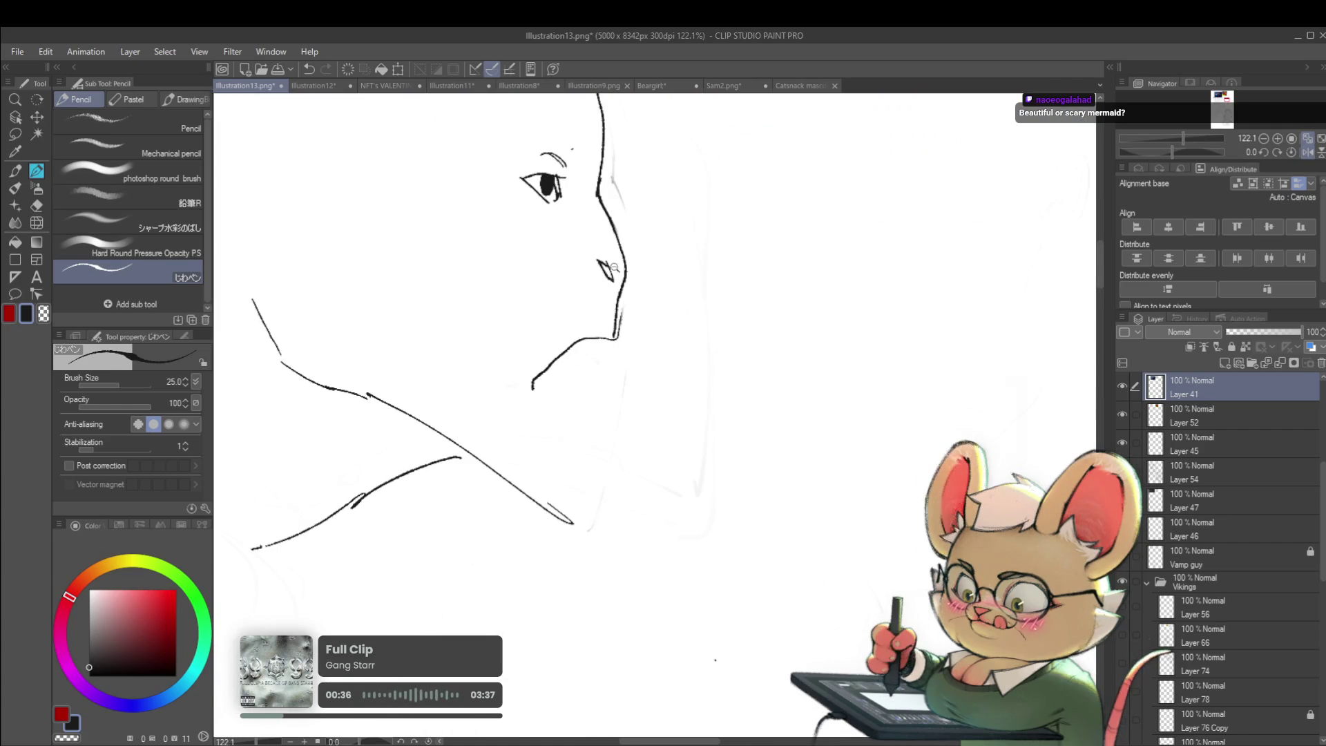
pyautogui.scroll(-5, 608, 276)
pyautogui.scroll(4, 684, 348)
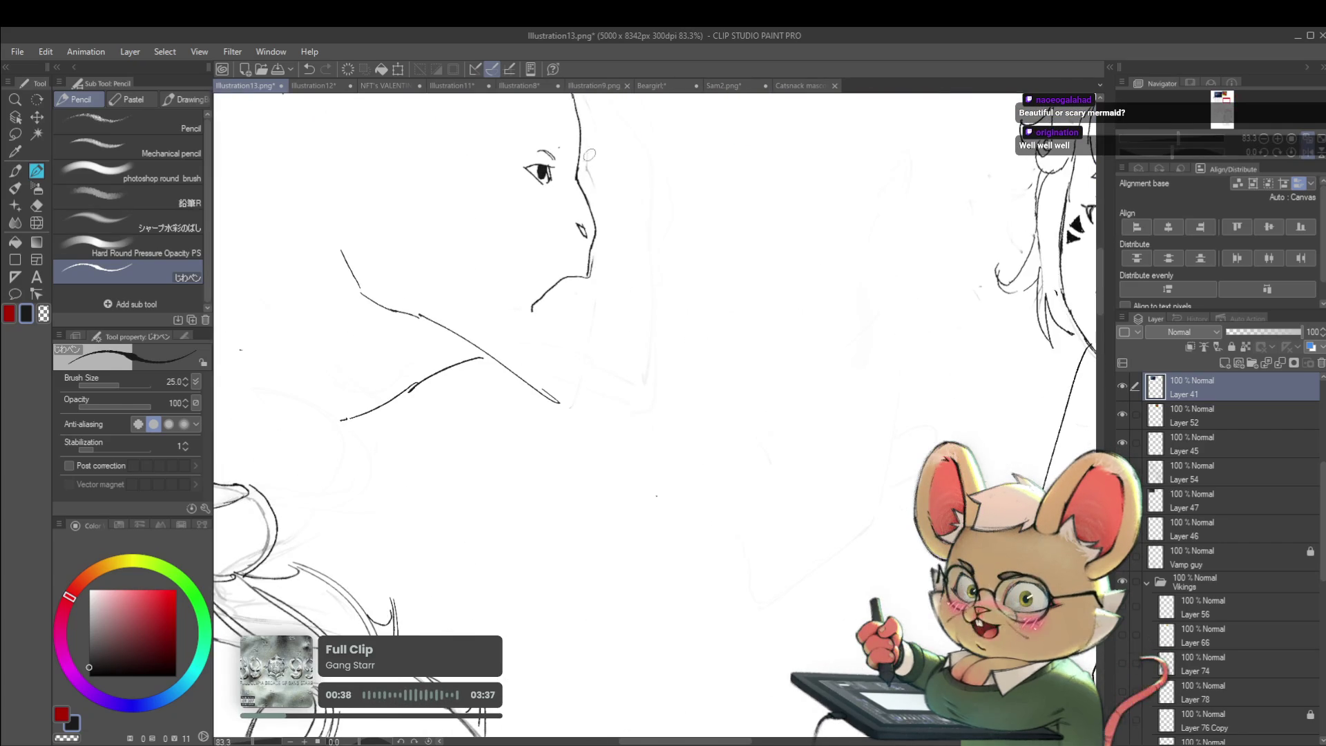
pyautogui.moveTo(622, 386); pyautogui.dragTo(842, 384)
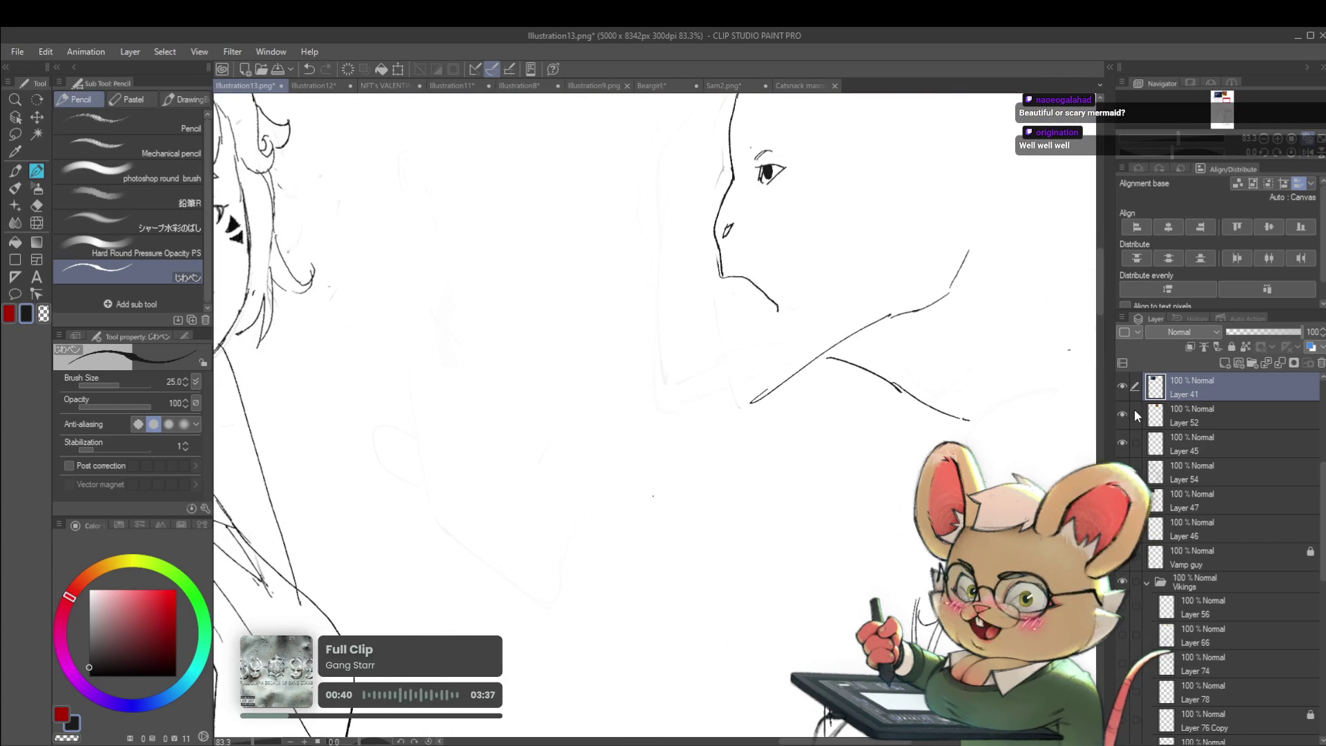
pyautogui.moveTo(906, 260); pyautogui.dragTo(834, 387)
pyautogui.scroll(-2, 834, 388)
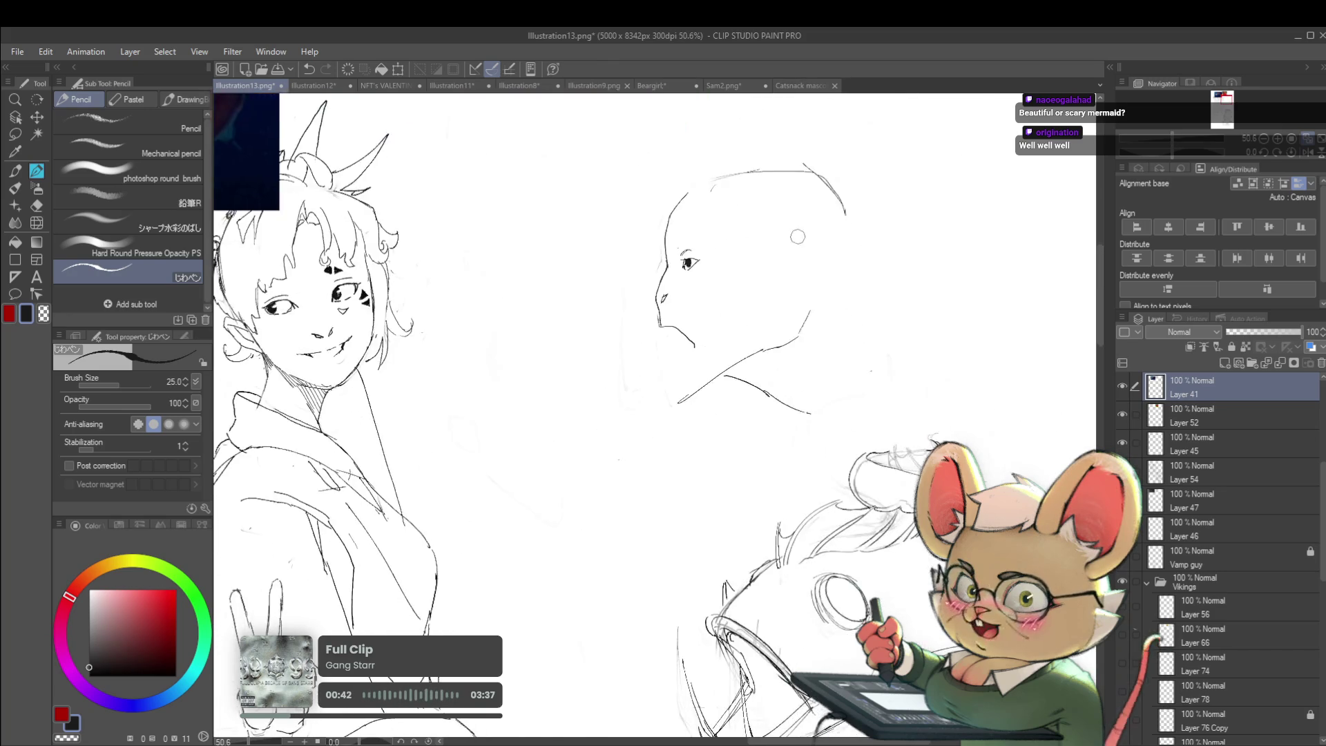
pyautogui.scroll(-3, 835, 387)
pyautogui.moveTo(869, 306); pyautogui.dragTo(863, 290)
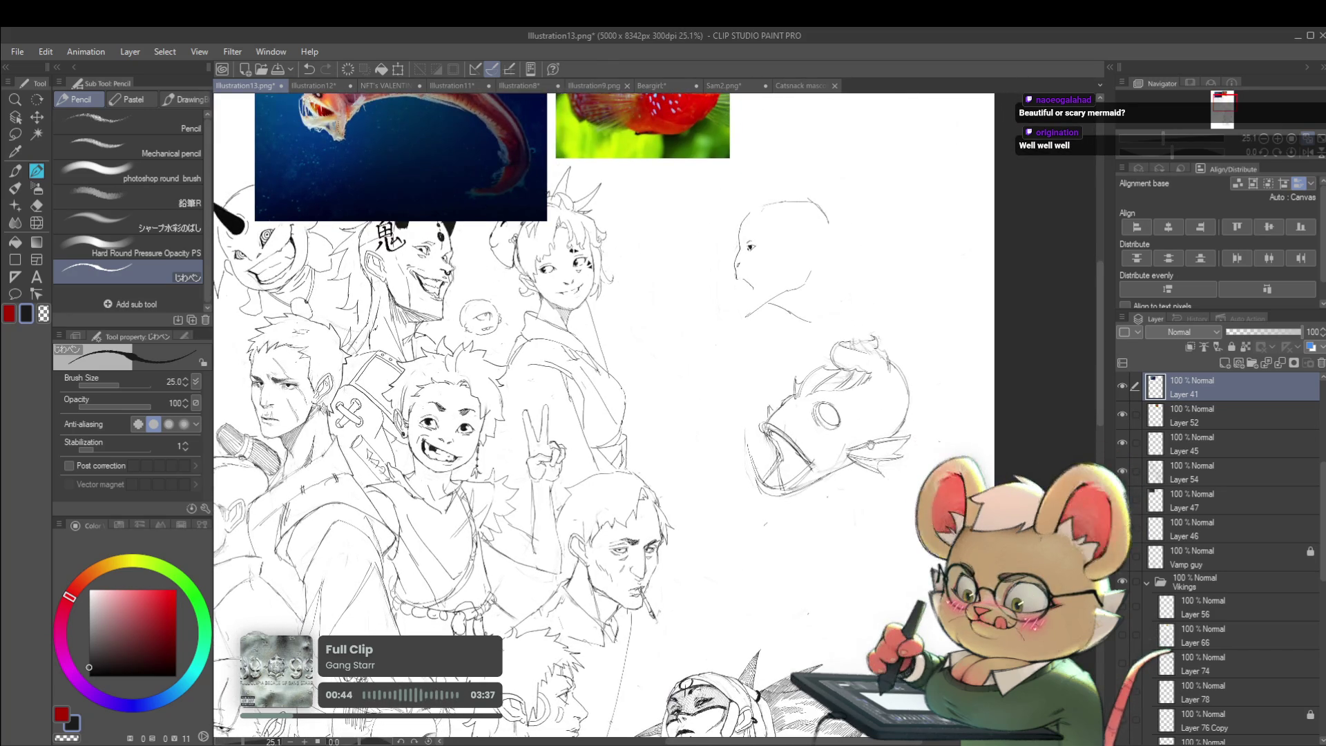
pyautogui.moveTo(868, 407); pyautogui.dragTo(858, 317)
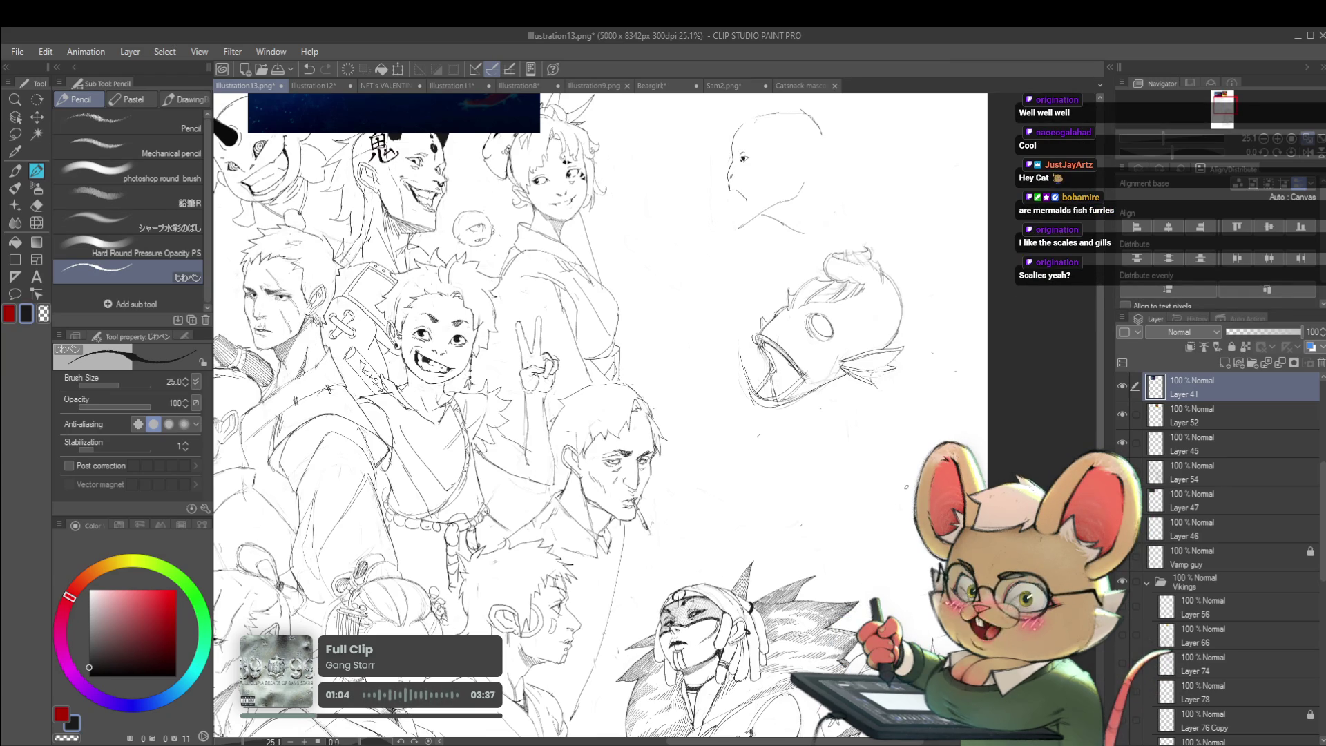
pyautogui.scroll(-5, 601, 414)
pyautogui.scroll(5, 621, 483)
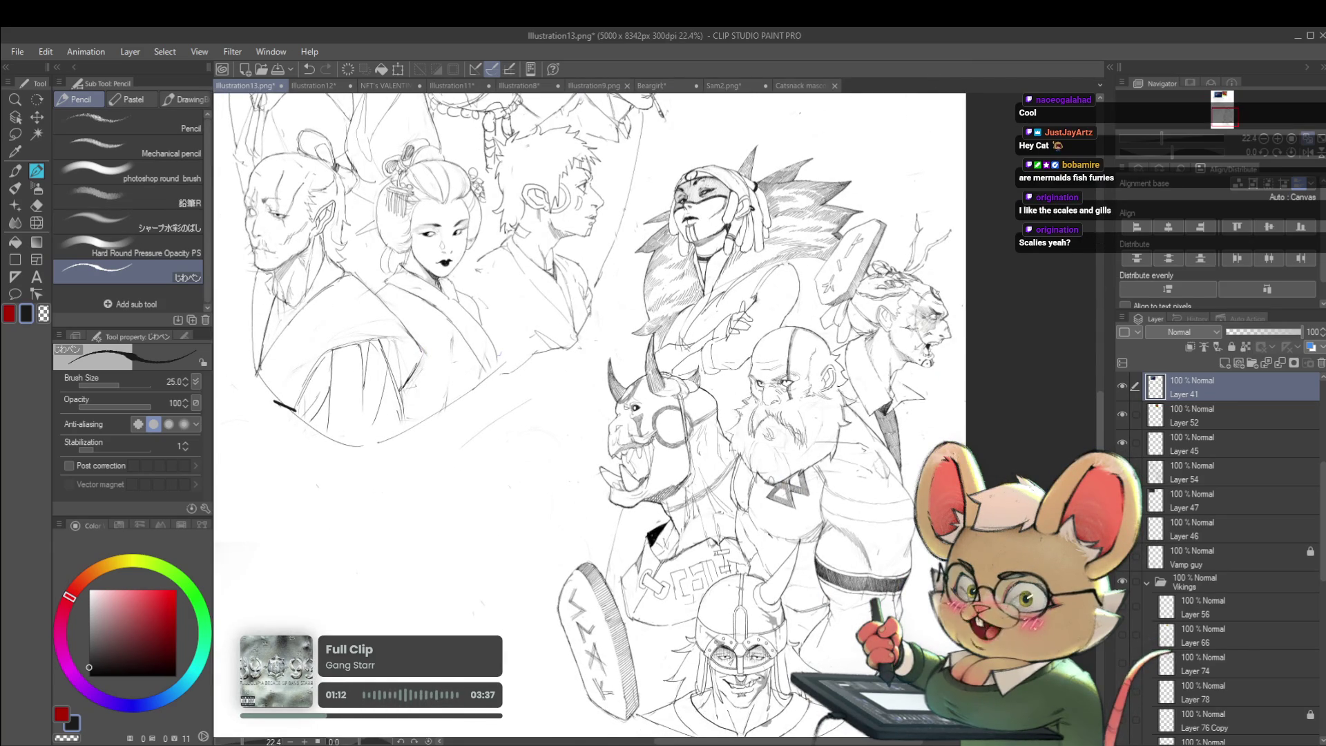
pyautogui.scroll(-4, 594, 414)
pyautogui.scroll(4, 483, 276)
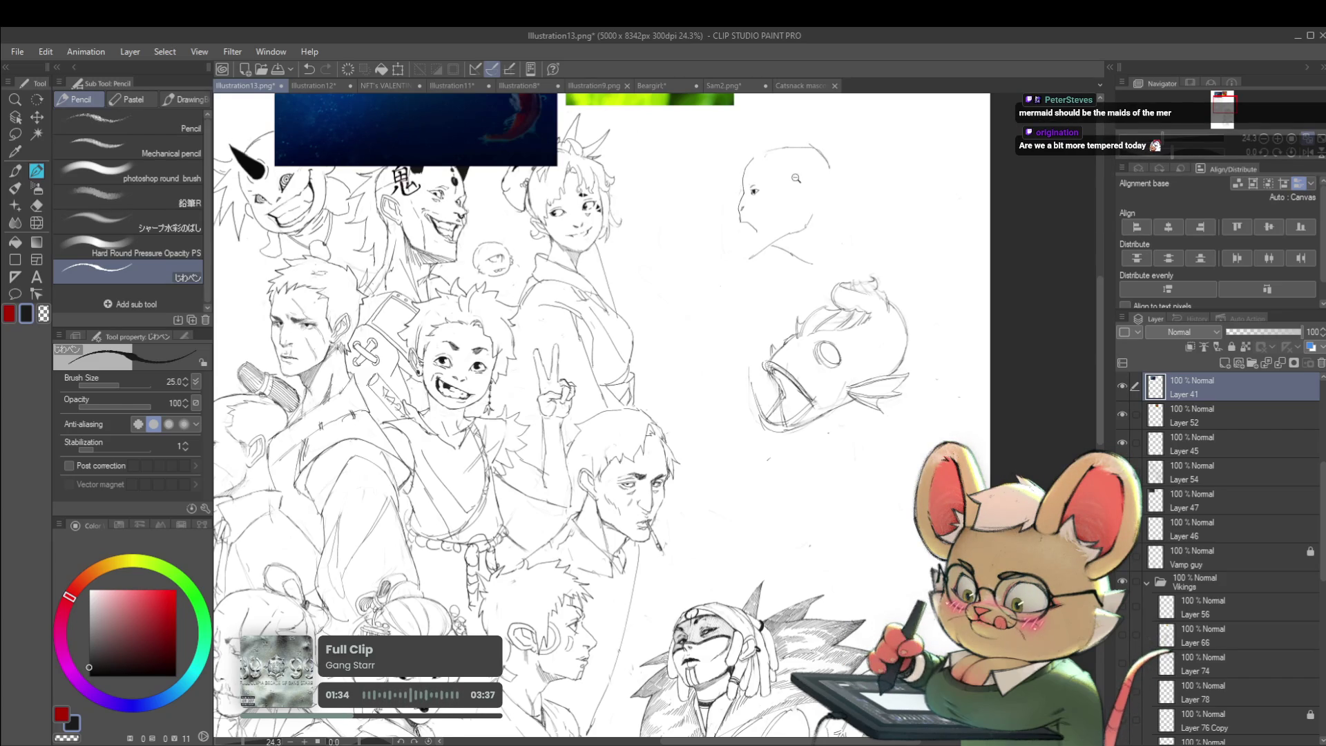
pyautogui.scroll(3, 795, 172)
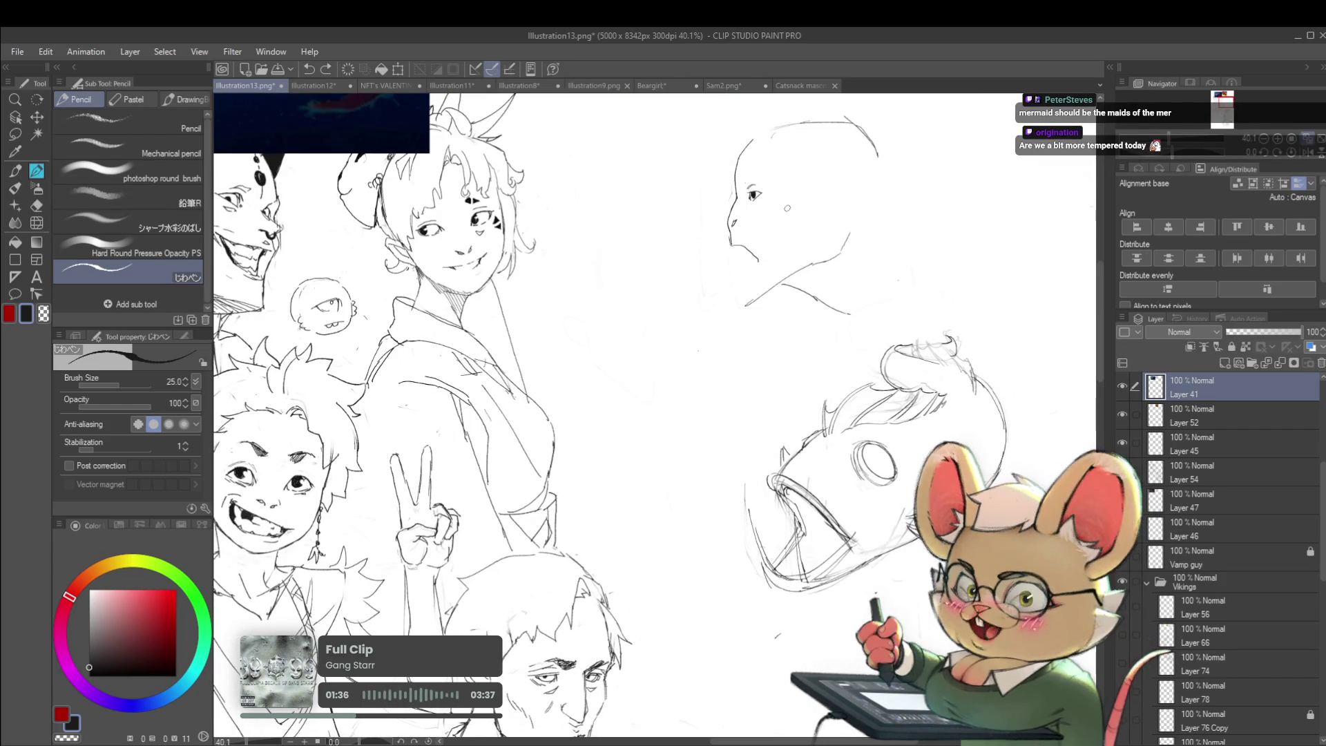
pyautogui.scroll(2, 796, 143)
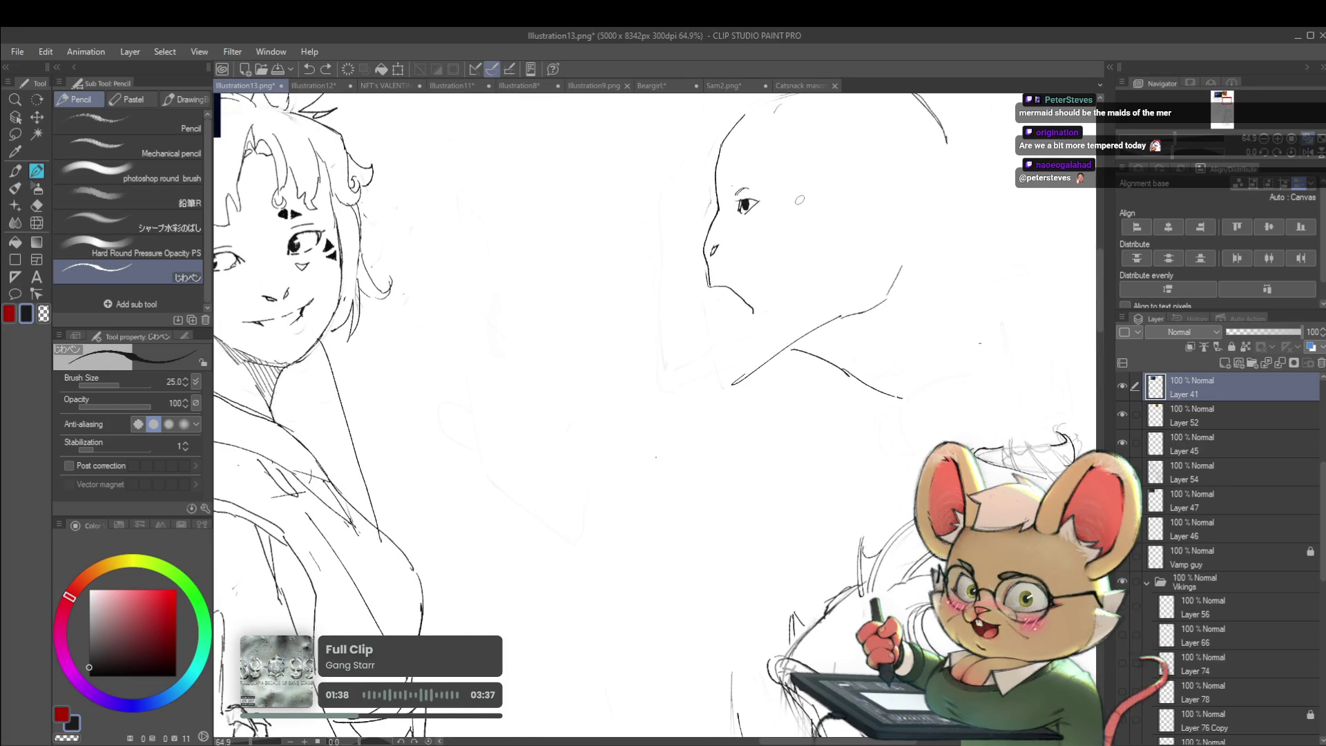
pyautogui.scroll(2, 799, 200)
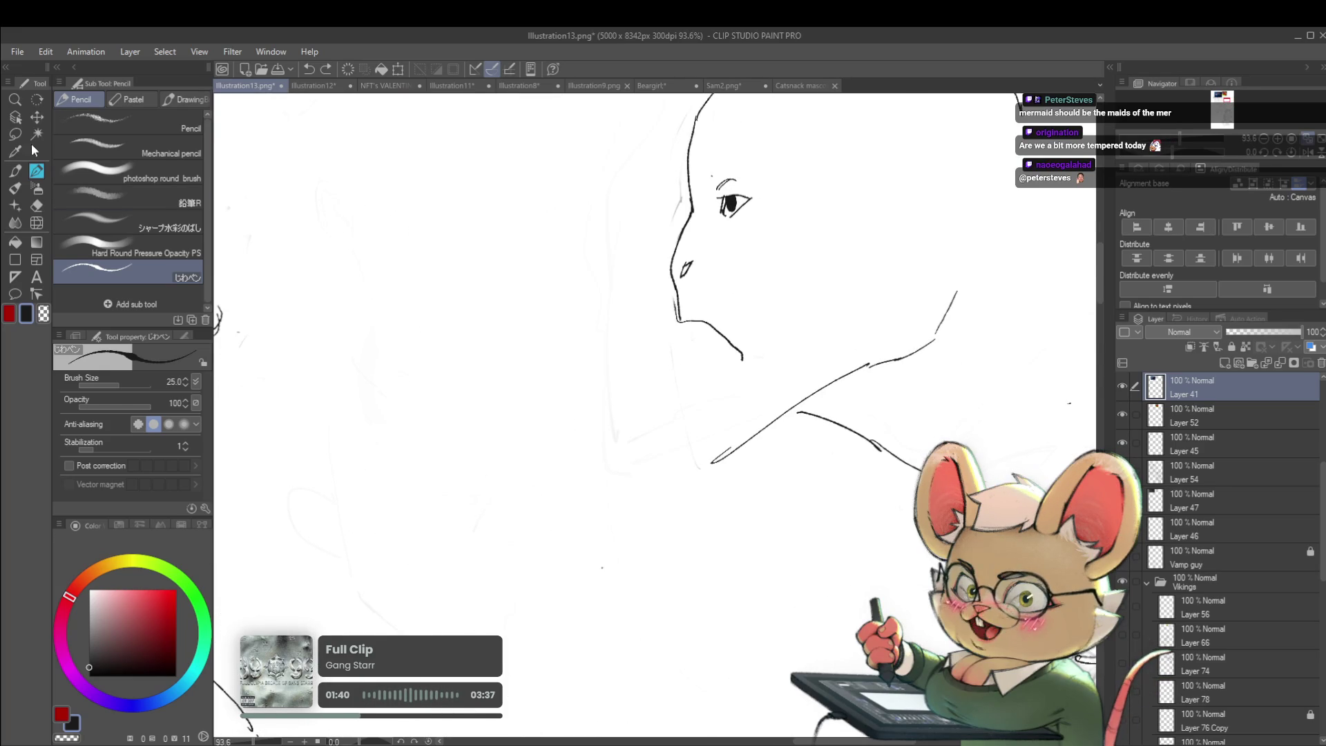
pyautogui.click(38, 223)
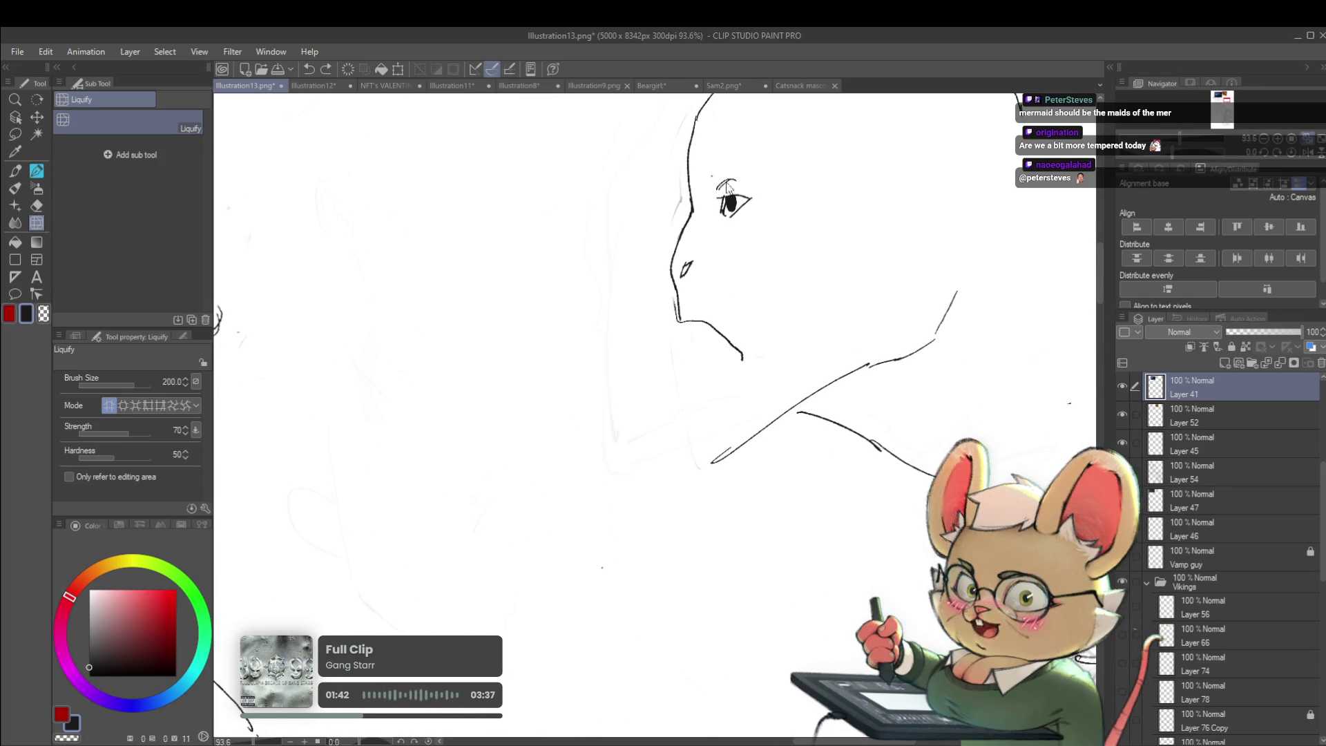
# - Shrink the Liquify brush to 70, enlarge the eye's pupil, and warp the eye lines toward the cheek
pyautogui.press('[')
pyautogui.press('[')
pyautogui.press('[')
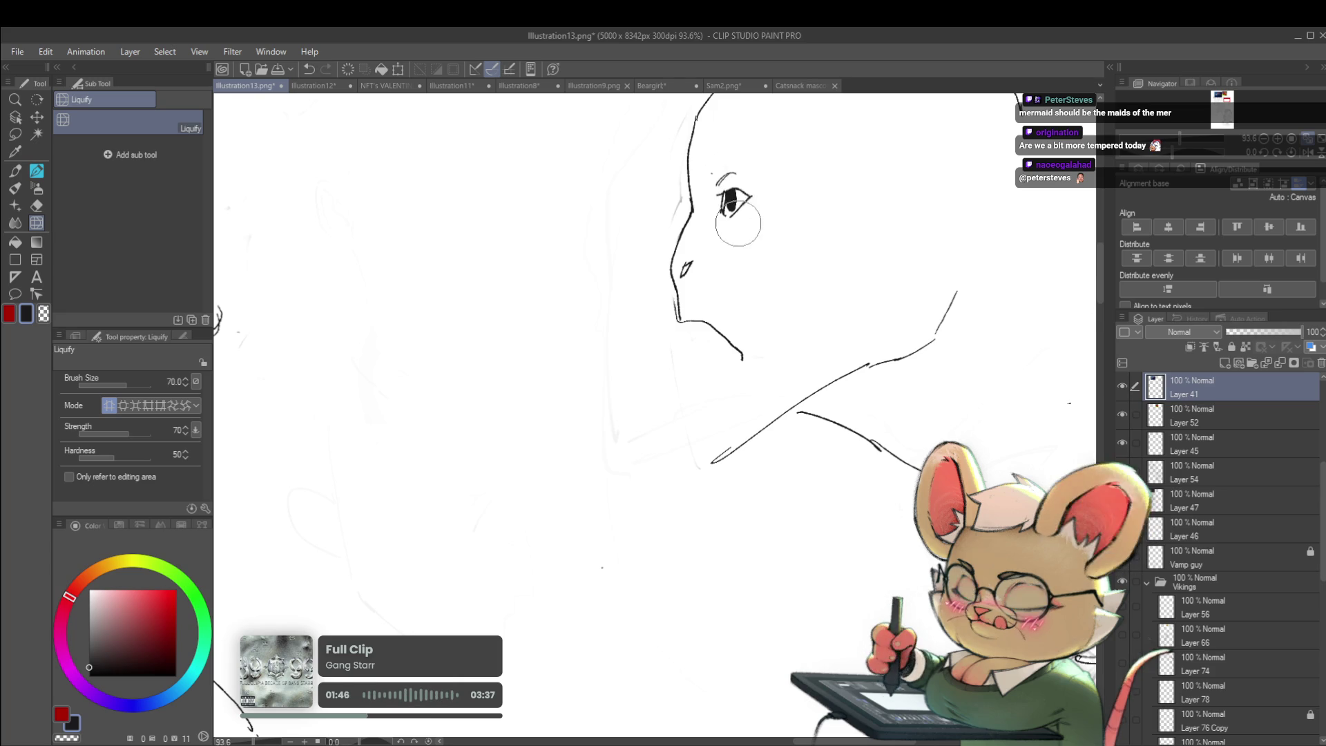
pyautogui.moveTo(733, 204)
pyautogui.mouseDown()
pyautogui.moveTo(718, 197)
pyautogui.moveTo(741, 208)
pyautogui.mouseUp()
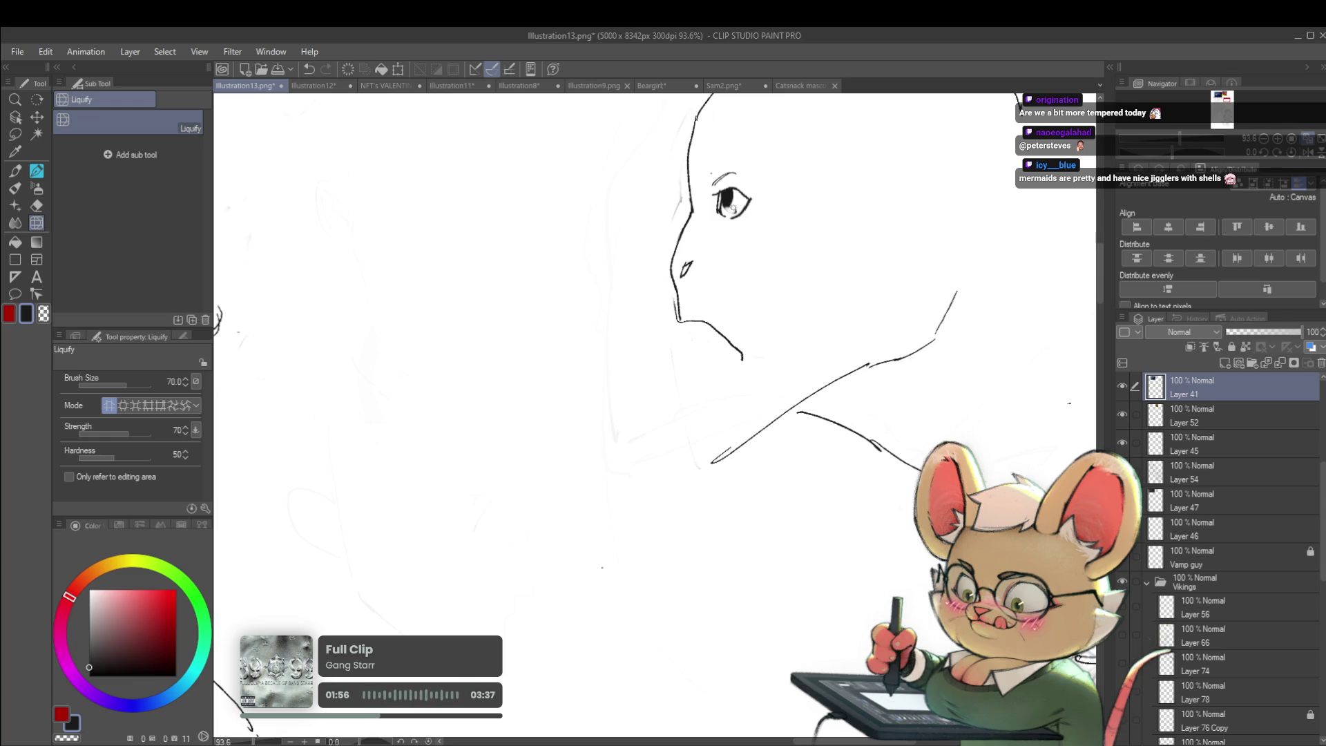
pyautogui.scroll(-6, 730, 207)
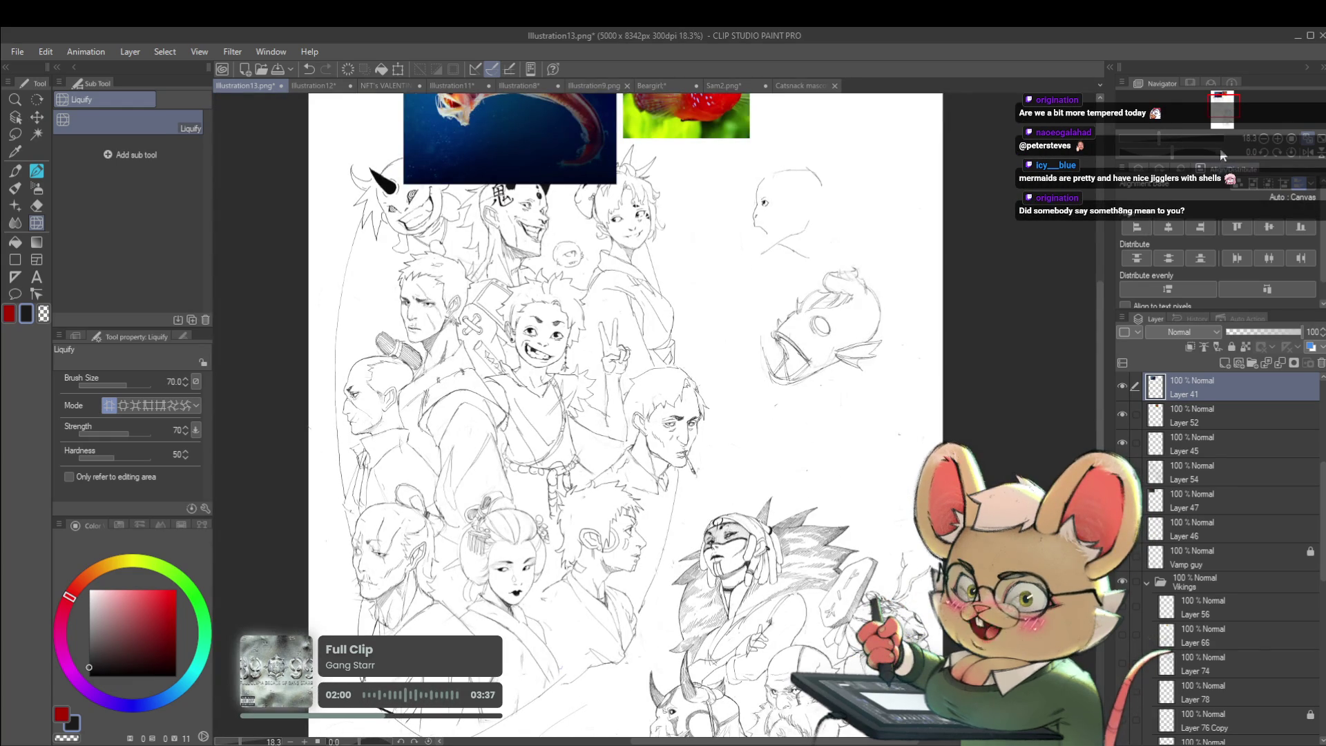
pyautogui.click(1308, 152)
pyautogui.scroll(5, 605, 226)
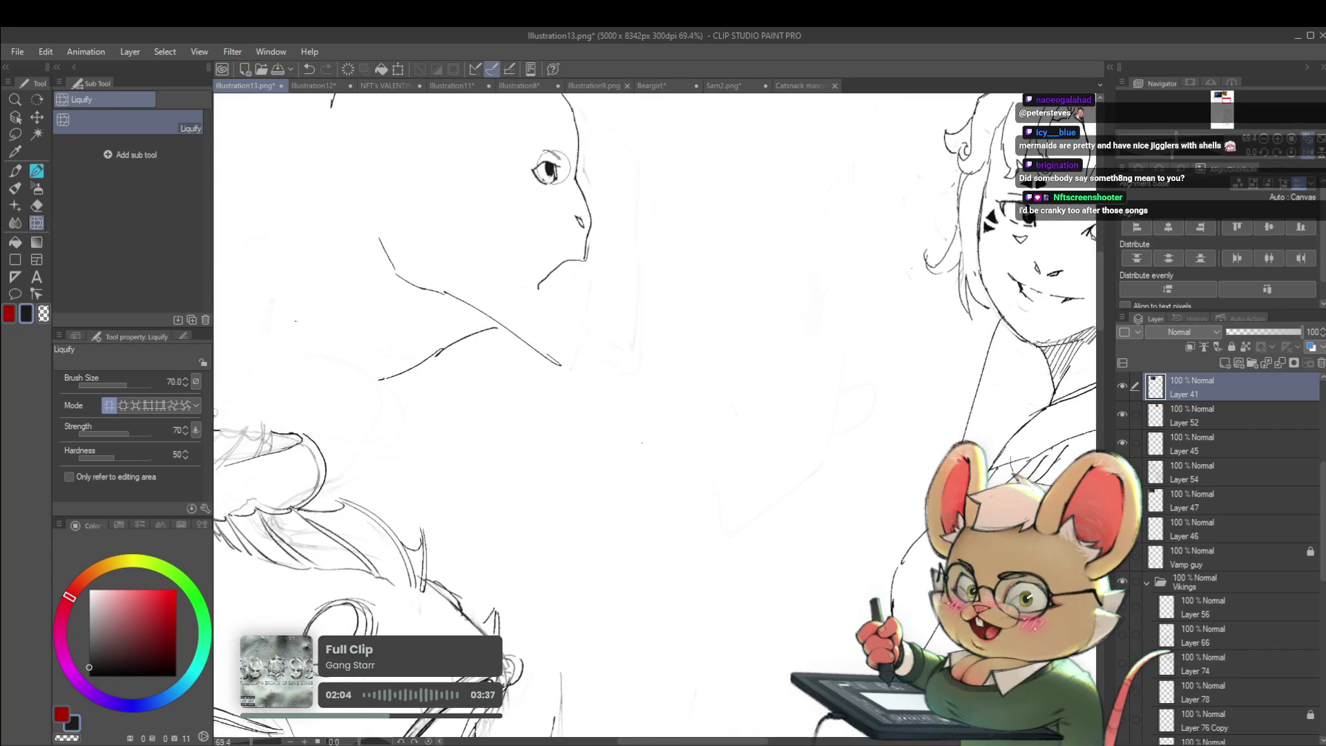
pyautogui.moveTo(546, 157); pyautogui.dragTo(611, 194)
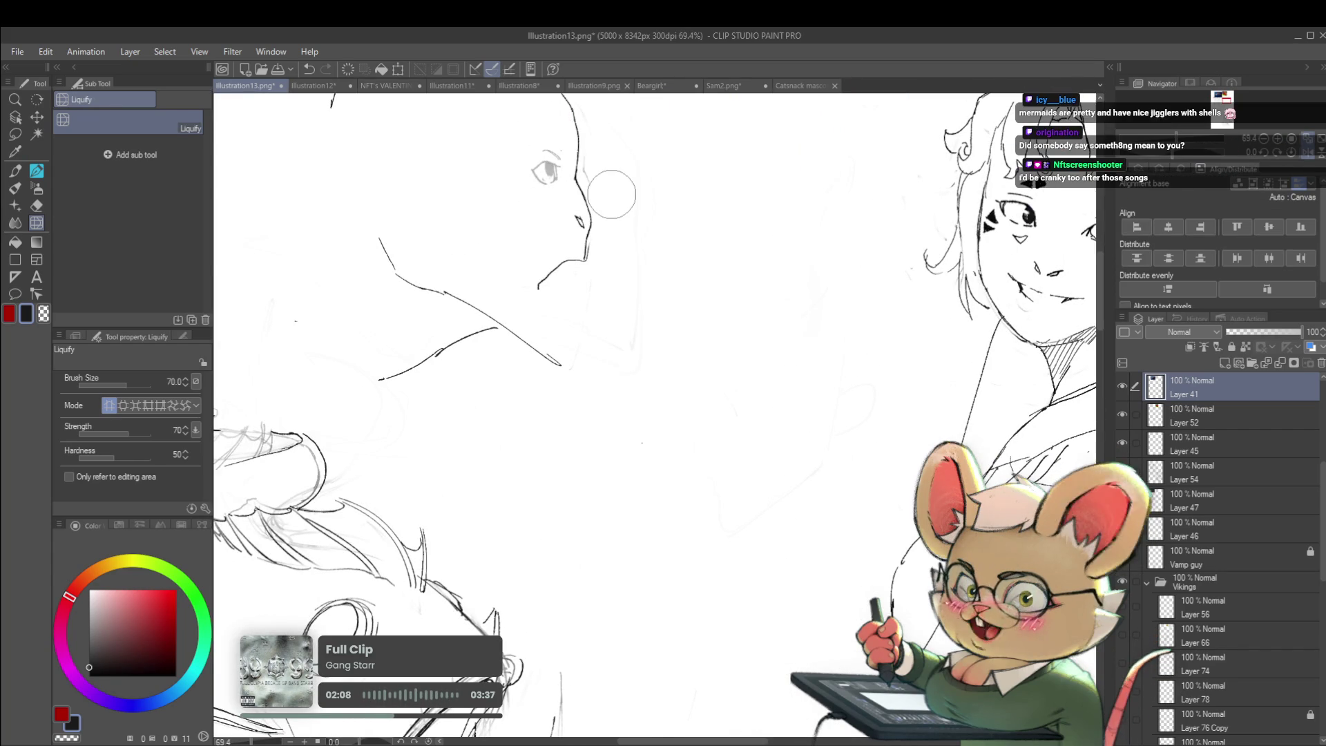
pyautogui.scroll(5, 612, 194)
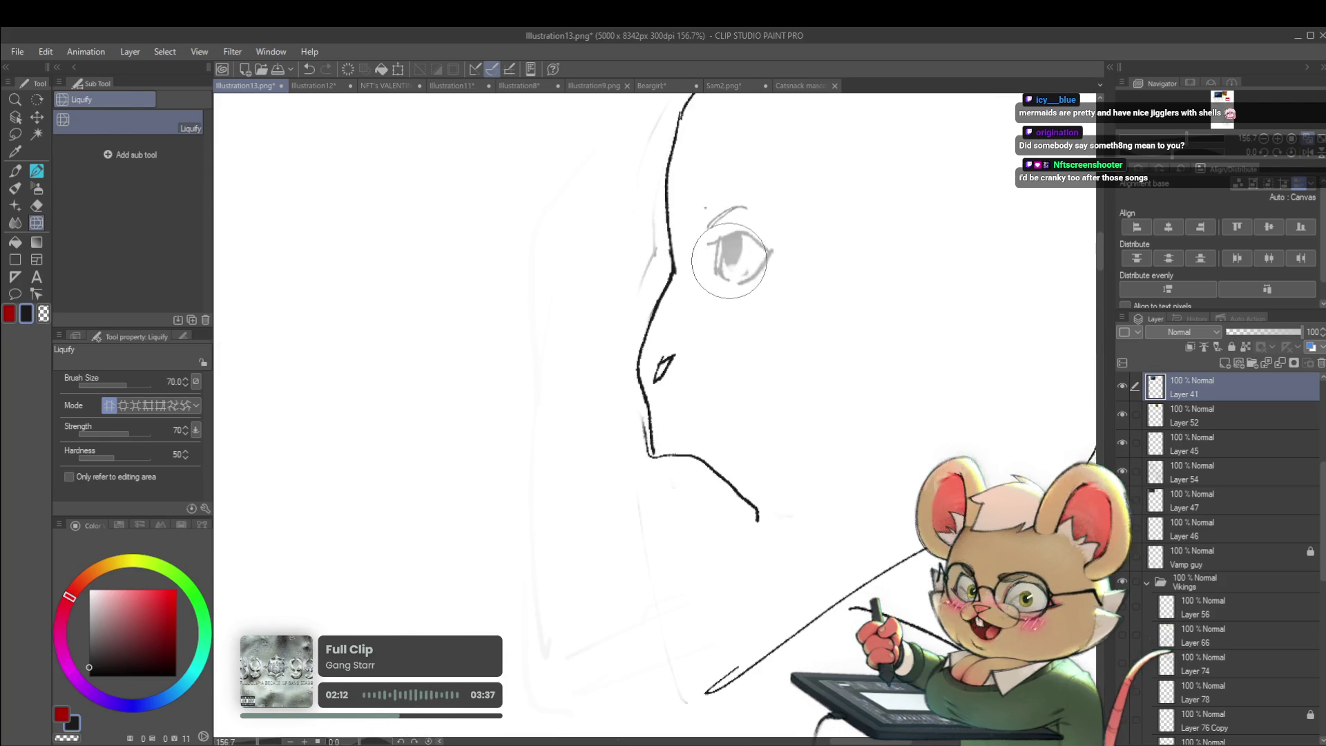
# - With the pen, give the eye a dark pupil and a dark upper eyelid
pyautogui.press('p')
pyautogui.press('p')
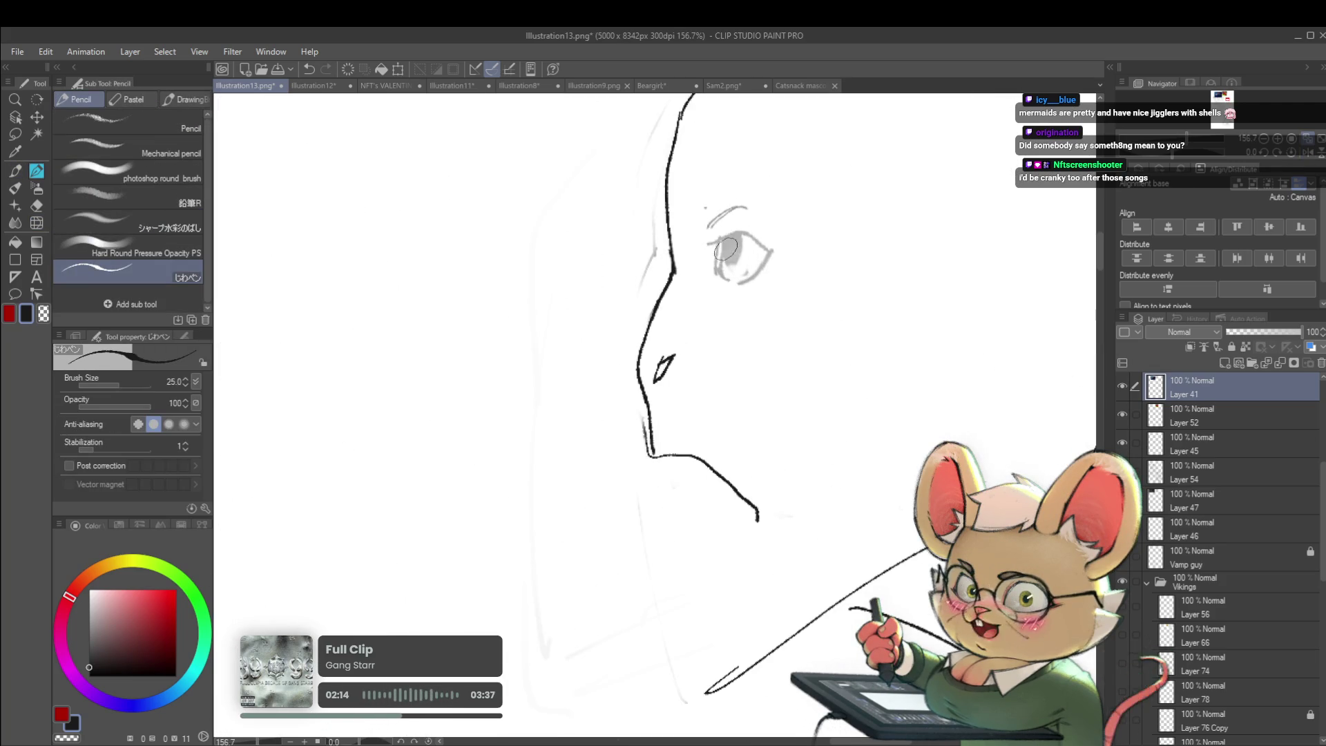
pyautogui.moveTo(727, 241); pyautogui.dragTo(727, 262)
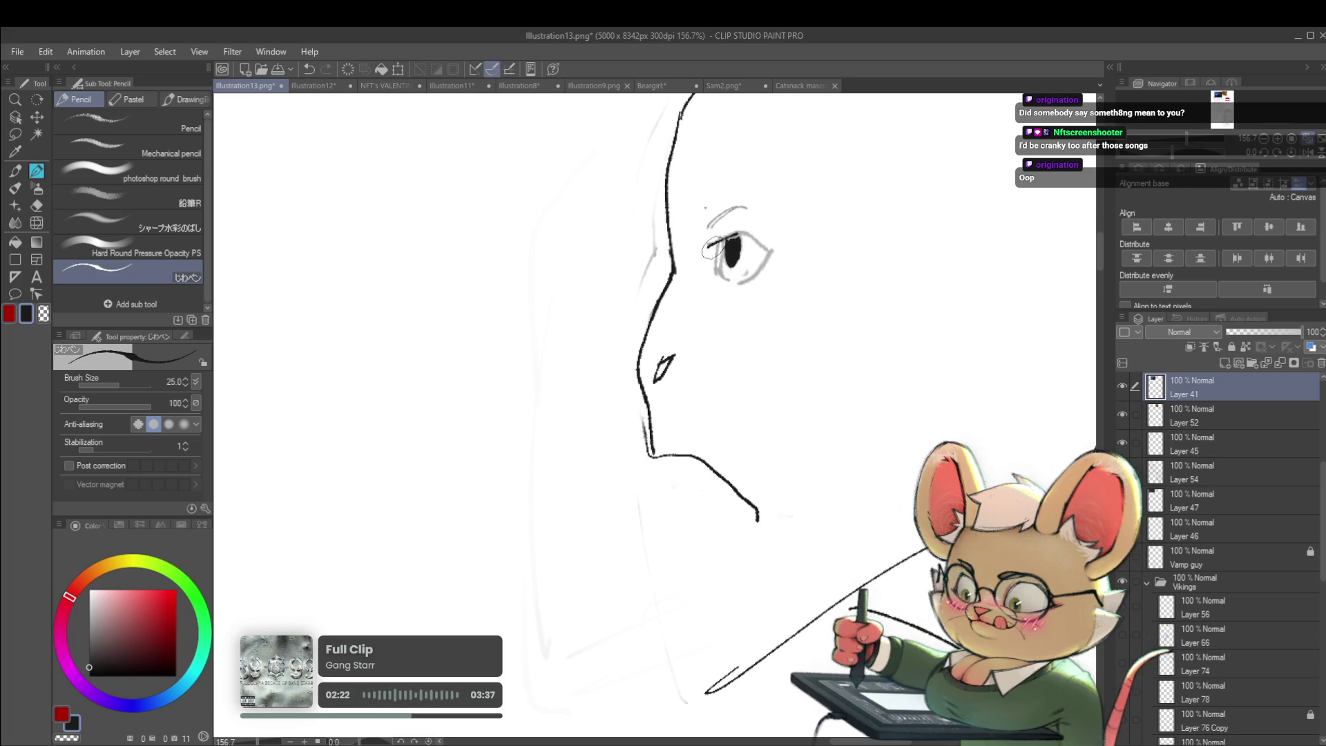
pyautogui.moveTo(708, 246); pyautogui.dragTo(753, 236)
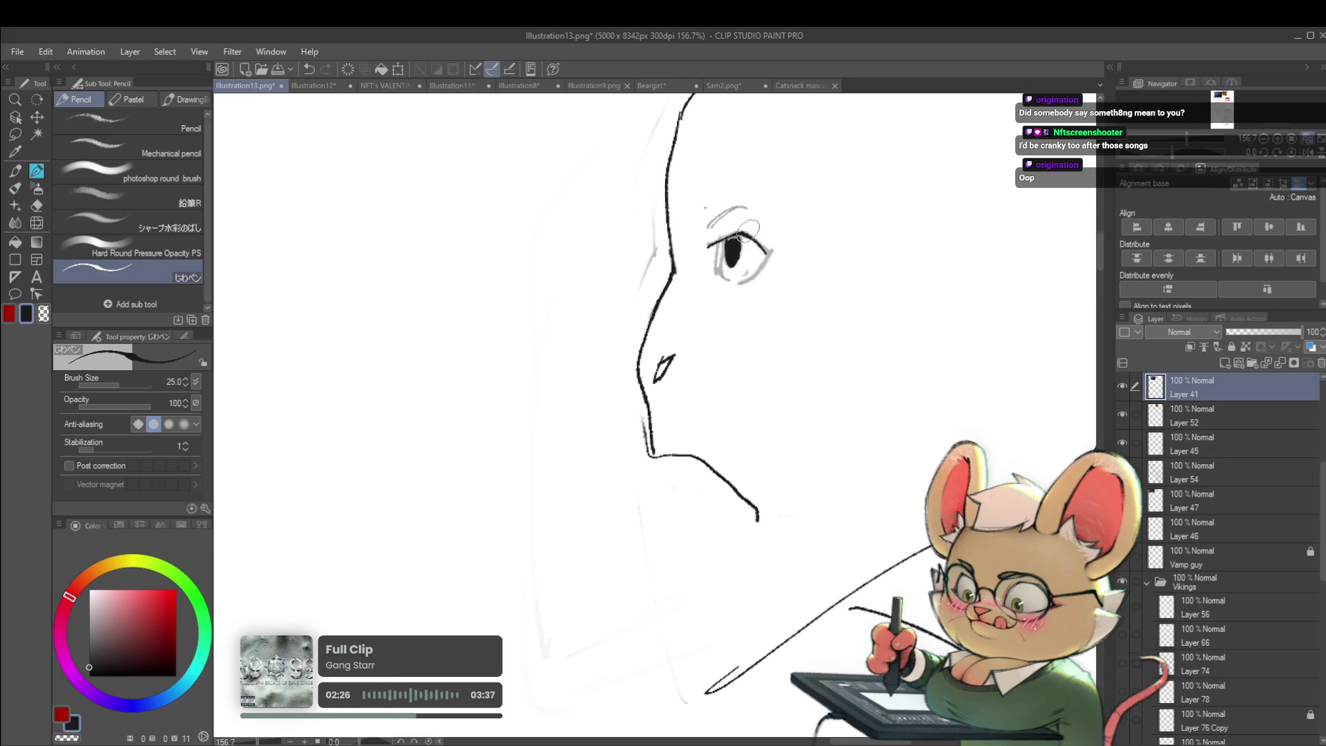
# - Draw a small curved stroke under the bald head's chin, then mirror the view
pyautogui.scroll(-5, 758, 252)
pyautogui.scroll(4, 761, 219)
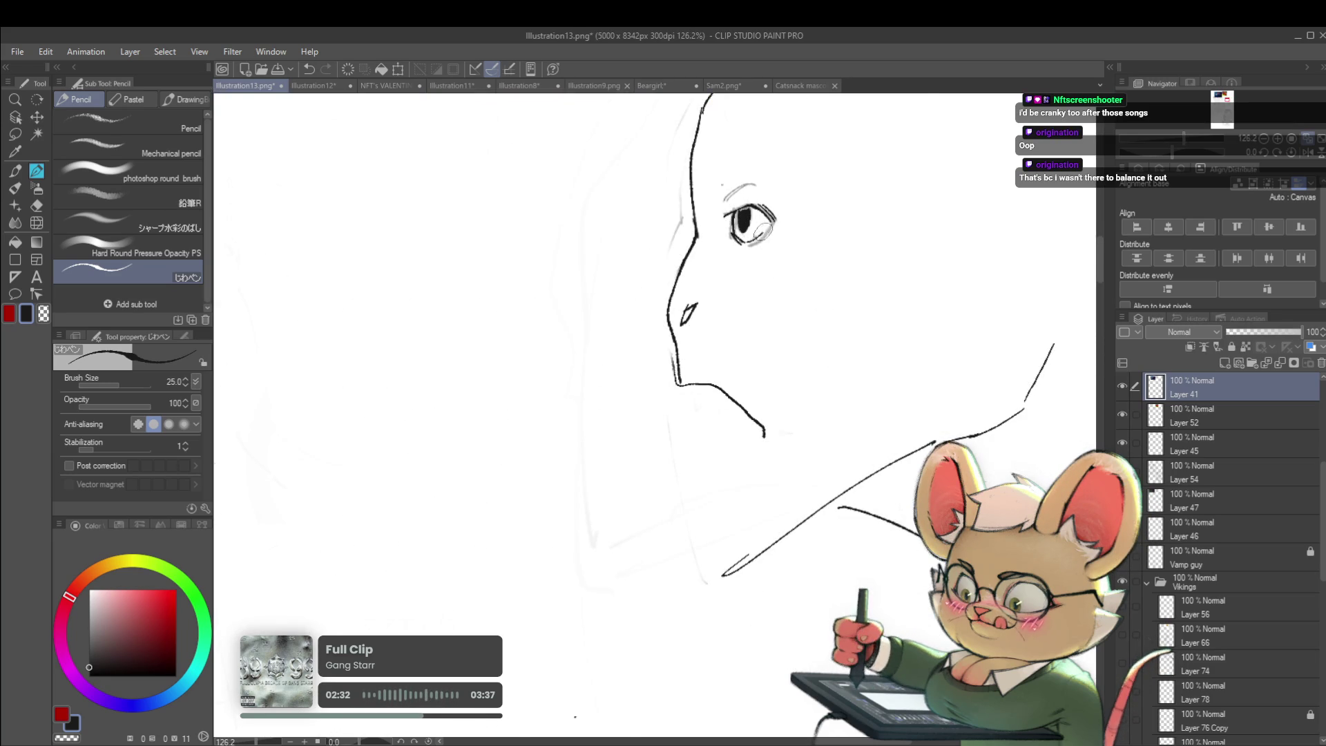
pyautogui.scroll(-4, 765, 224)
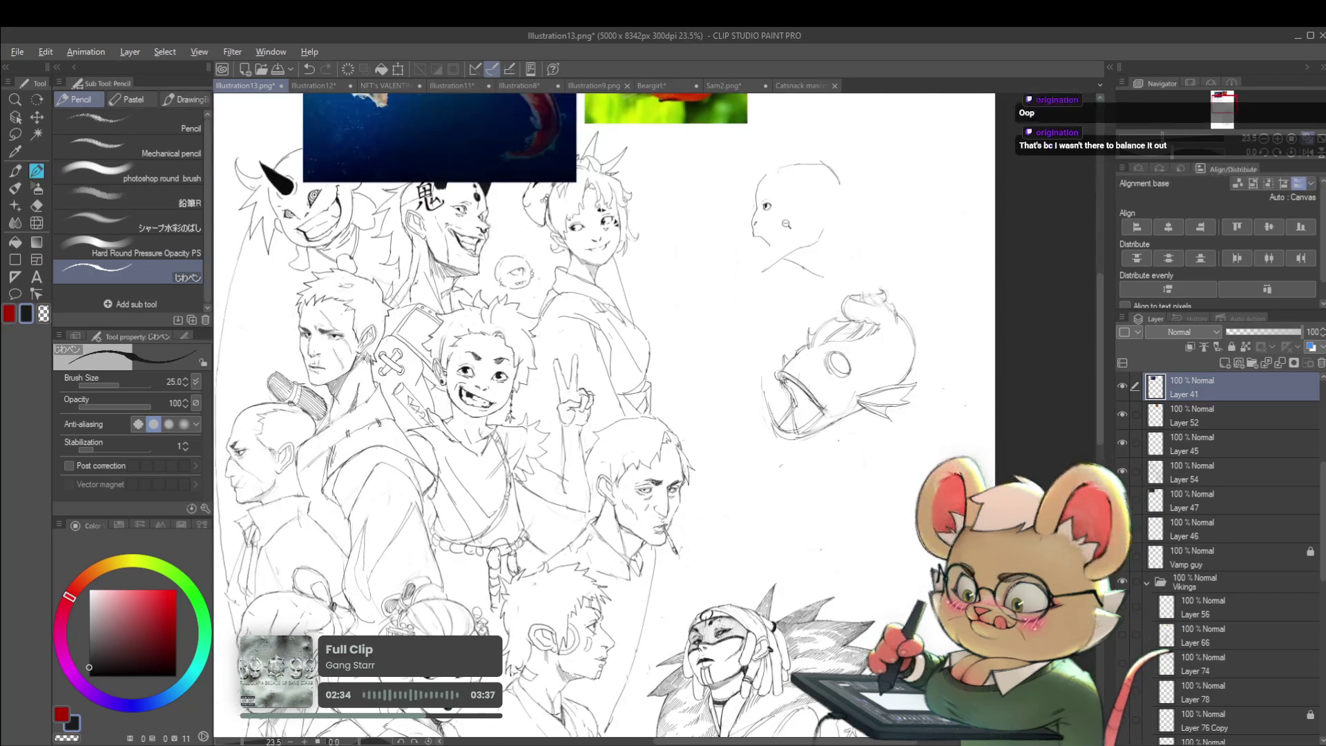
pyautogui.scroll(1, 821, 262)
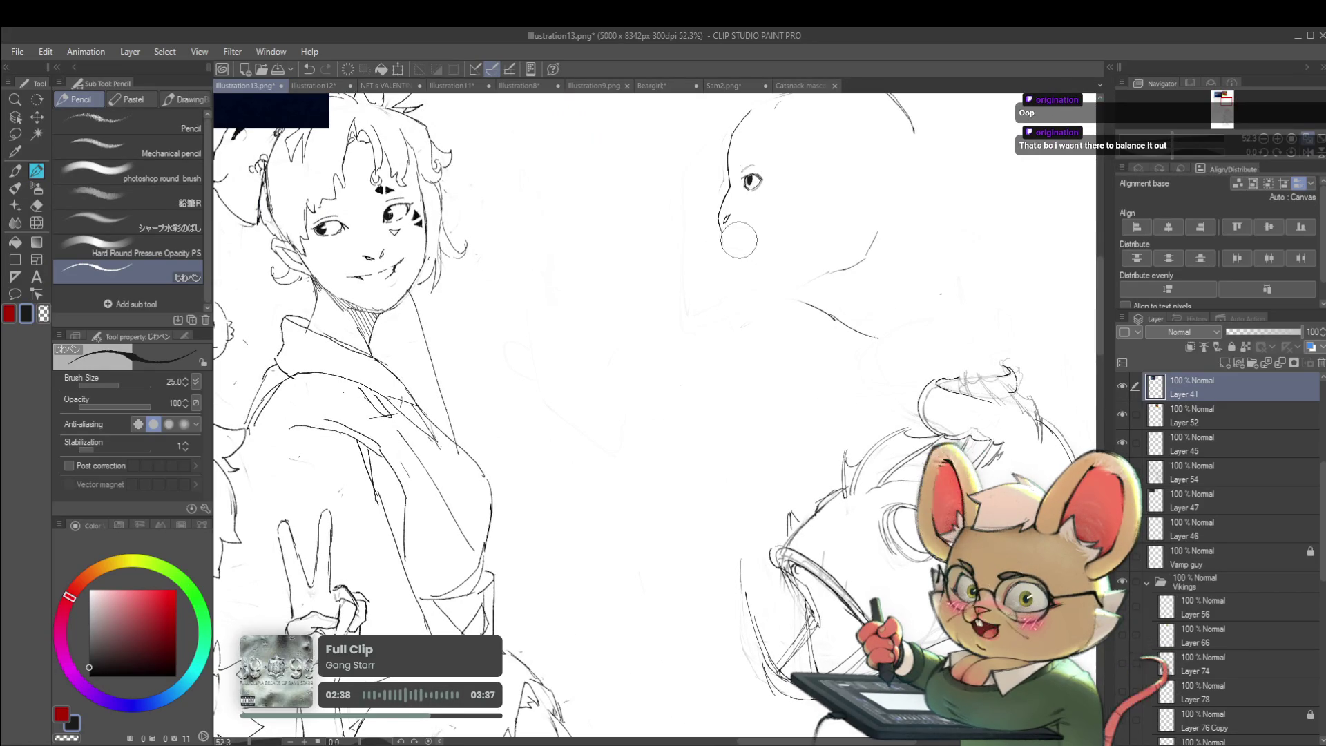
pyautogui.moveTo(720, 234); pyautogui.dragTo(746, 249)
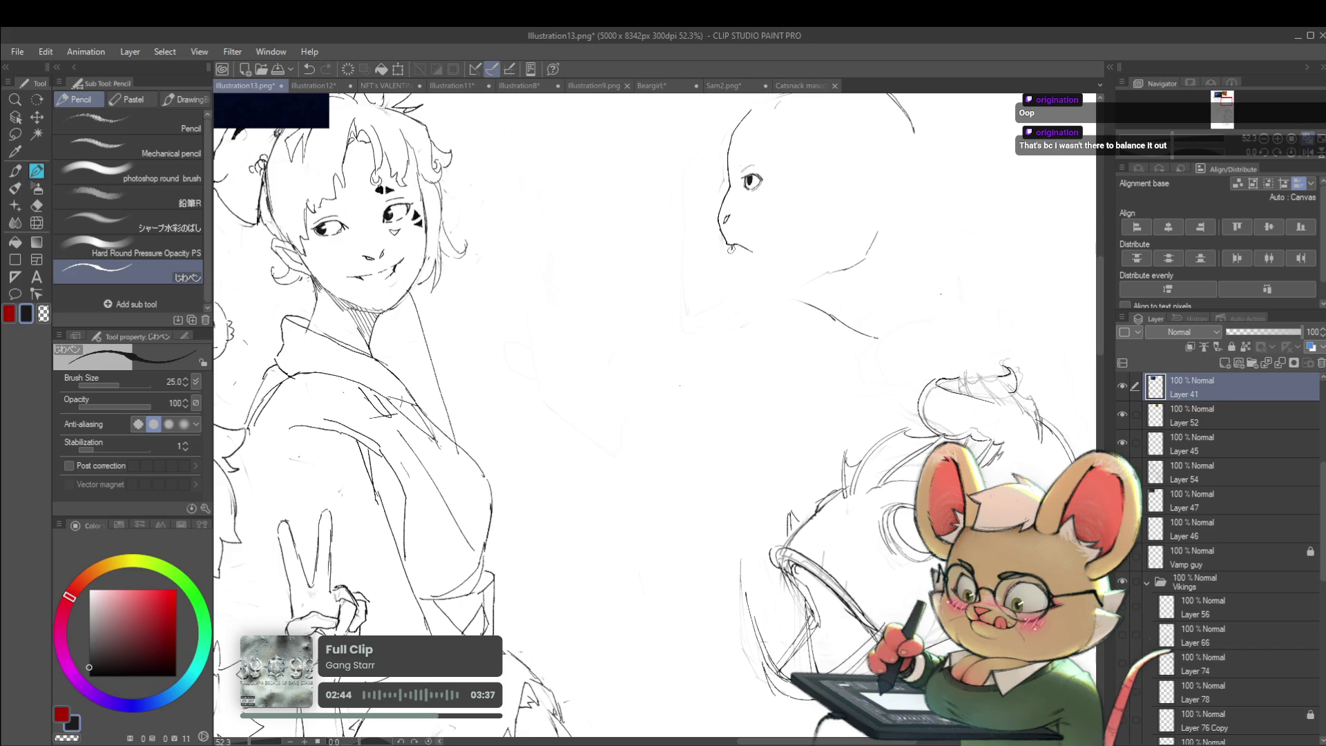
pyautogui.scroll(-3, 771, 107)
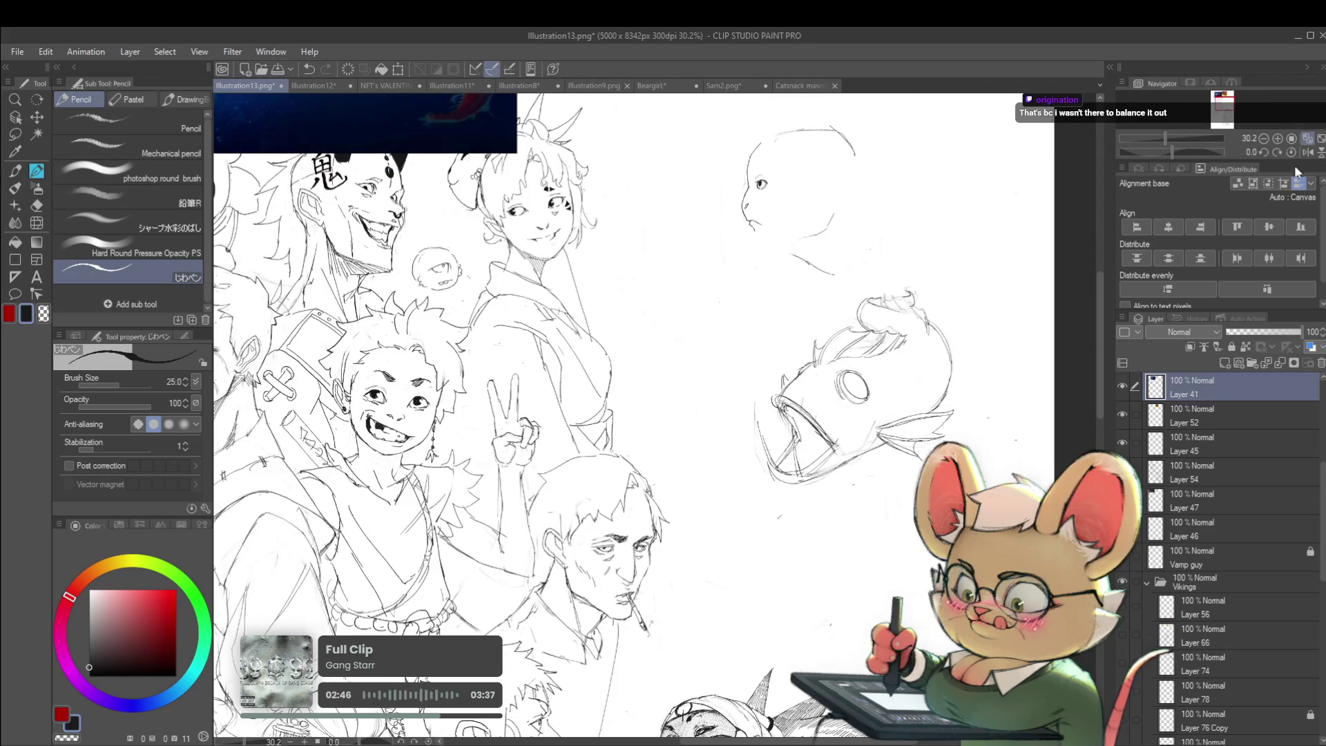
pyautogui.click(1307, 153)
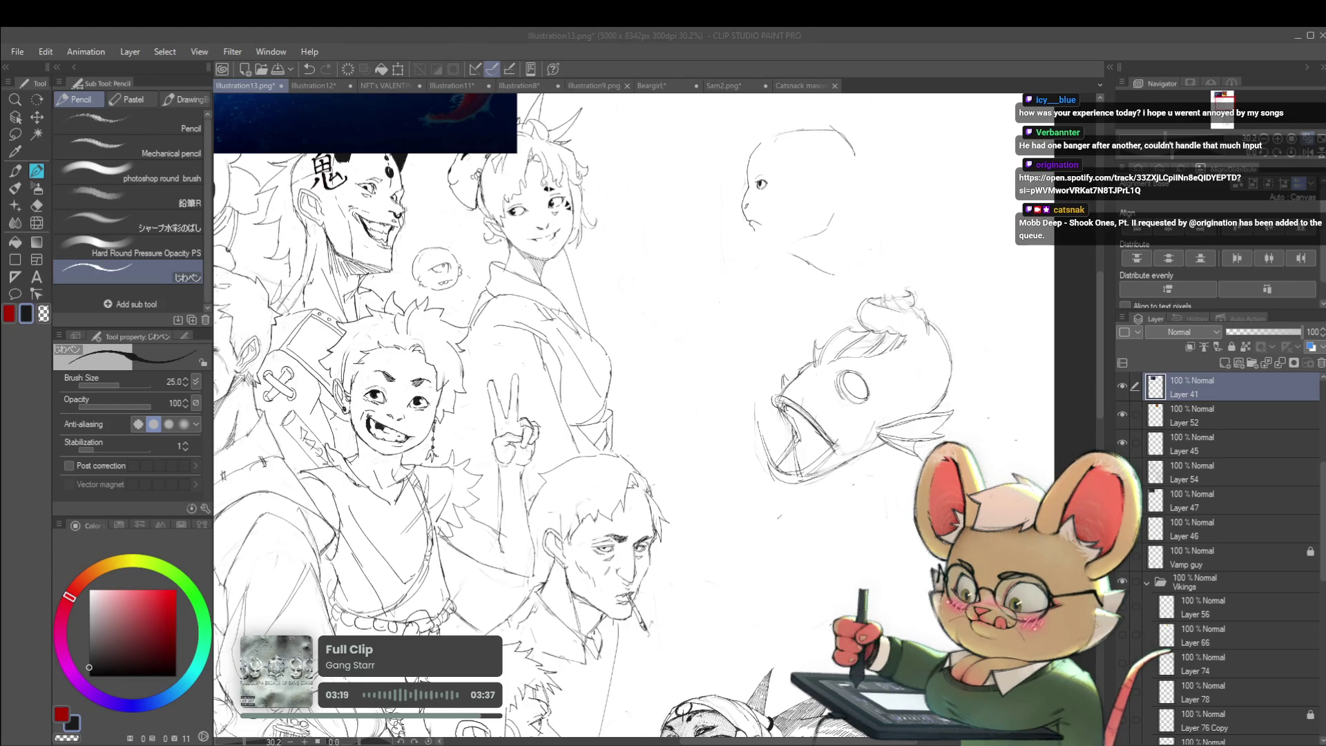
# - Paste the copied screenshot onto new Layer 53 and begin transforming it
pyautogui.scroll(-3, 746, 340)
pyautogui.hotkey('ctrl', 'v')
pyautogui.hotkey('ctrl', 't')
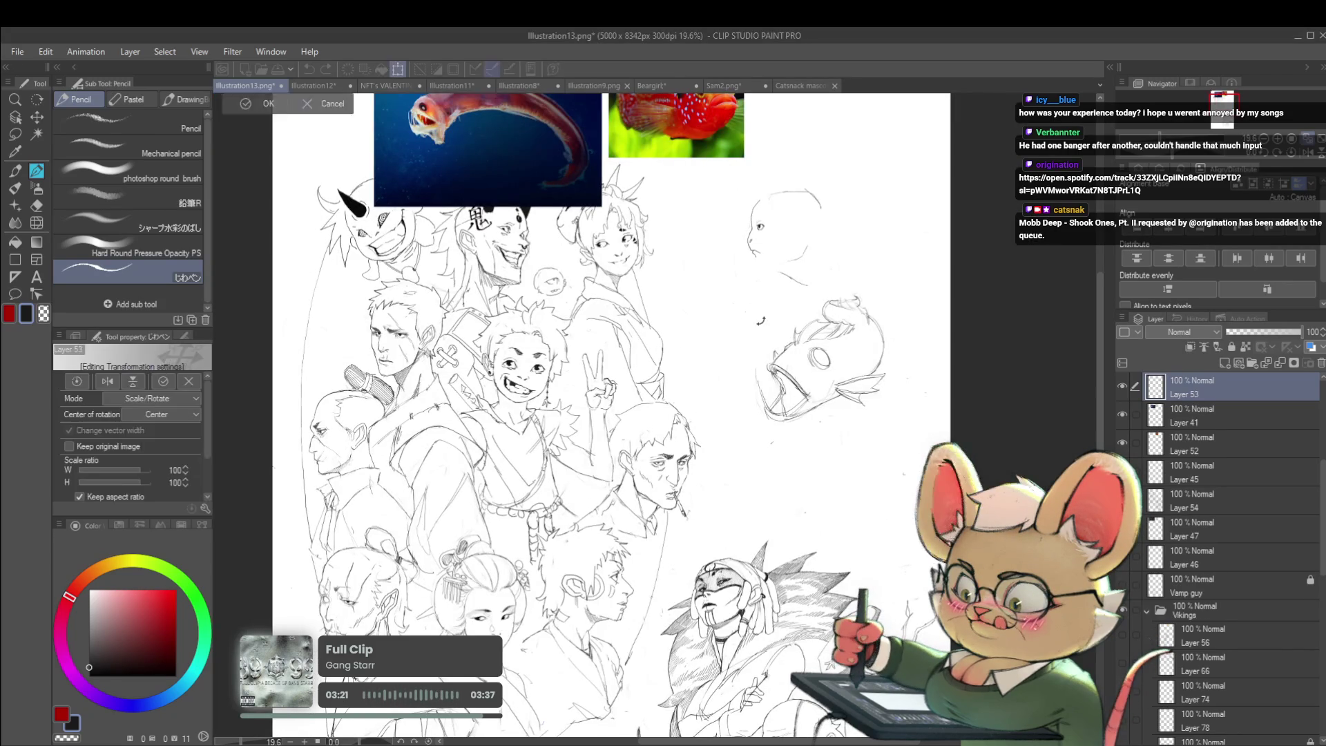
# - Enlarge the pasted screenshot to about 658%, move it over the sketches, and commit
pyautogui.moveTo(541, 337); pyautogui.dragTo(574, 416)
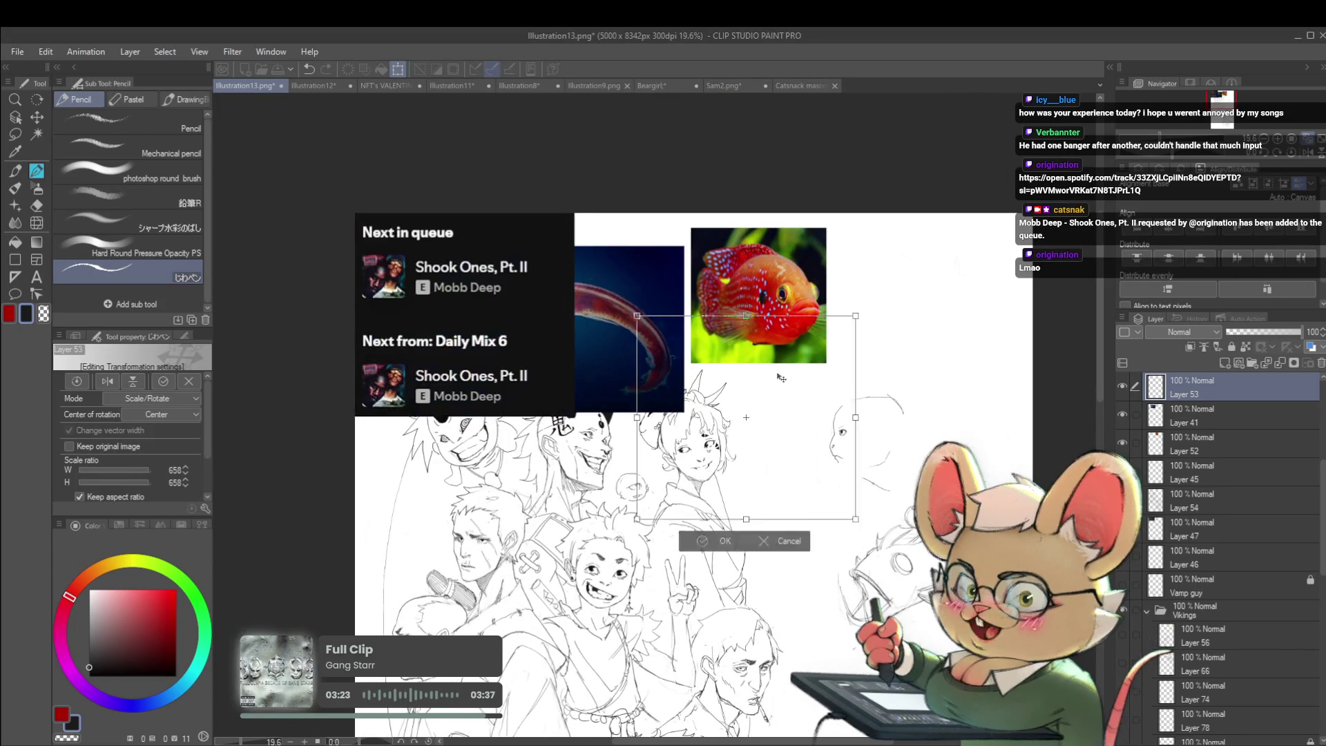
pyautogui.moveTo(421, 286); pyautogui.dragTo(790, 413)
pyautogui.scroll(2, 791, 413)
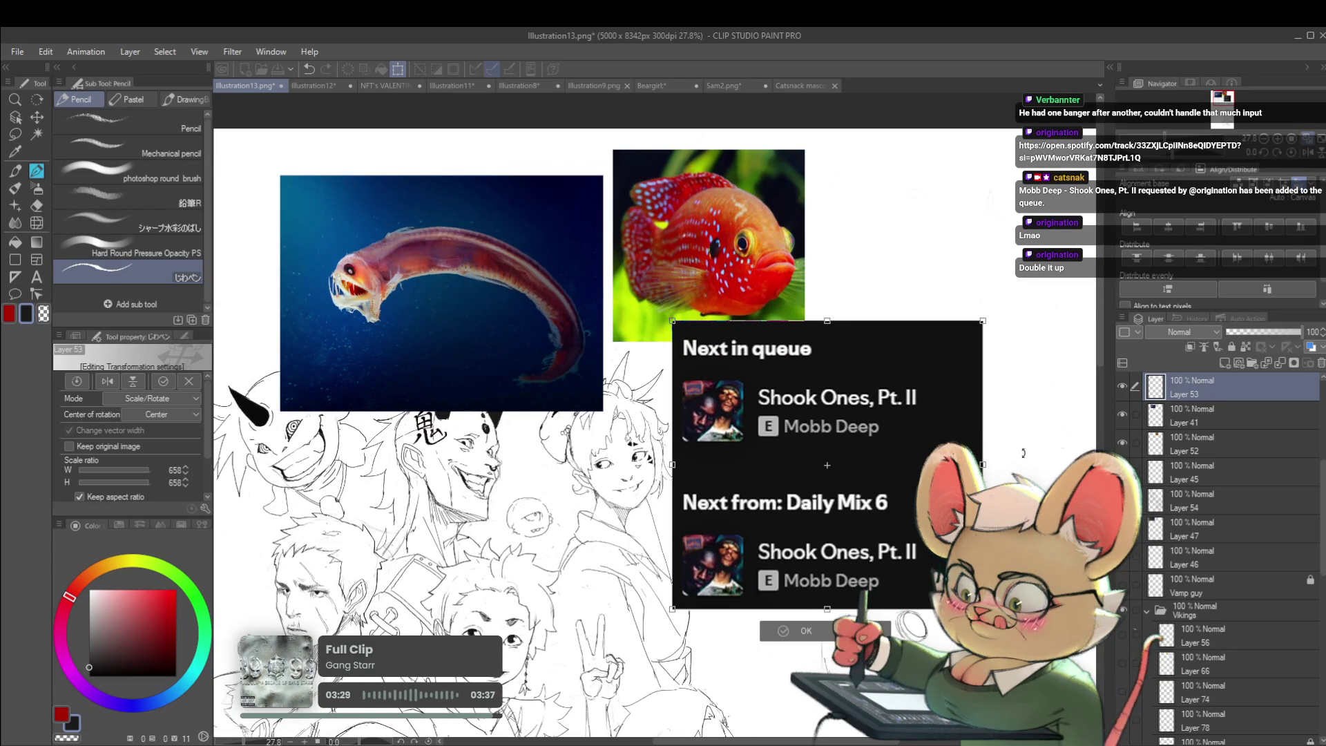
pyautogui.press('Return')
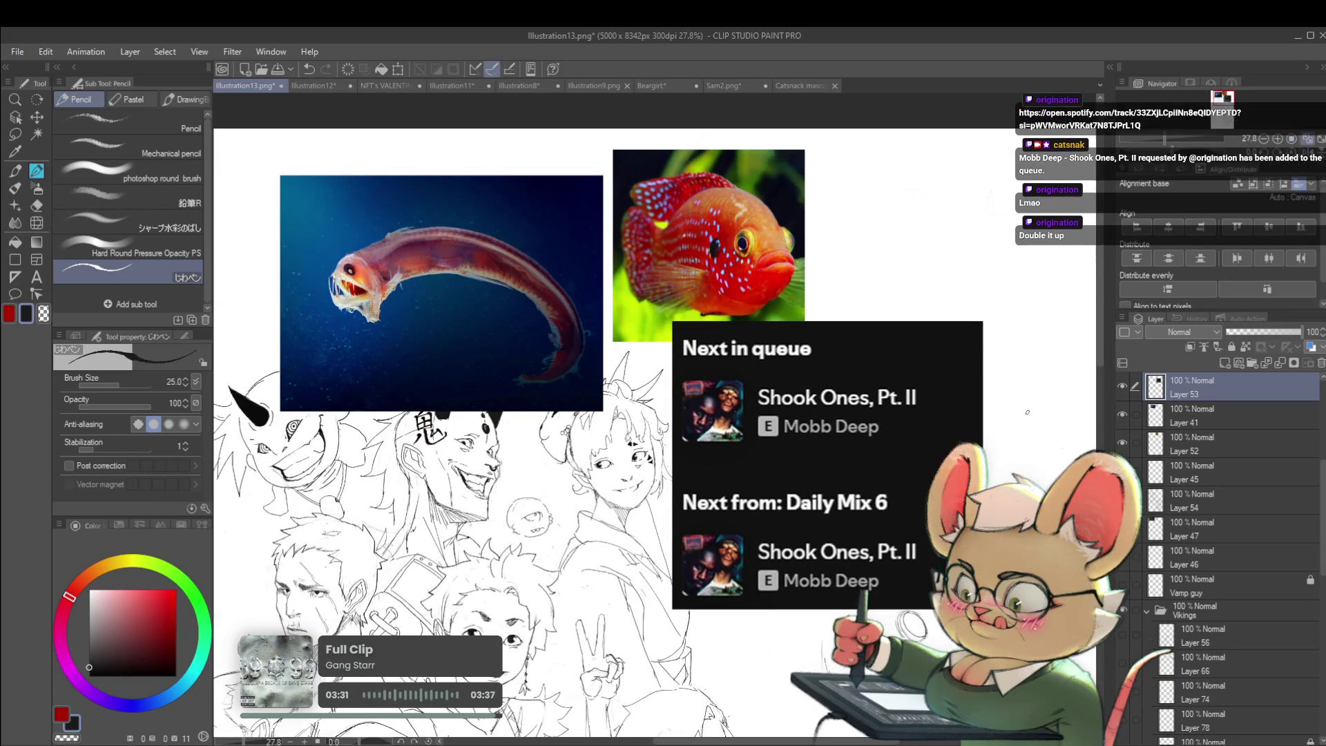
pyautogui.scroll(-2, 1027, 413)
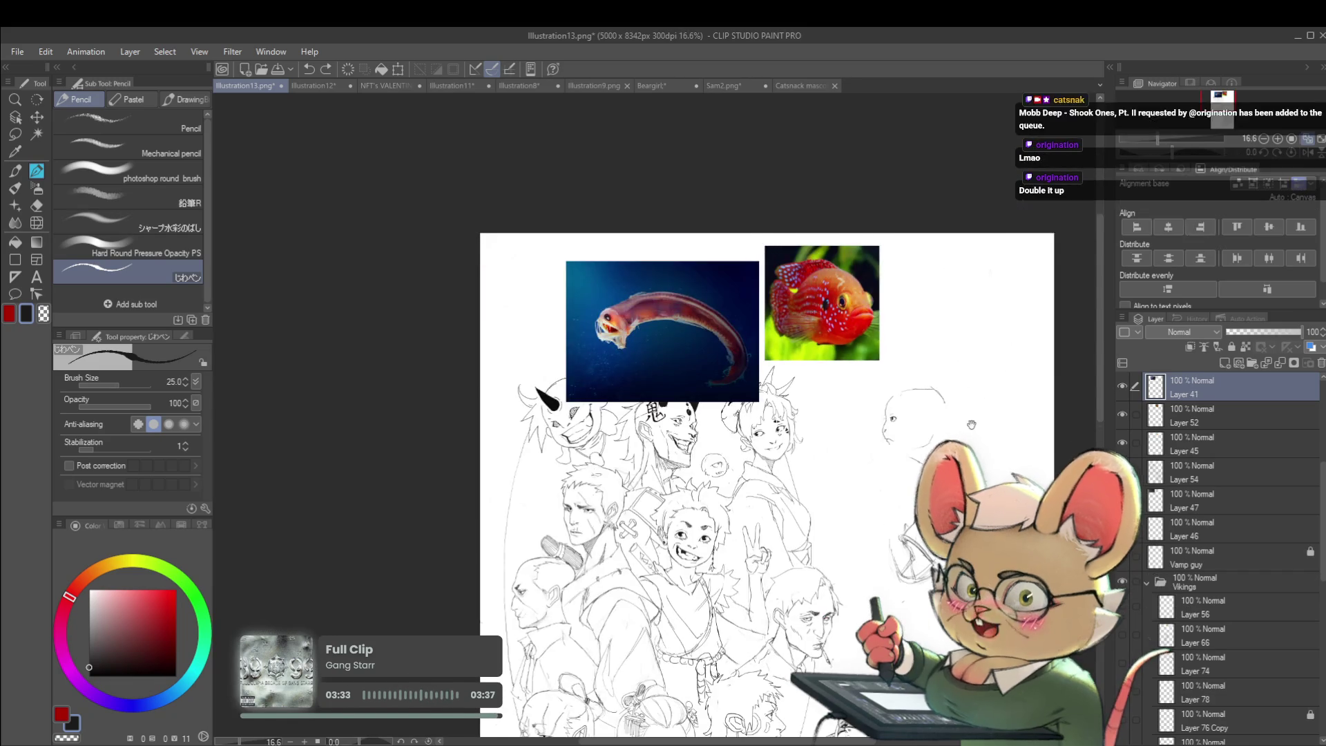
# - Discard the pasted screenshot layer so the sketch page is clean
pyautogui.hotkey('ctrl', 'e')
pyautogui.moveTo(1027, 413); pyautogui.dragTo(913, 205)
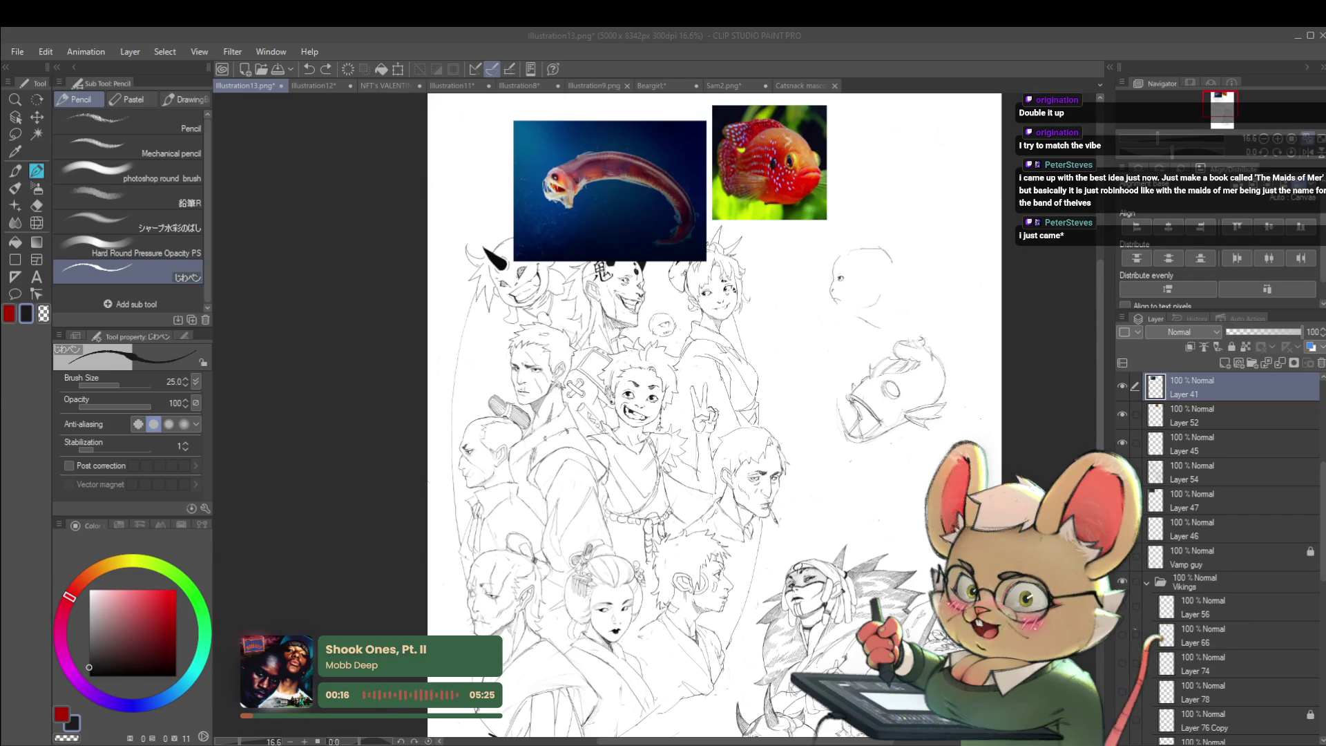
pyautogui.scroll(4, 881, 282)
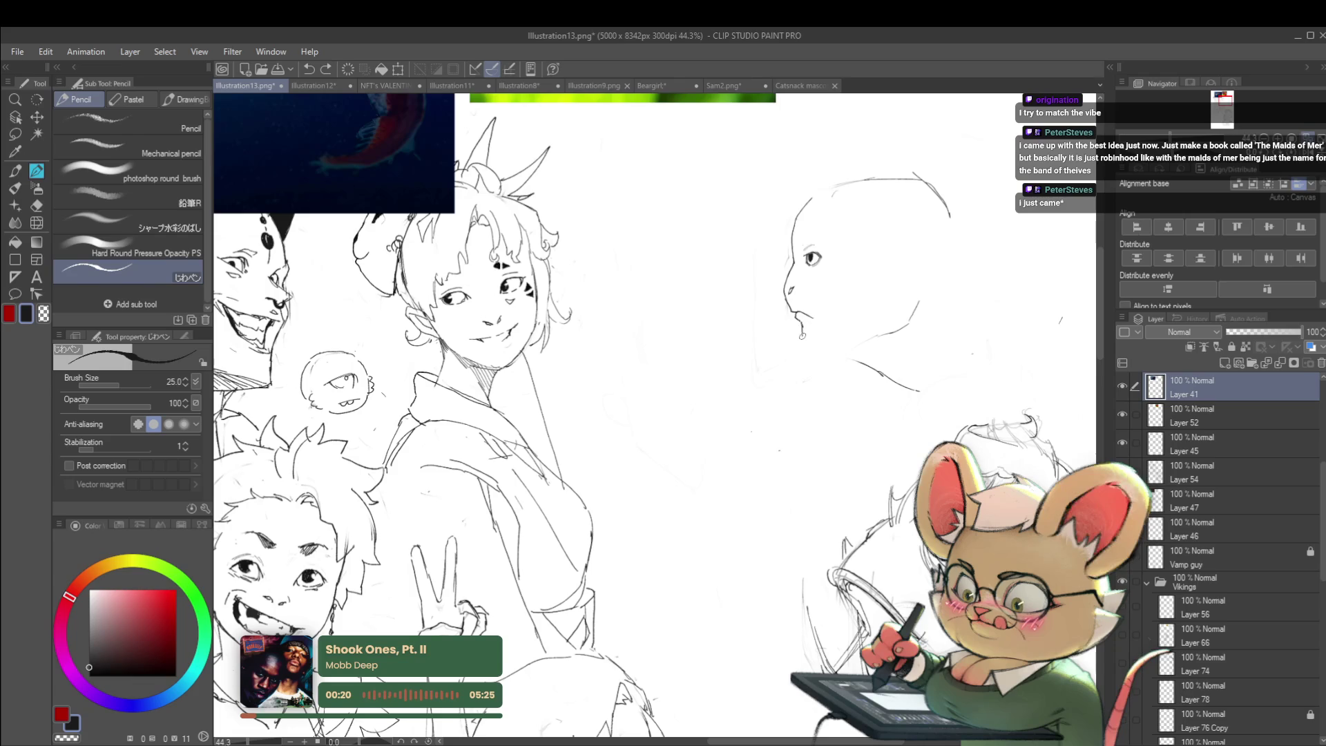
# - Draw a neck line down from the chin, then zoom out and mirror the view
pyautogui.moveTo(802, 326); pyautogui.dragTo(808, 346)
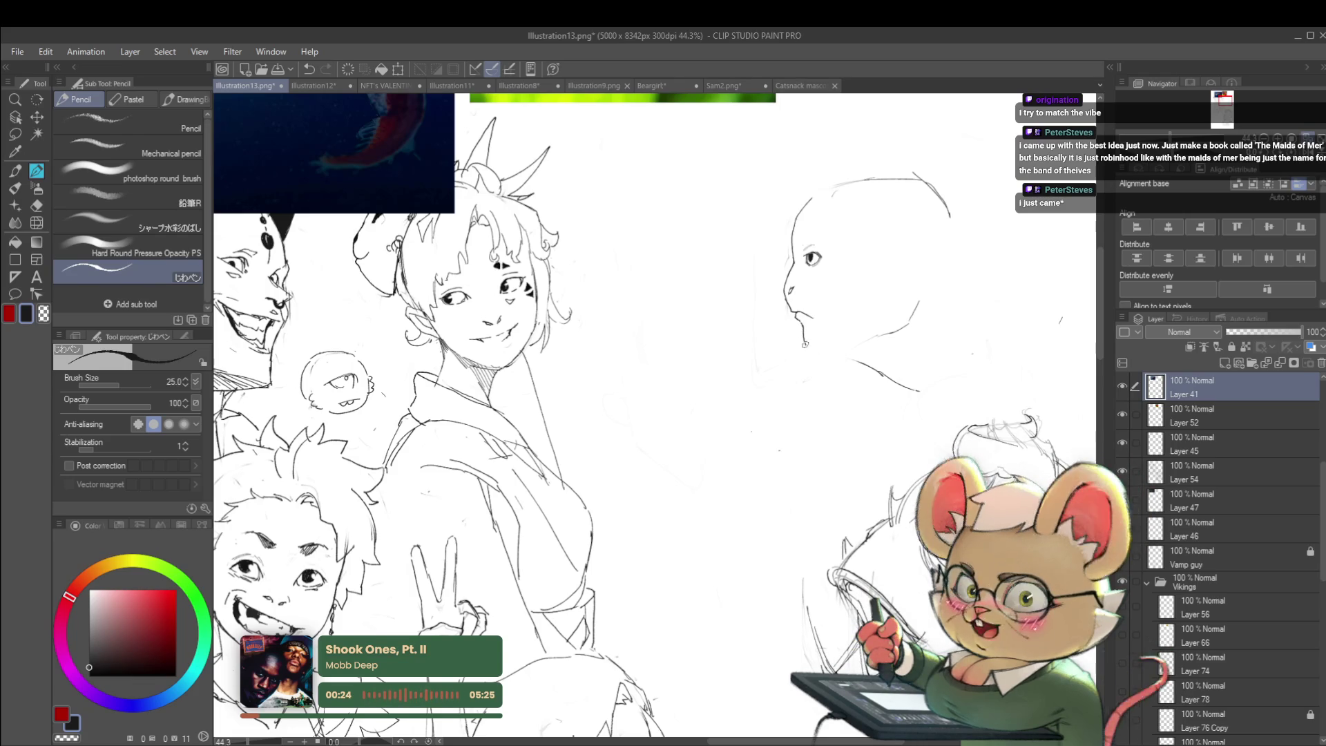
pyautogui.scroll(2, 792, 300)
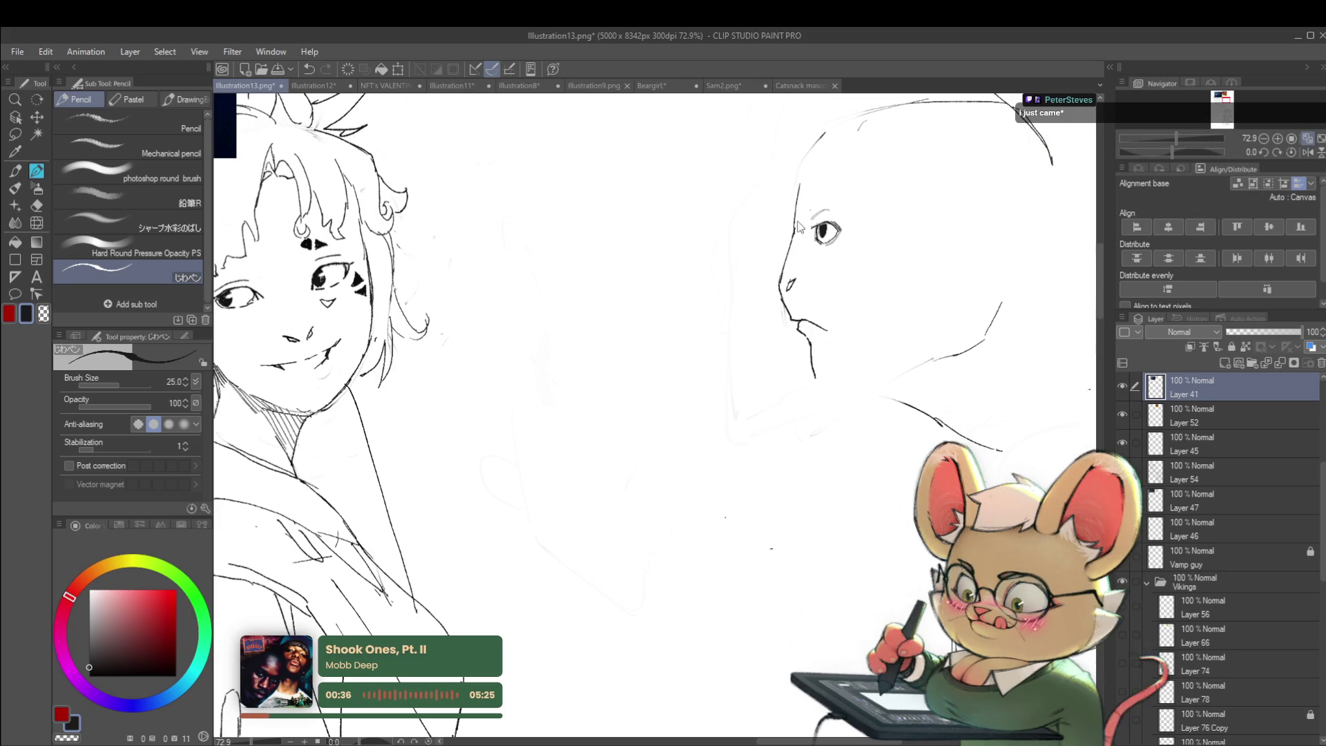
pyautogui.click(1305, 138)
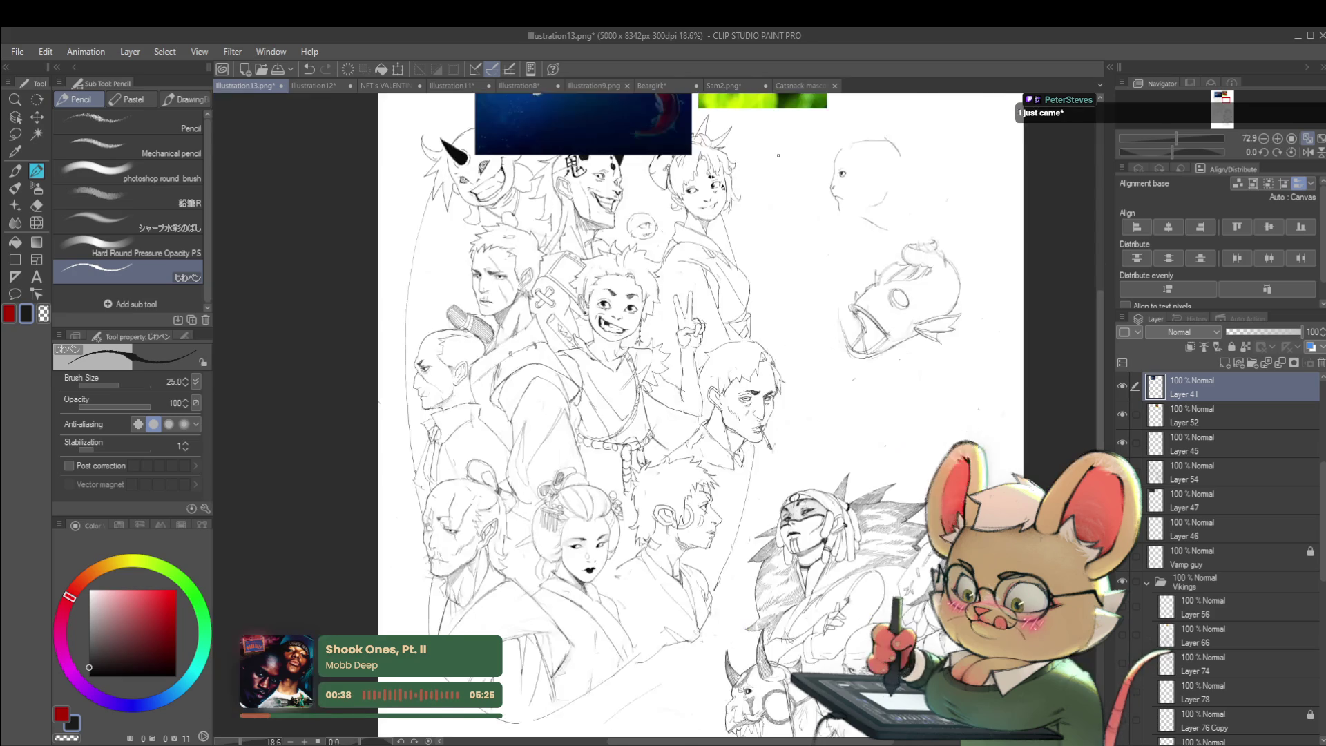
pyautogui.click(1308, 152)
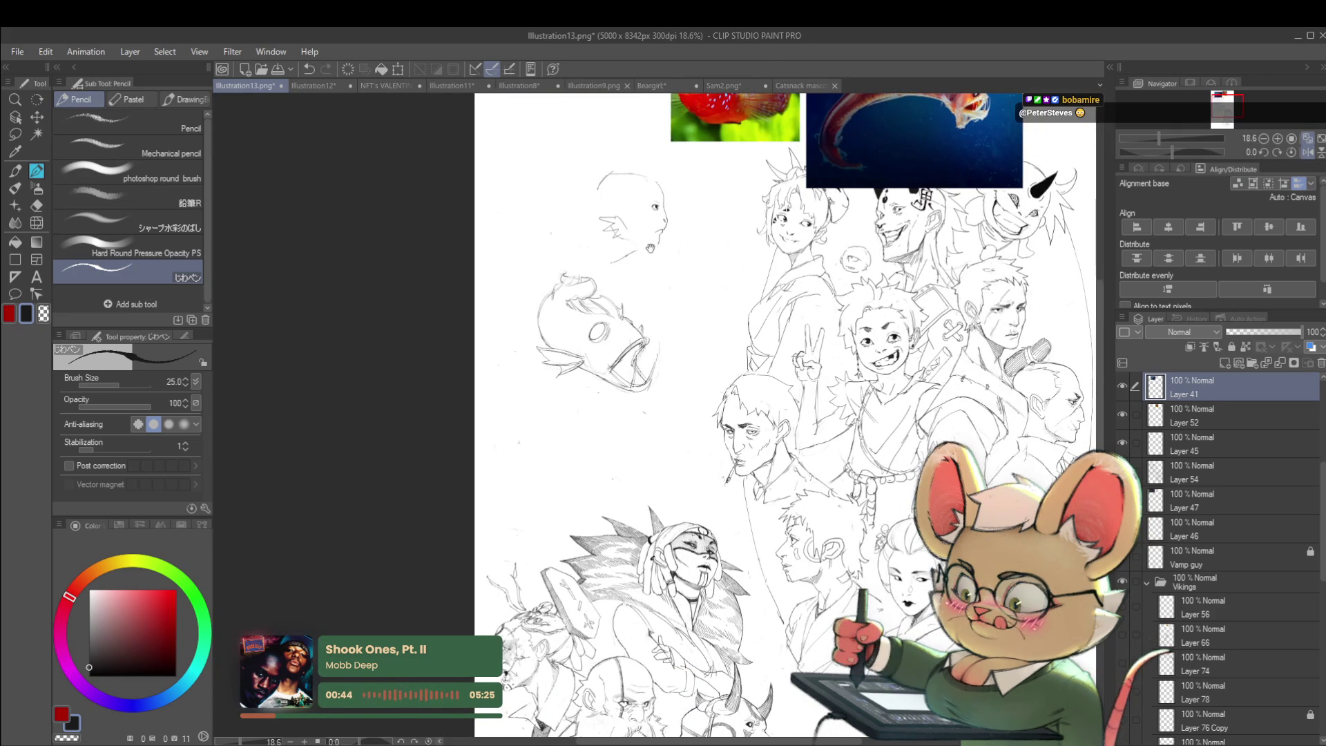
pyautogui.scroll(2, 640, 266)
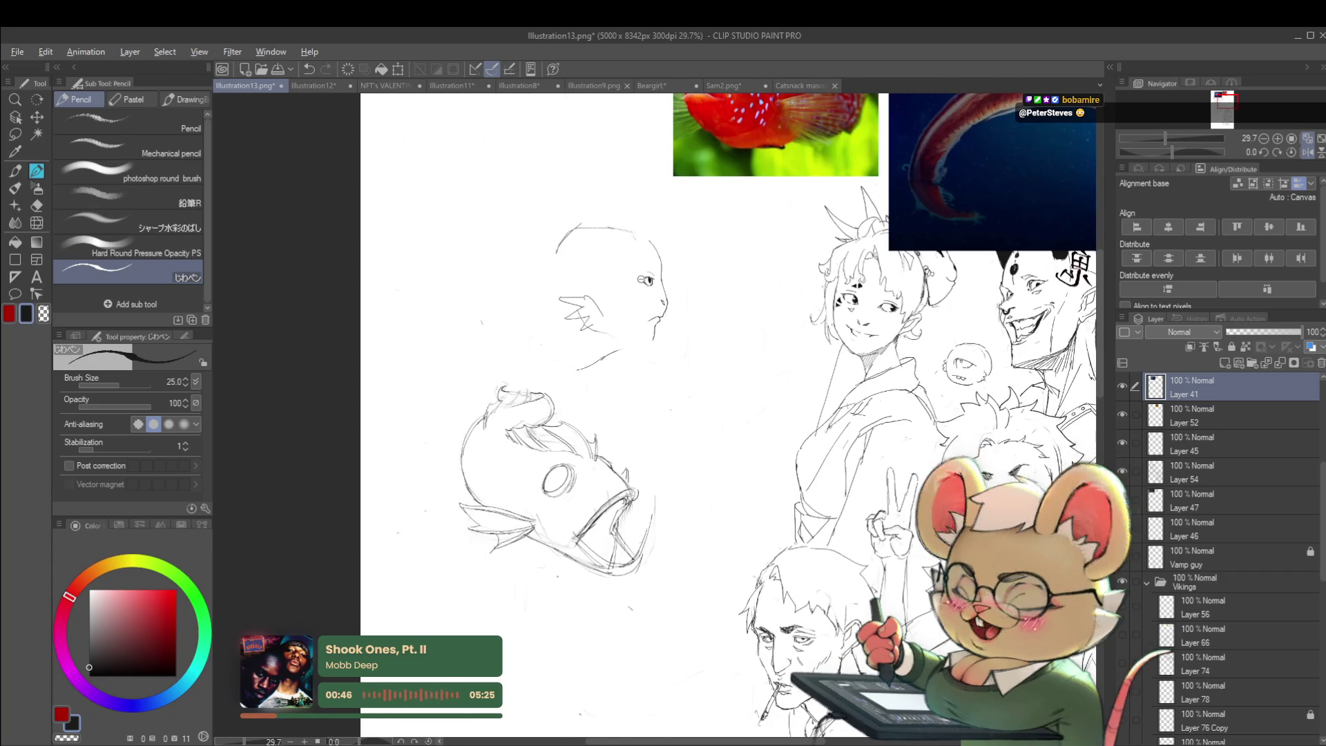
pyautogui.scroll(3, 641, 265)
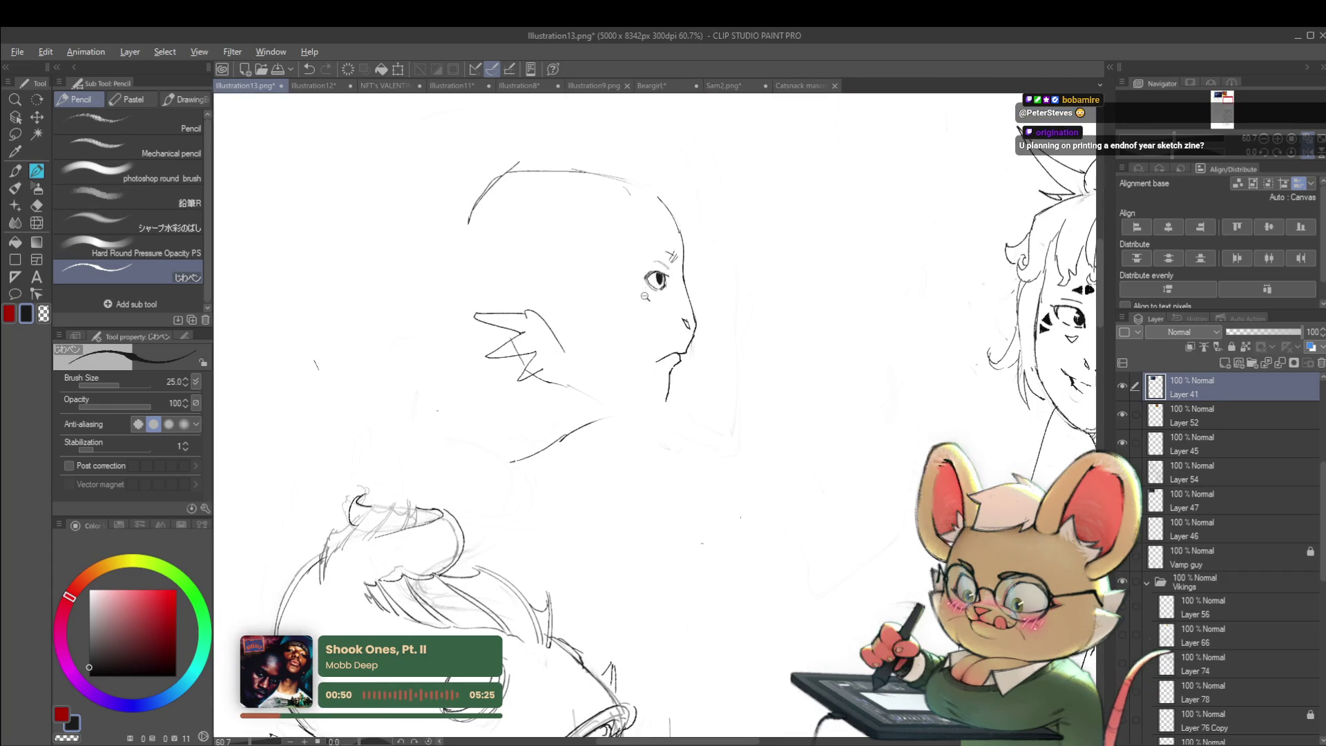
# - Sketch several curved gill-like pencil strokes beneath the fin ear
pyautogui.scroll(-2, 637, 299)
pyautogui.scroll(3, 671, 301)
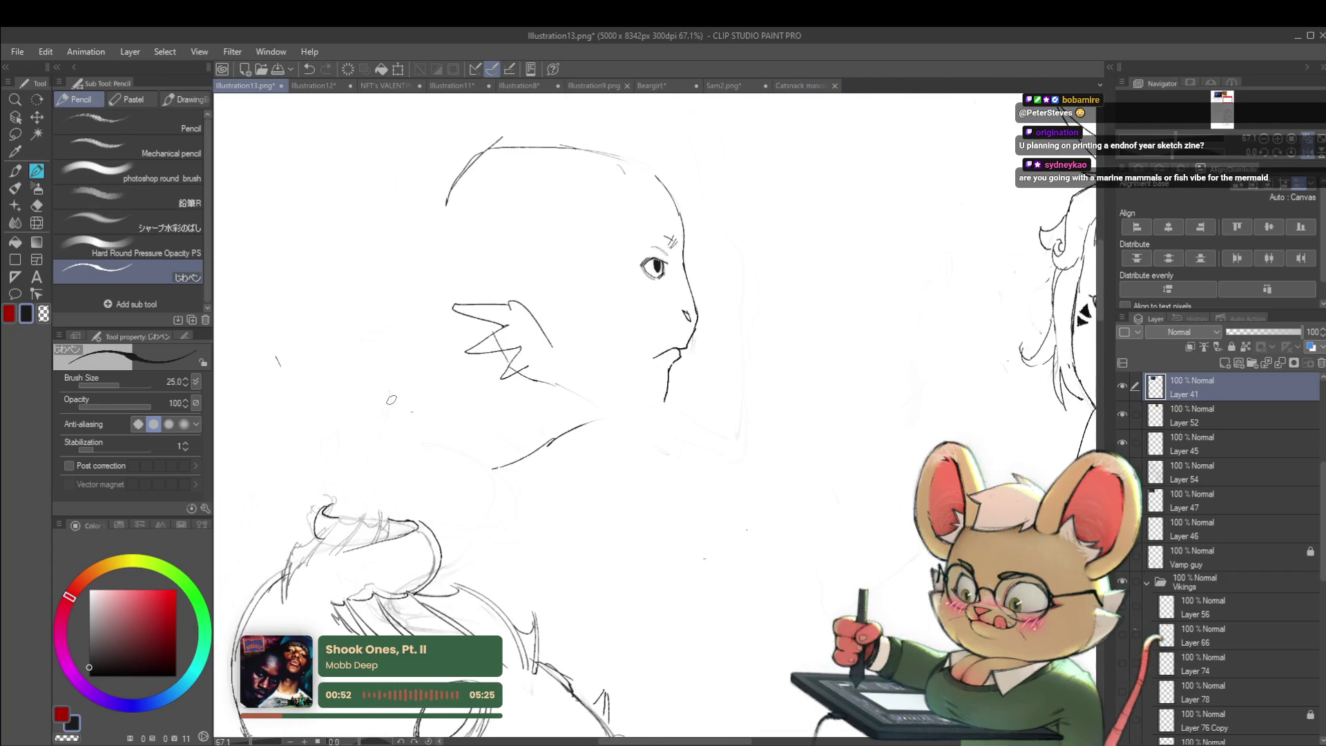
pyautogui.moveTo(436, 349); pyautogui.dragTo(482, 418)
pyautogui.moveTo(408, 391); pyautogui.dragTo(417, 411)
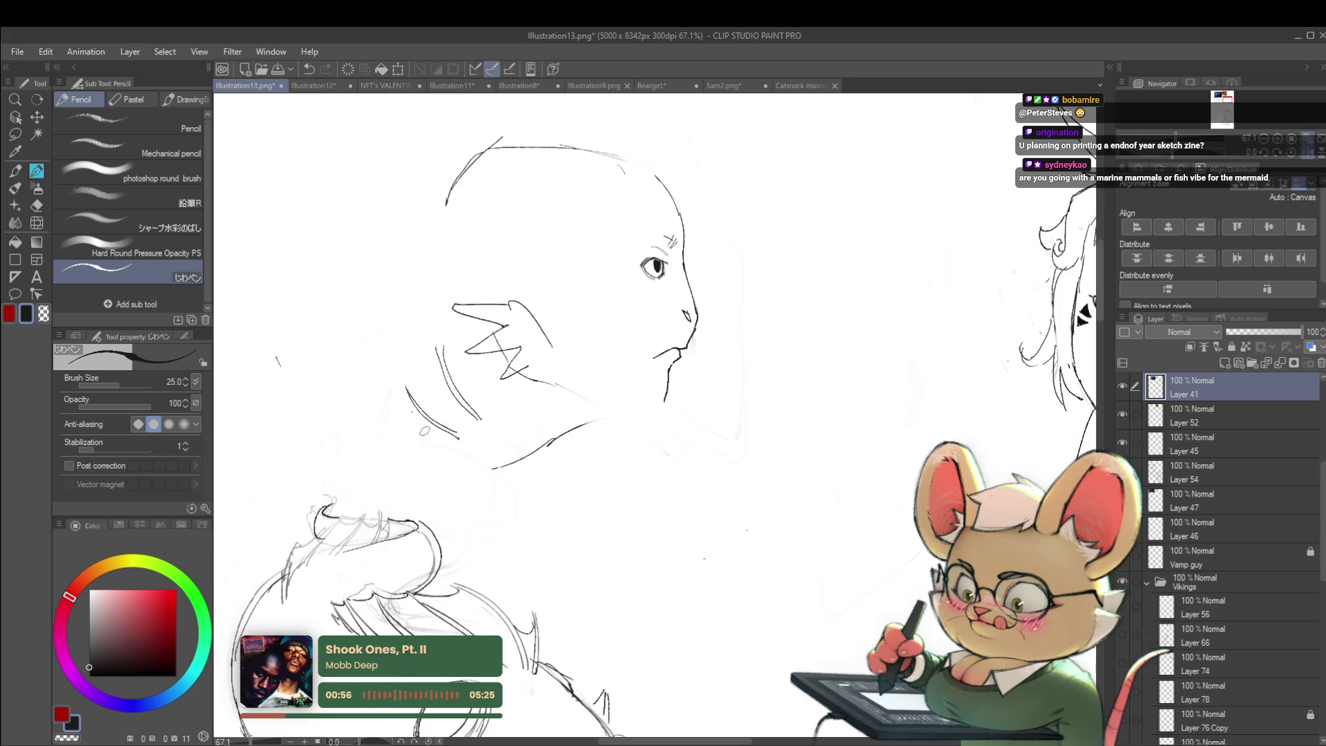
pyautogui.scroll(-5, 440, 433)
pyautogui.moveTo(625, 373); pyautogui.dragTo(637, 326)
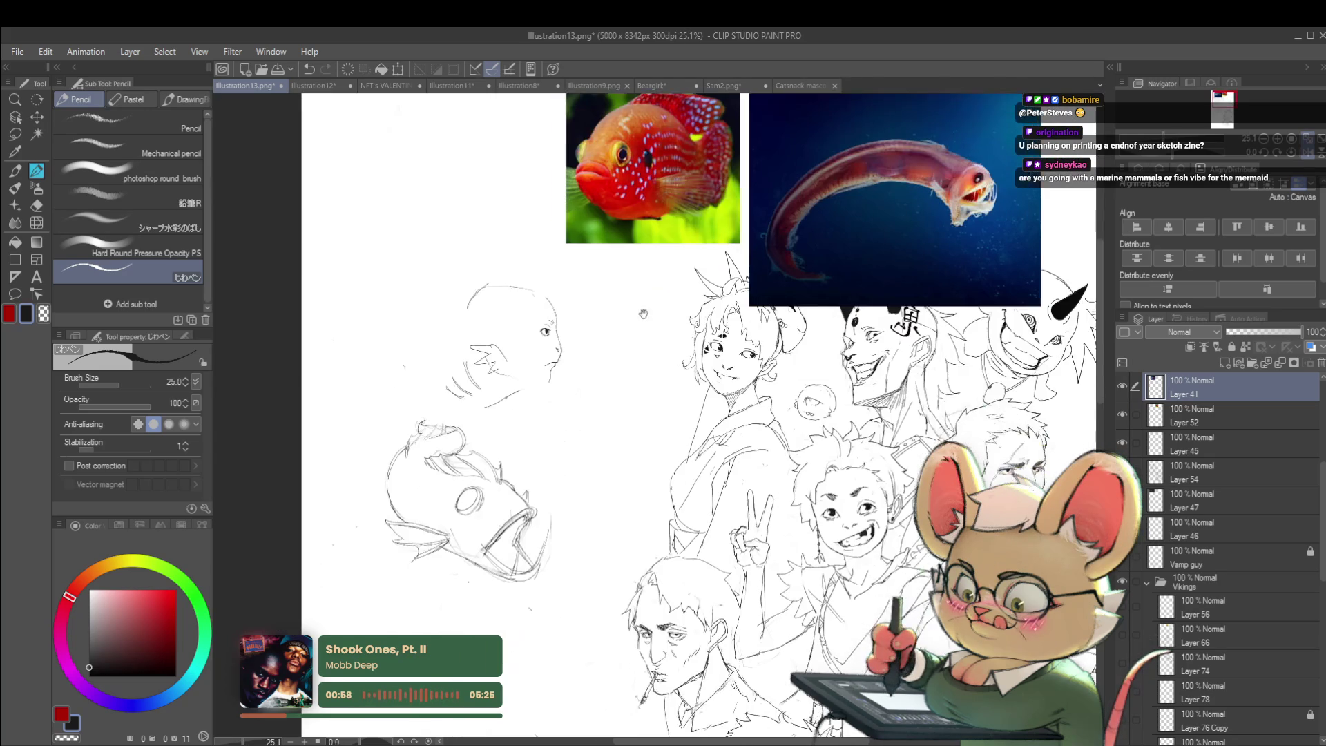
pyautogui.moveTo(482, 407); pyautogui.dragTo(522, 385)
pyautogui.scroll(-2, 570, 380)
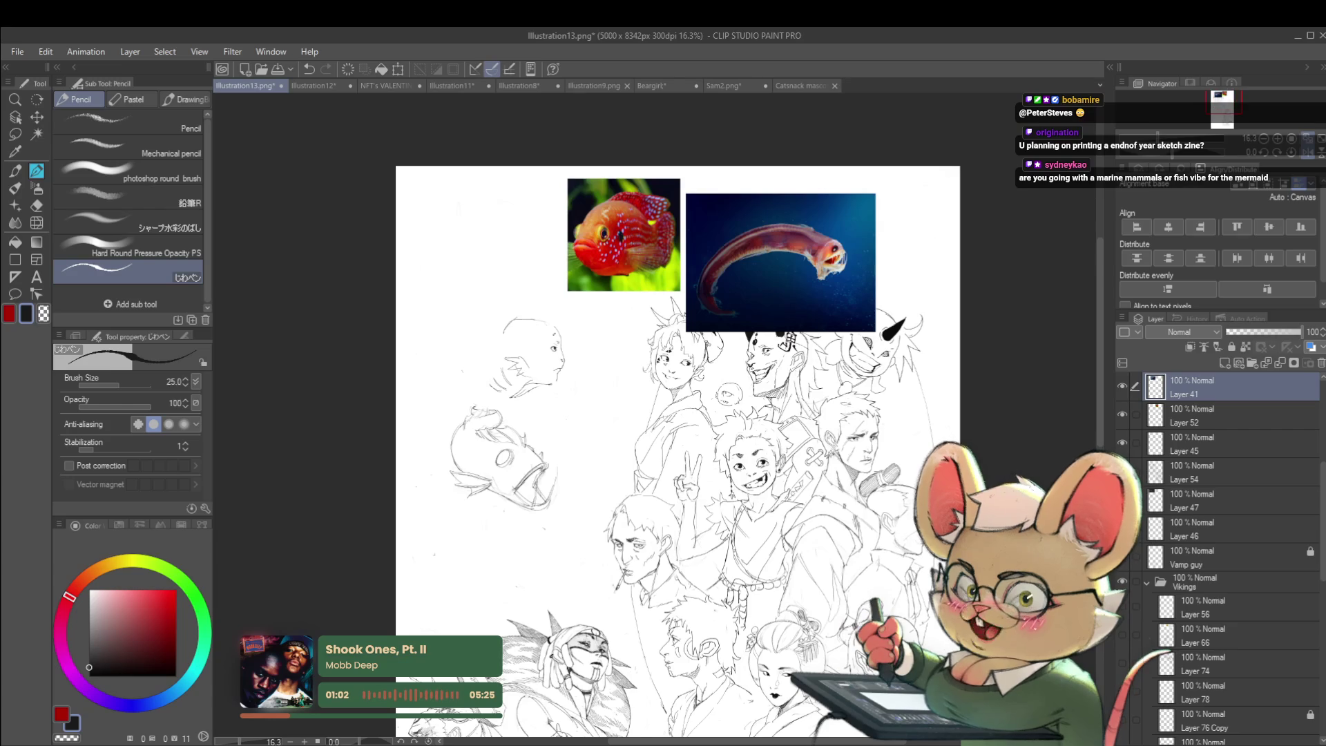
# - Flip the view to compare, add a small stroke to the head, and mirror again
pyautogui.click(1312, 155)
pyautogui.scroll(2, 791, 304)
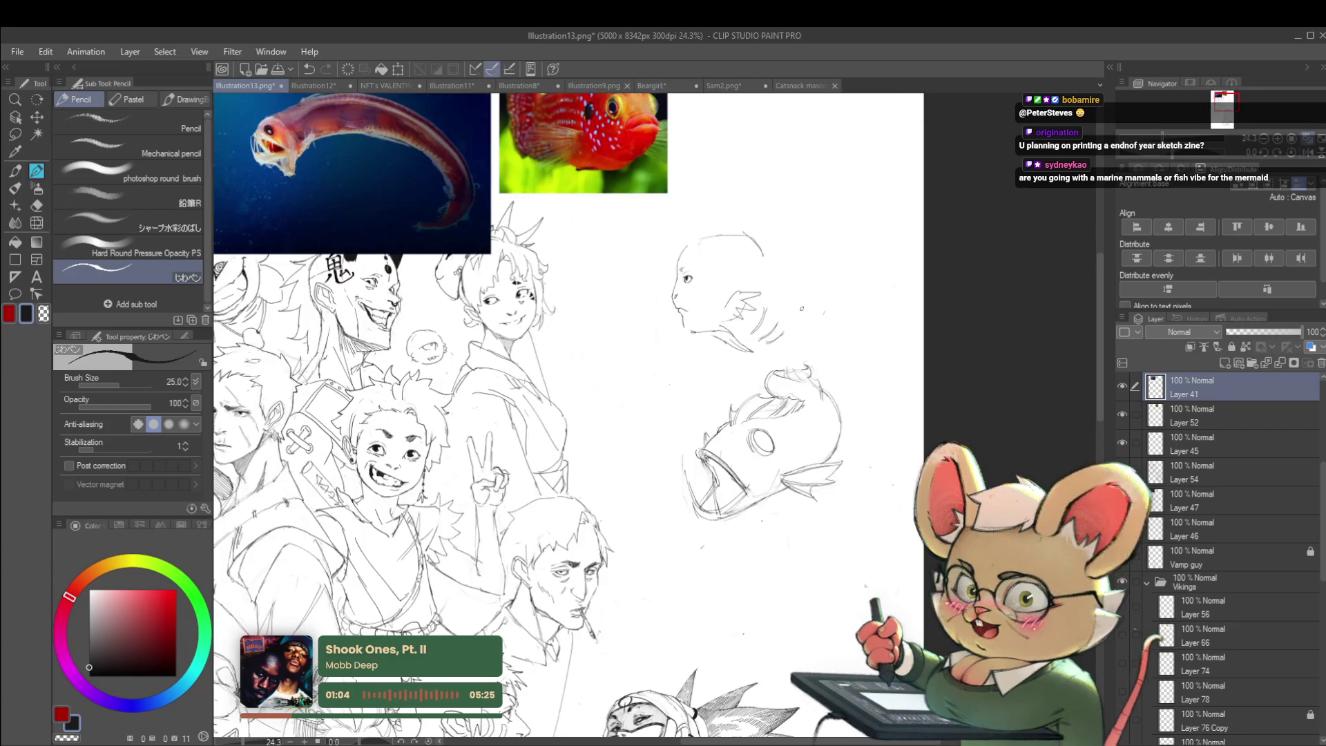
pyautogui.moveTo(801, 308); pyautogui.dragTo(812, 316)
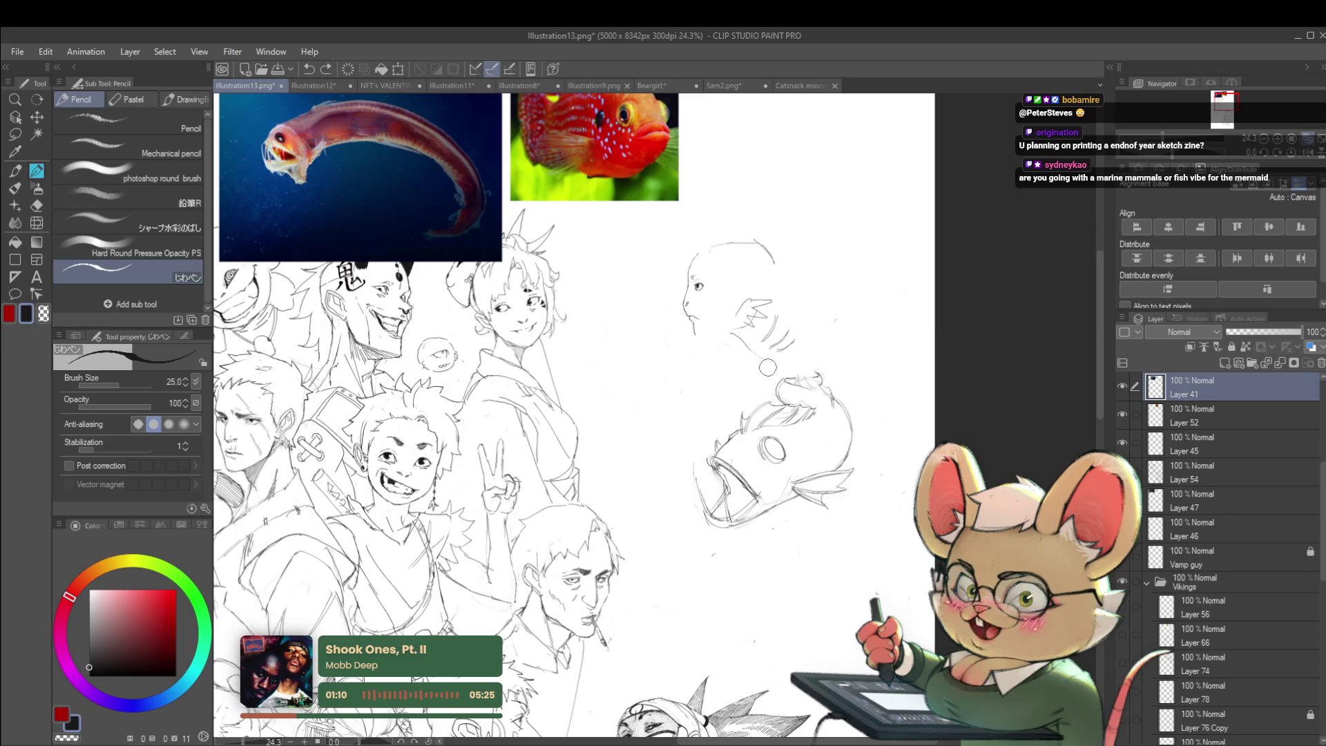
pyautogui.scroll(3, 702, 336)
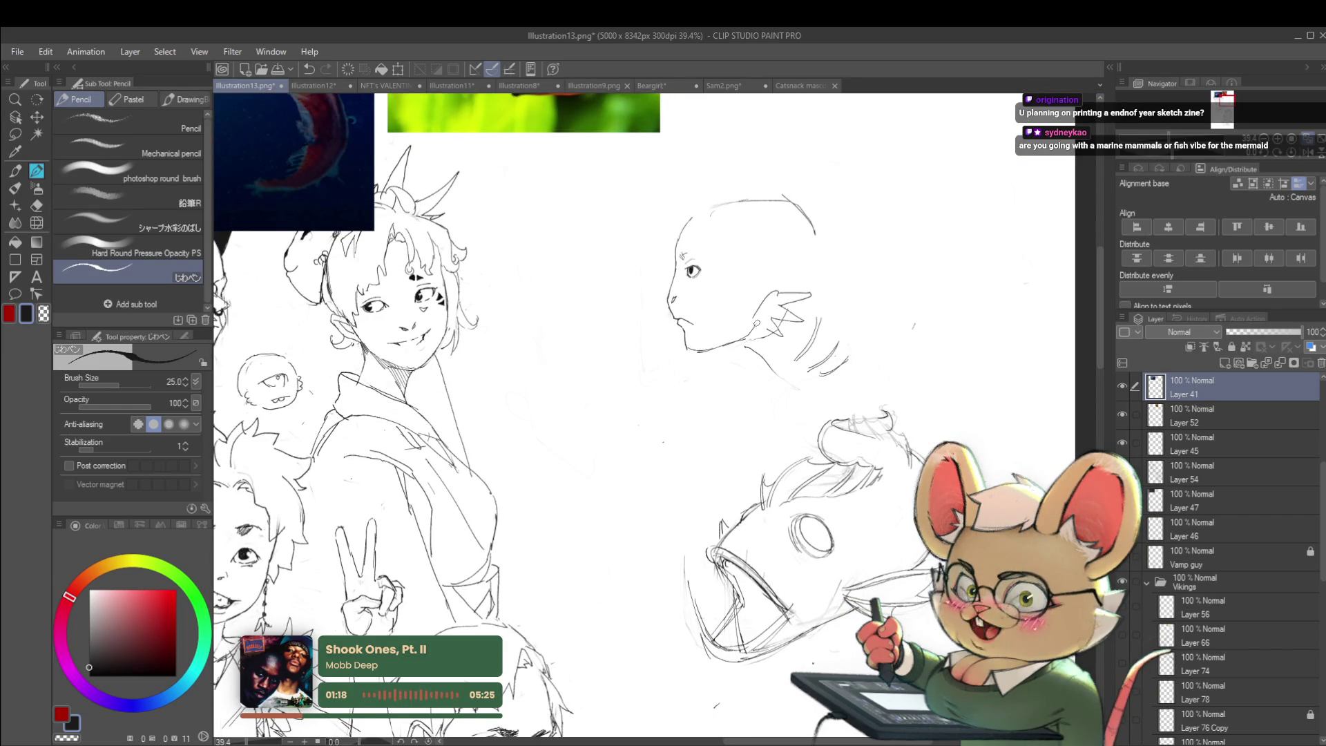
pyautogui.scroll(-3, 755, 324)
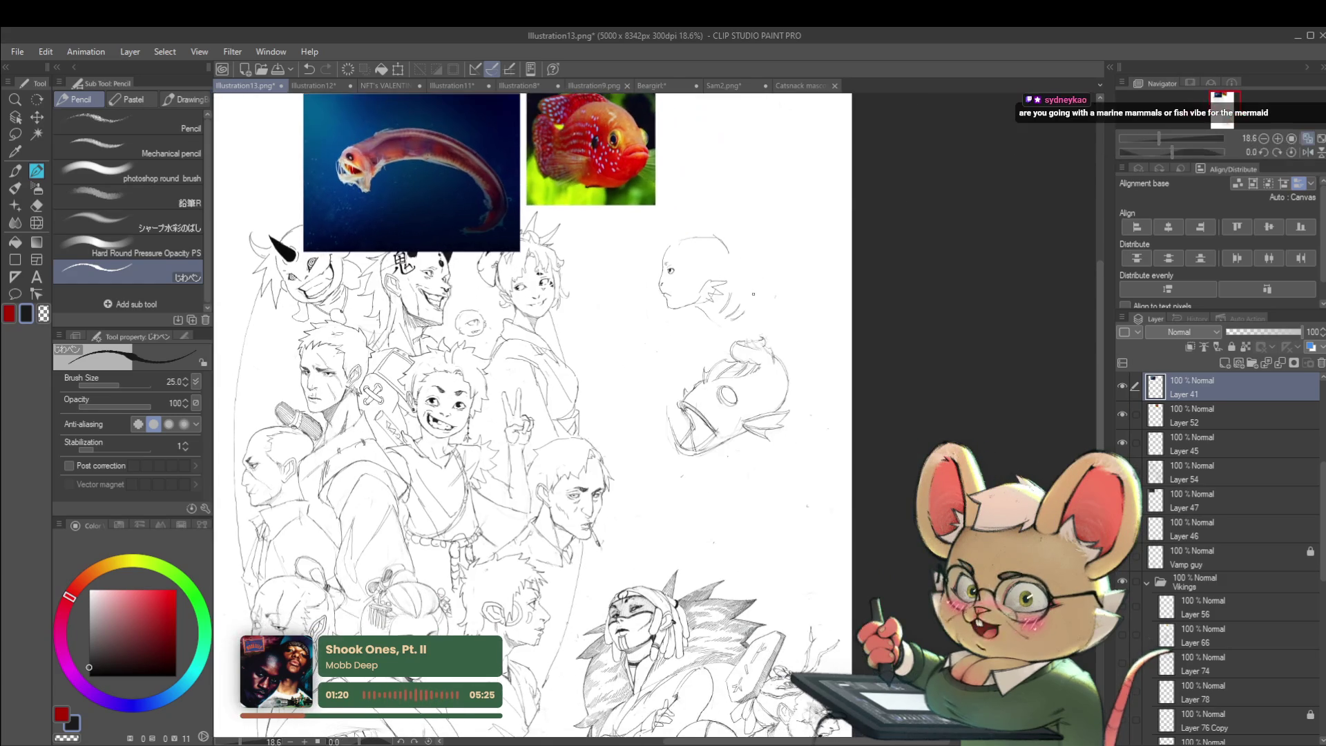
pyautogui.scroll(3, 722, 324)
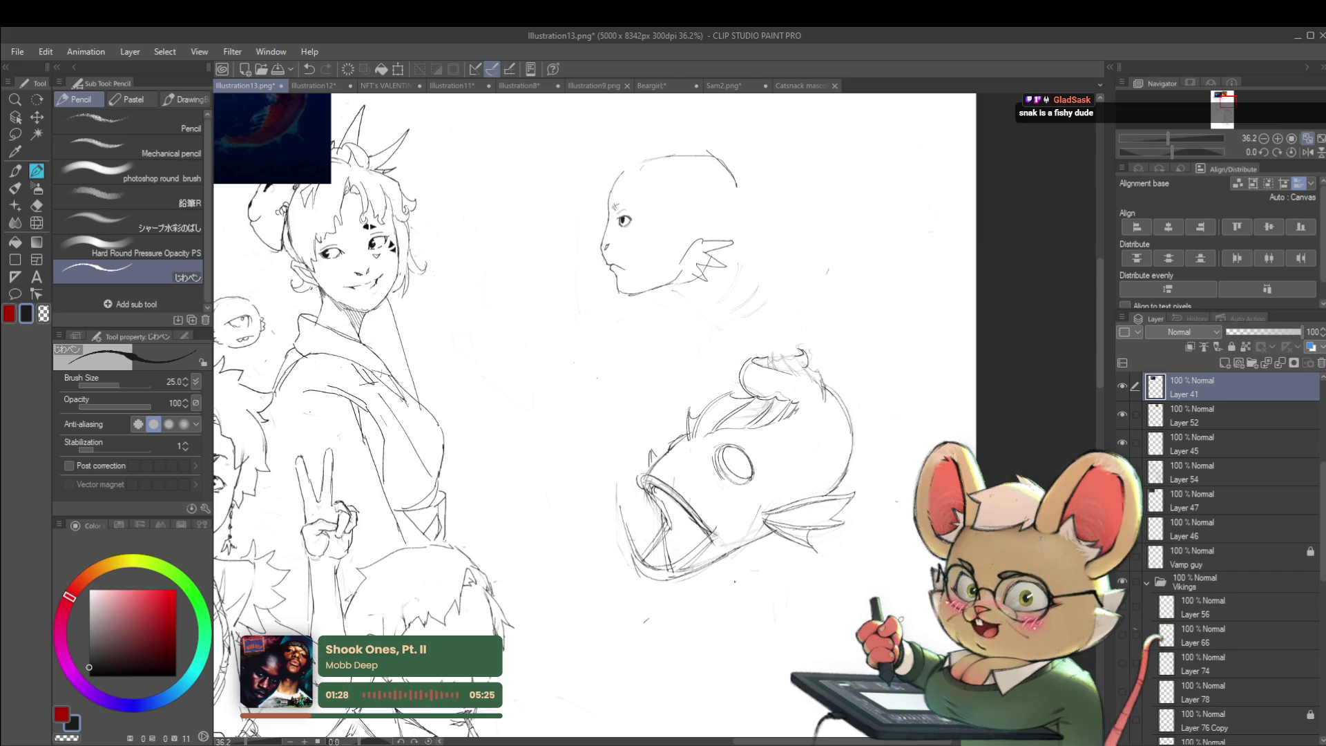
pyautogui.click(1290, 153)
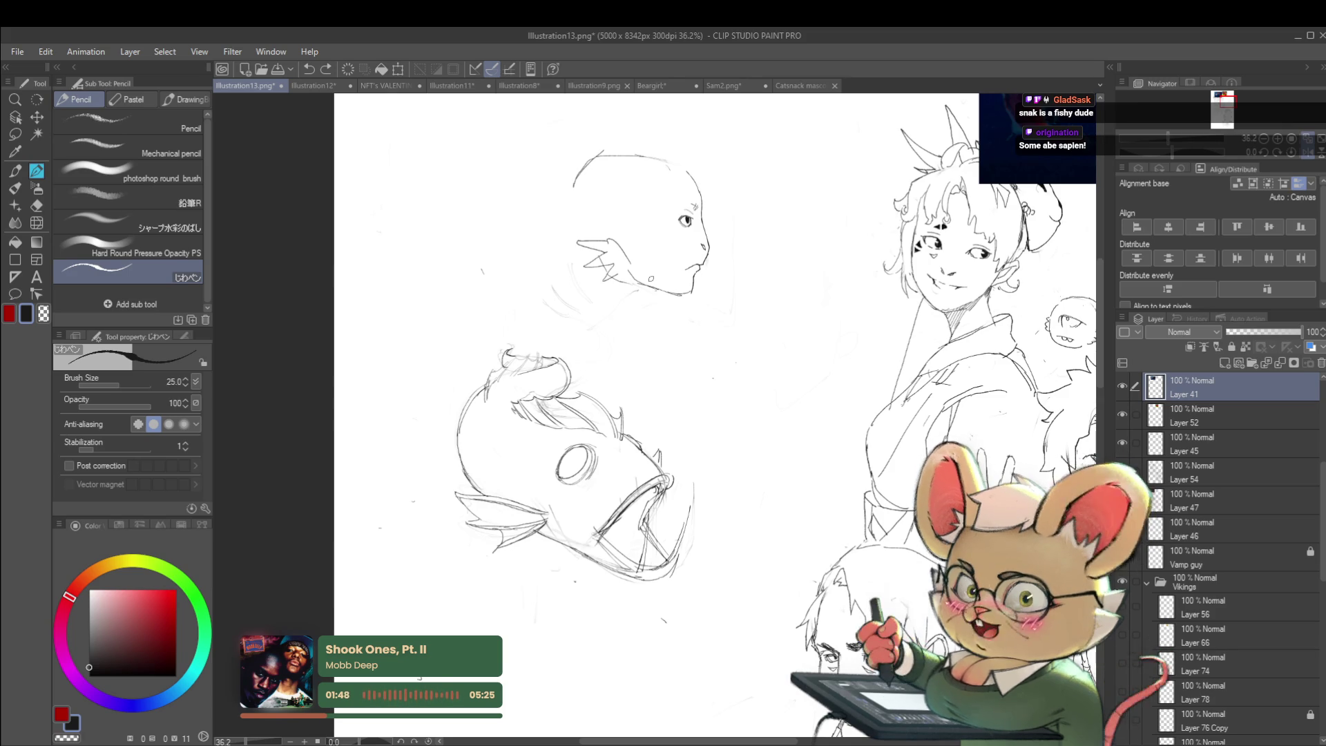
pyautogui.scroll(-3, 874, 265)
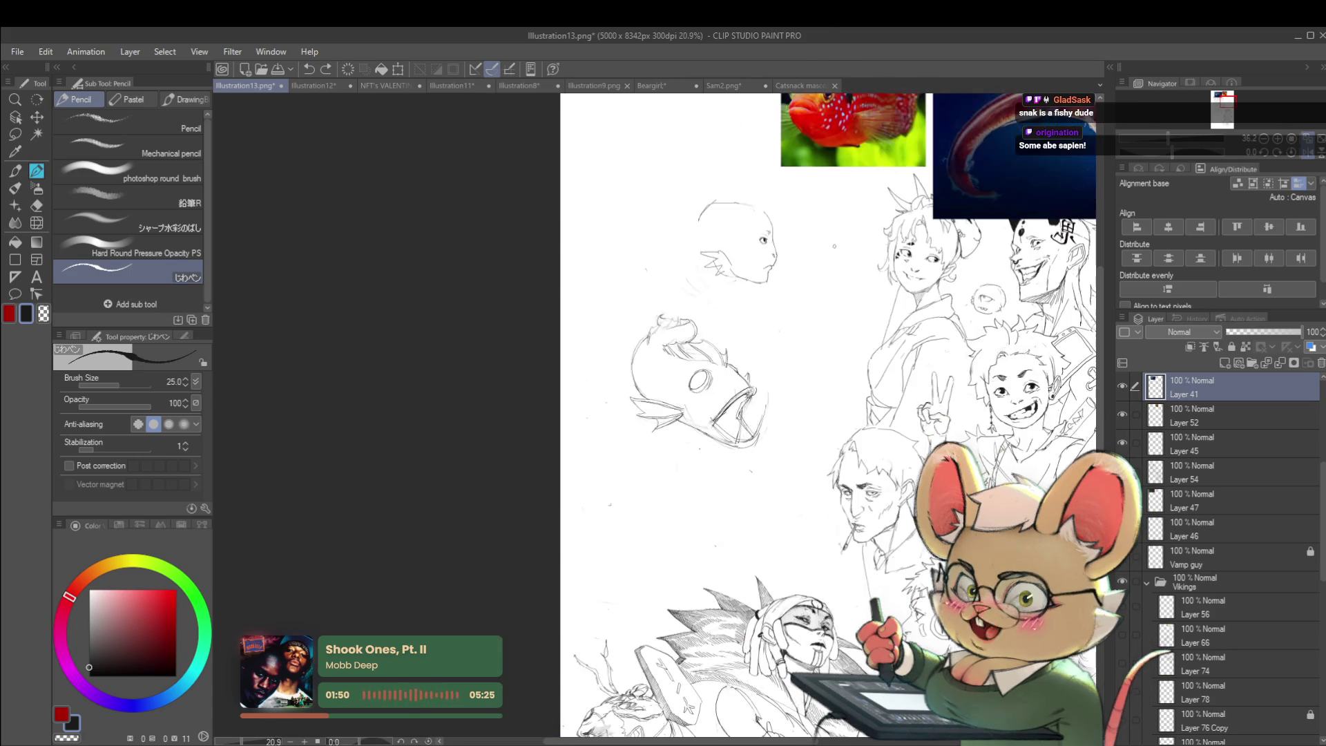
# - Flip the view back to normal and extend the head outline with an arc
pyautogui.click(1306, 153)
pyautogui.scroll(3, 578, 176)
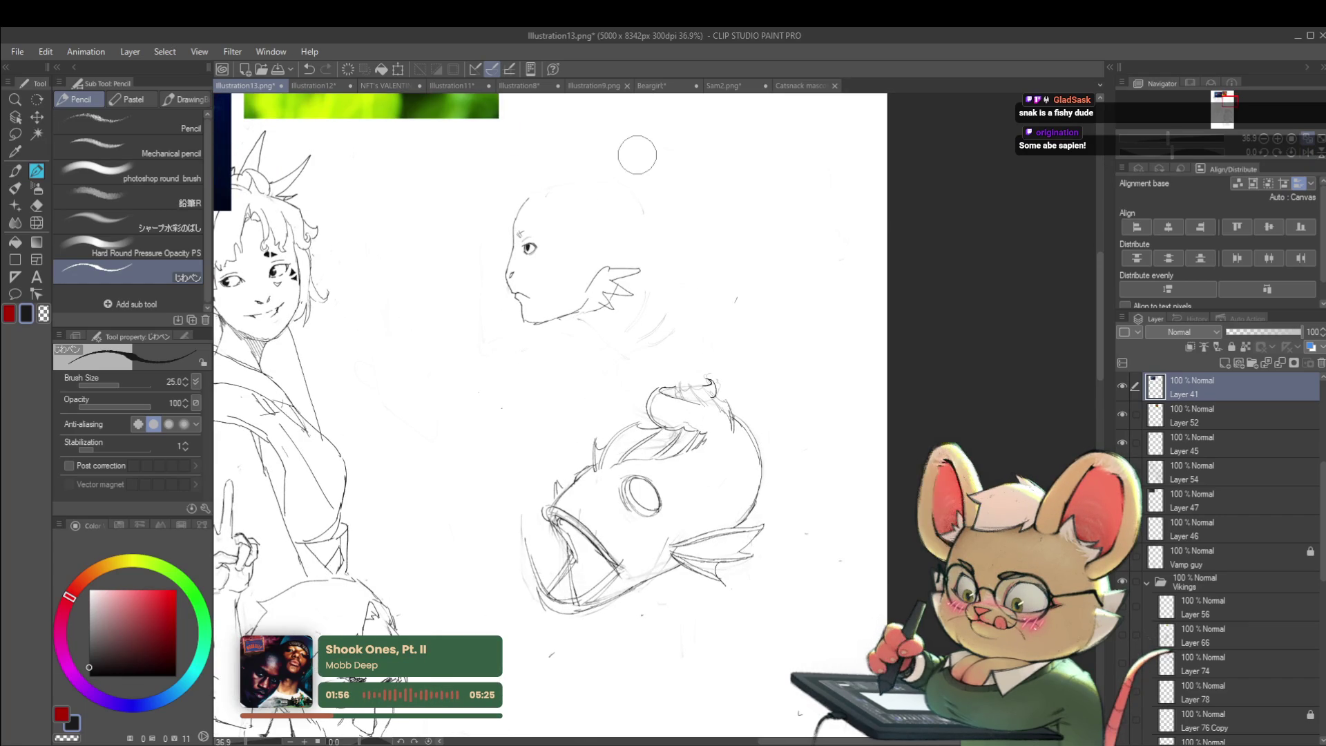
pyautogui.moveTo(526, 202)
pyautogui.mouseDown()
pyautogui.moveTo(574, 181)
pyautogui.moveTo(643, 220)
pyautogui.mouseUp()
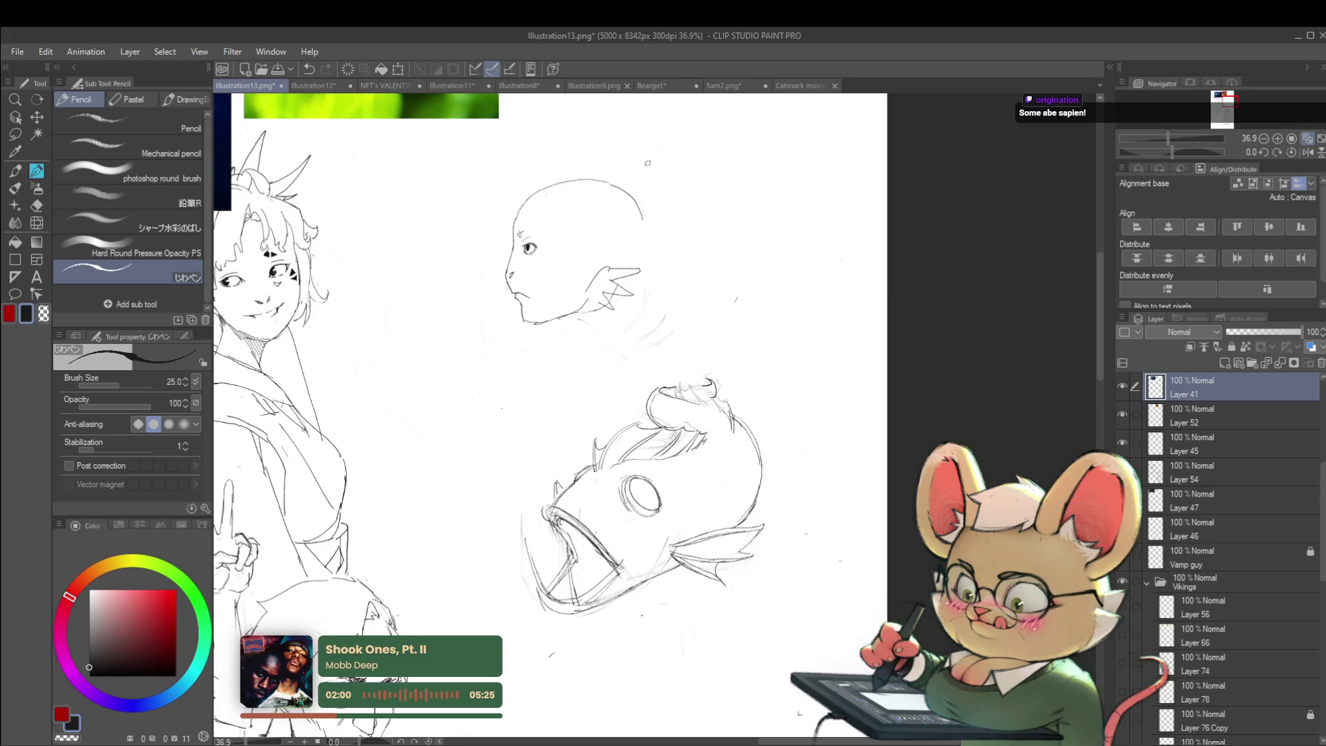
pyautogui.scroll(-3, 661, 230)
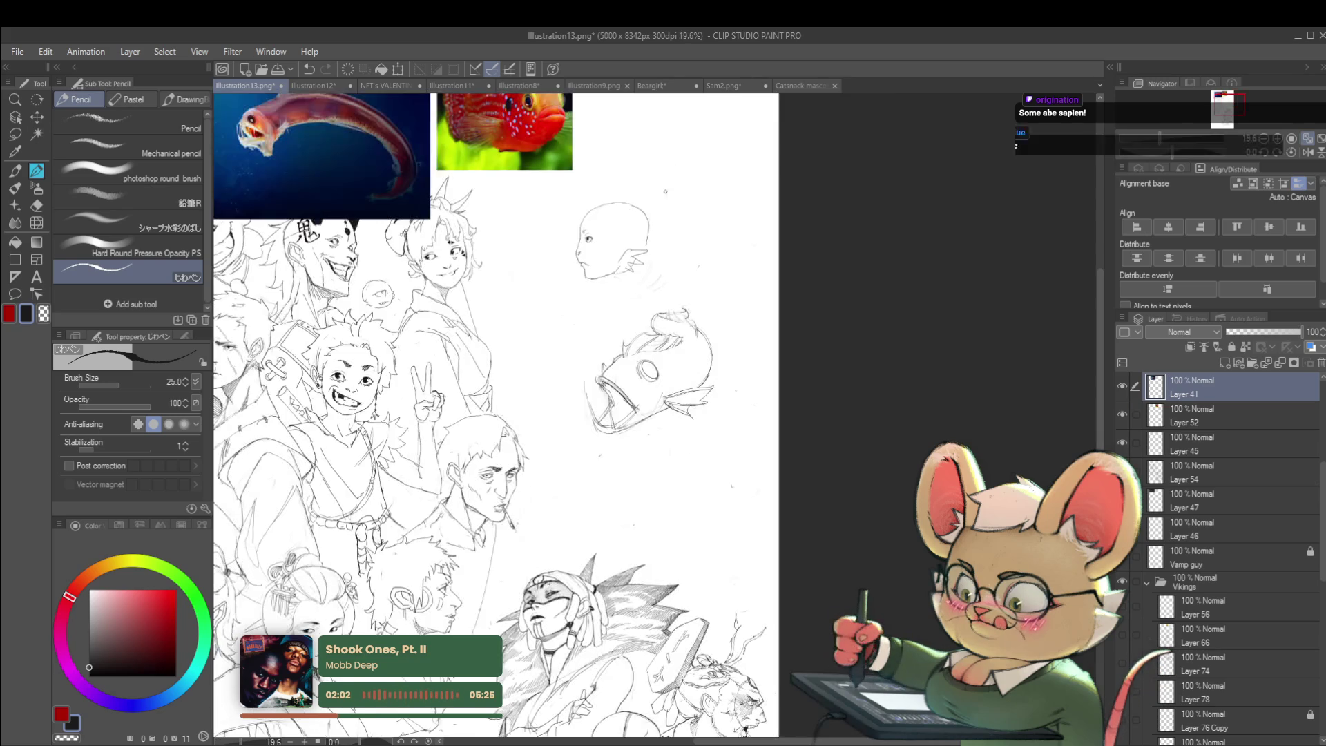
pyautogui.scroll(4, 659, 225)
# - Extend the bald head's face outline further downward
pyautogui.moveTo(673, 243)
pyautogui.mouseDown()
pyautogui.moveTo(690, 213)
pyautogui.moveTo(673, 195)
pyautogui.mouseUp()
pyautogui.scroll(-3, 682, 223)
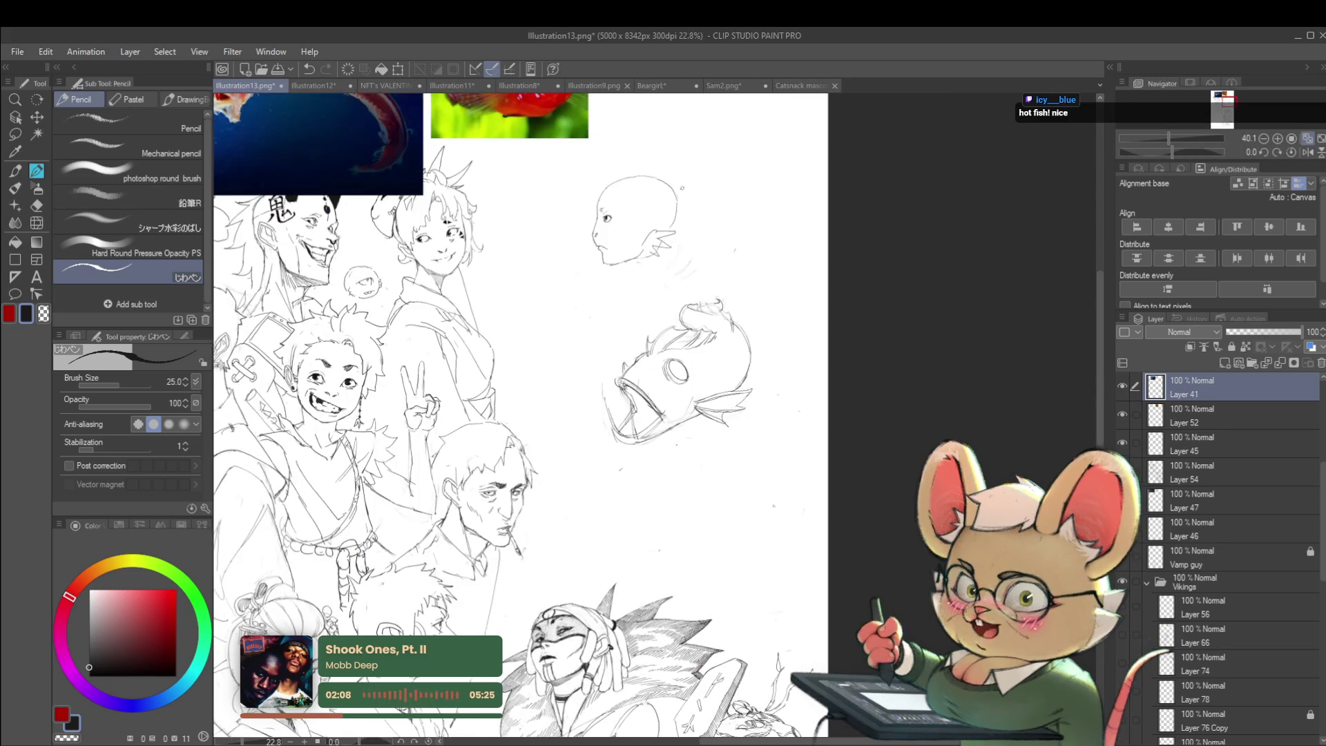
pyautogui.scroll(3, 712, 167)
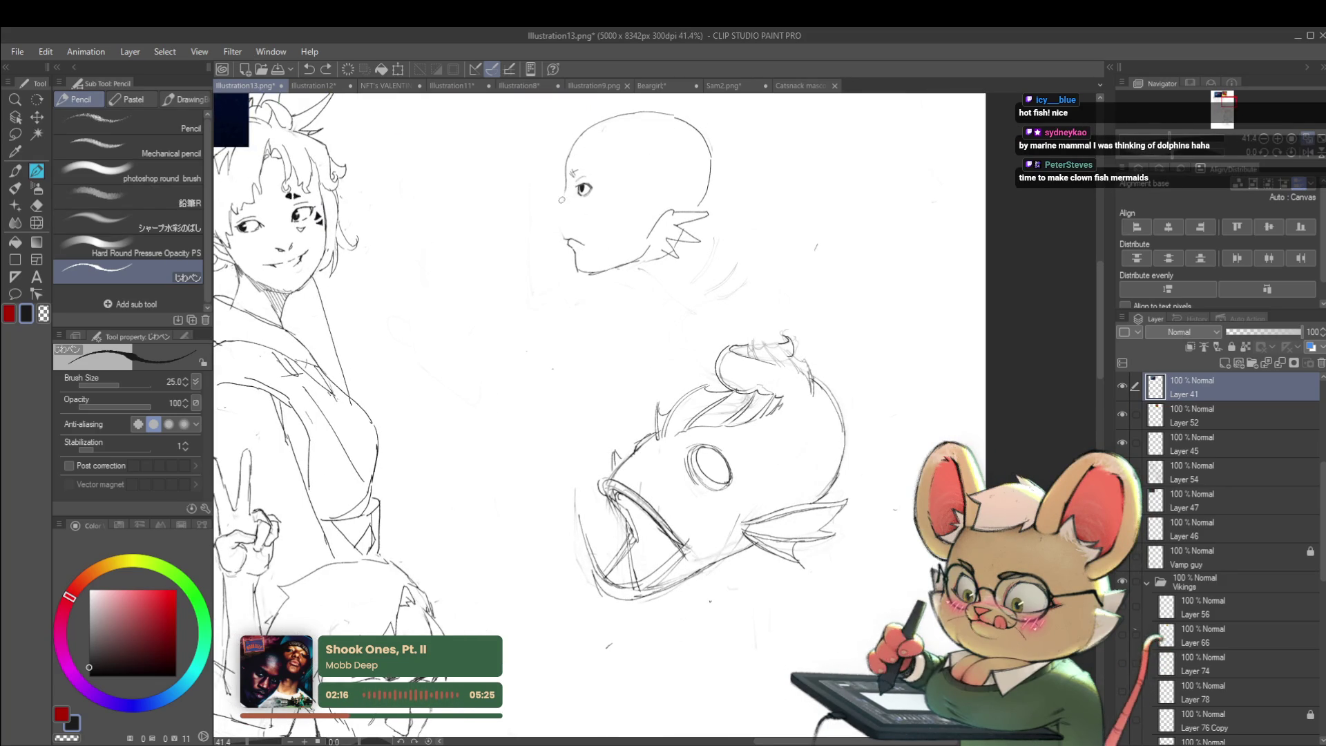
pyautogui.moveTo(565, 191); pyautogui.dragTo(560, 221)
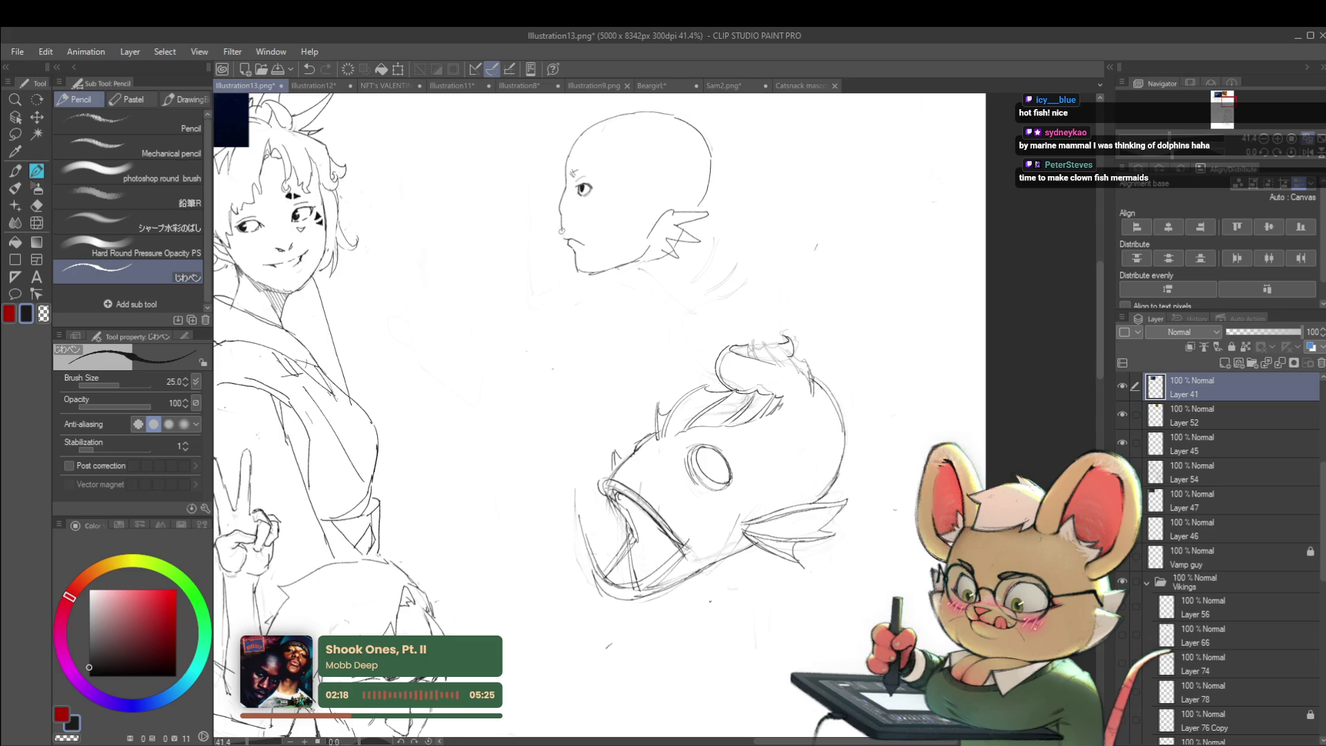
pyautogui.scroll(-4, 612, 167)
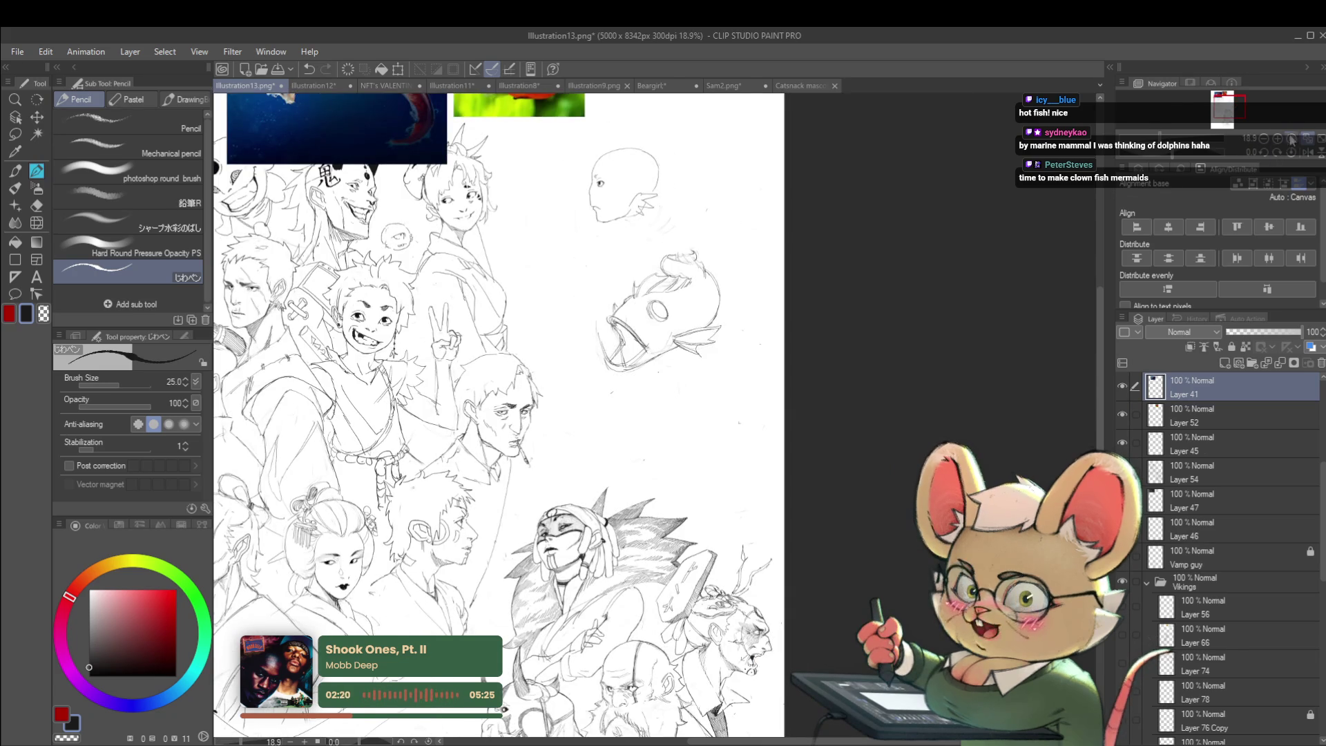
pyautogui.scroll(4, 686, 134)
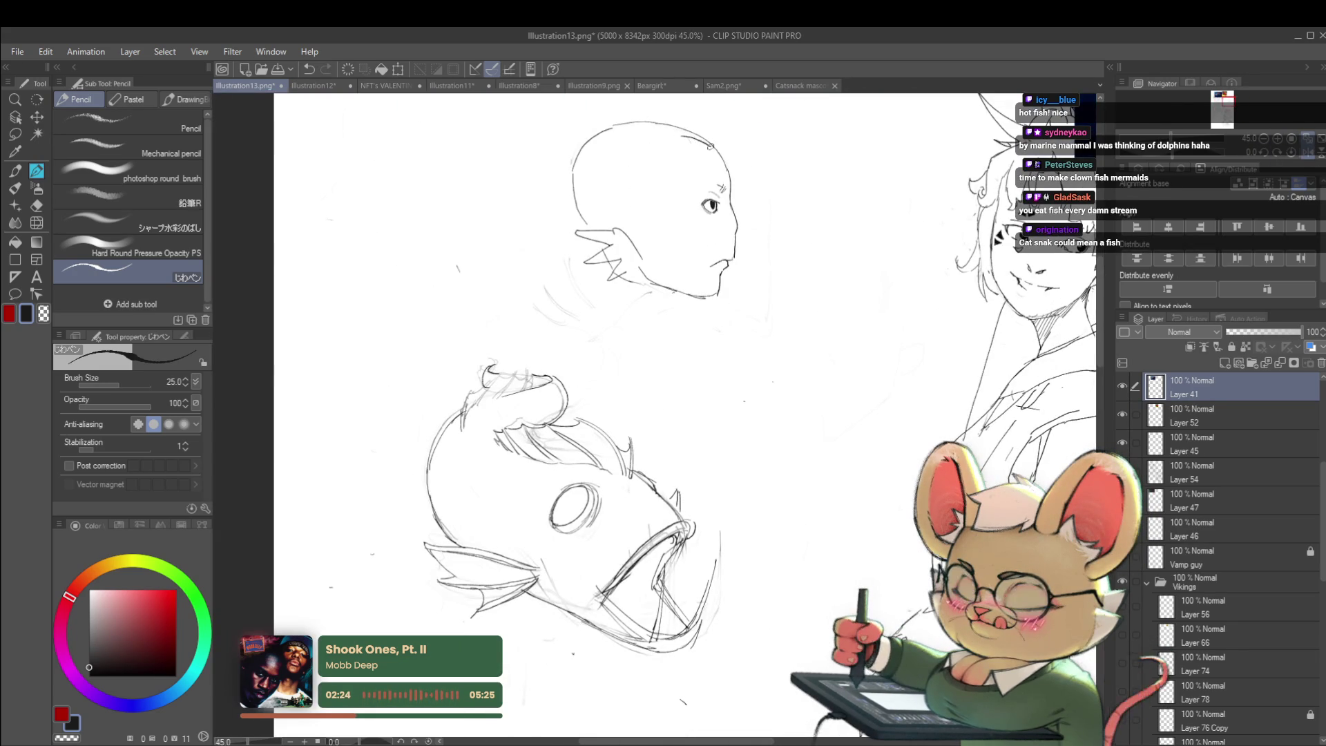
pyautogui.scroll(-4, 685, 160)
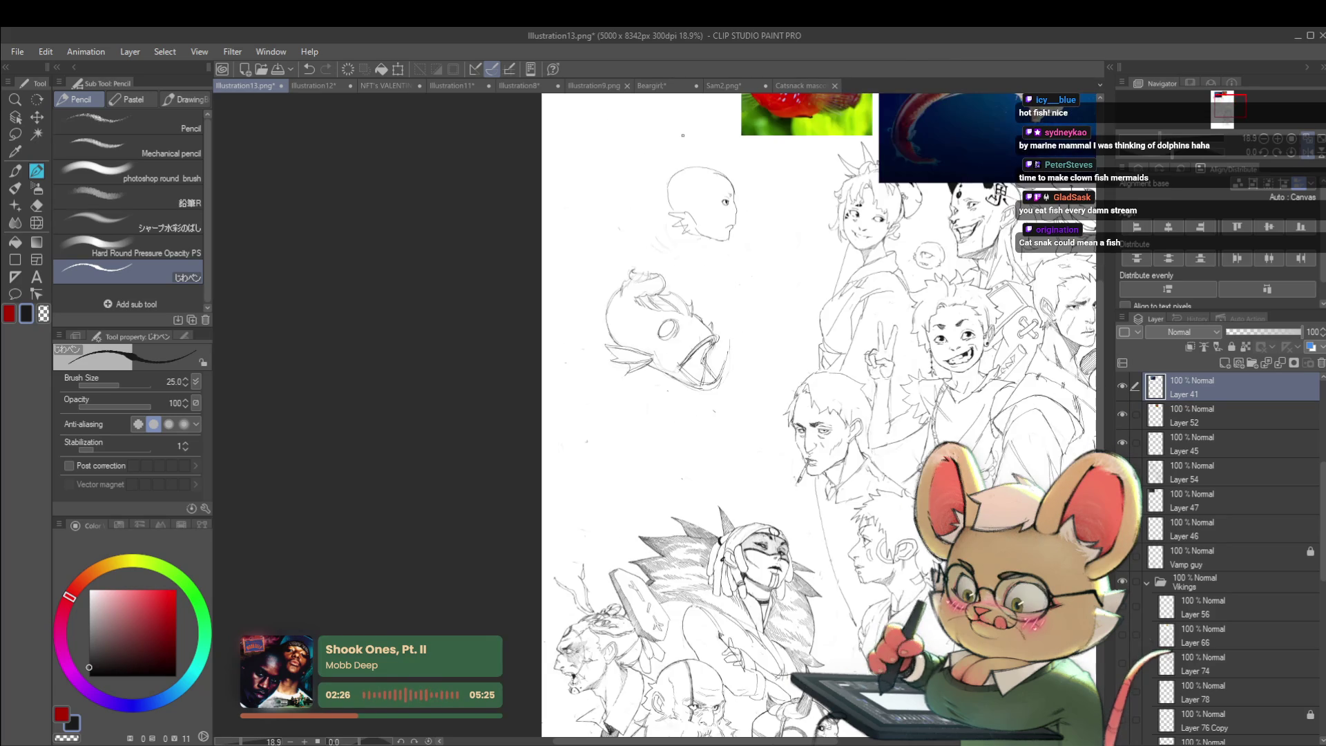
# - Extend the back-of-head outline down toward the neck, then zoom in on the face
pyautogui.moveTo(769, 200)
pyautogui.mouseDown()
pyautogui.moveTo(675, 197)
pyautogui.moveTo(778, 293)
pyautogui.mouseUp()
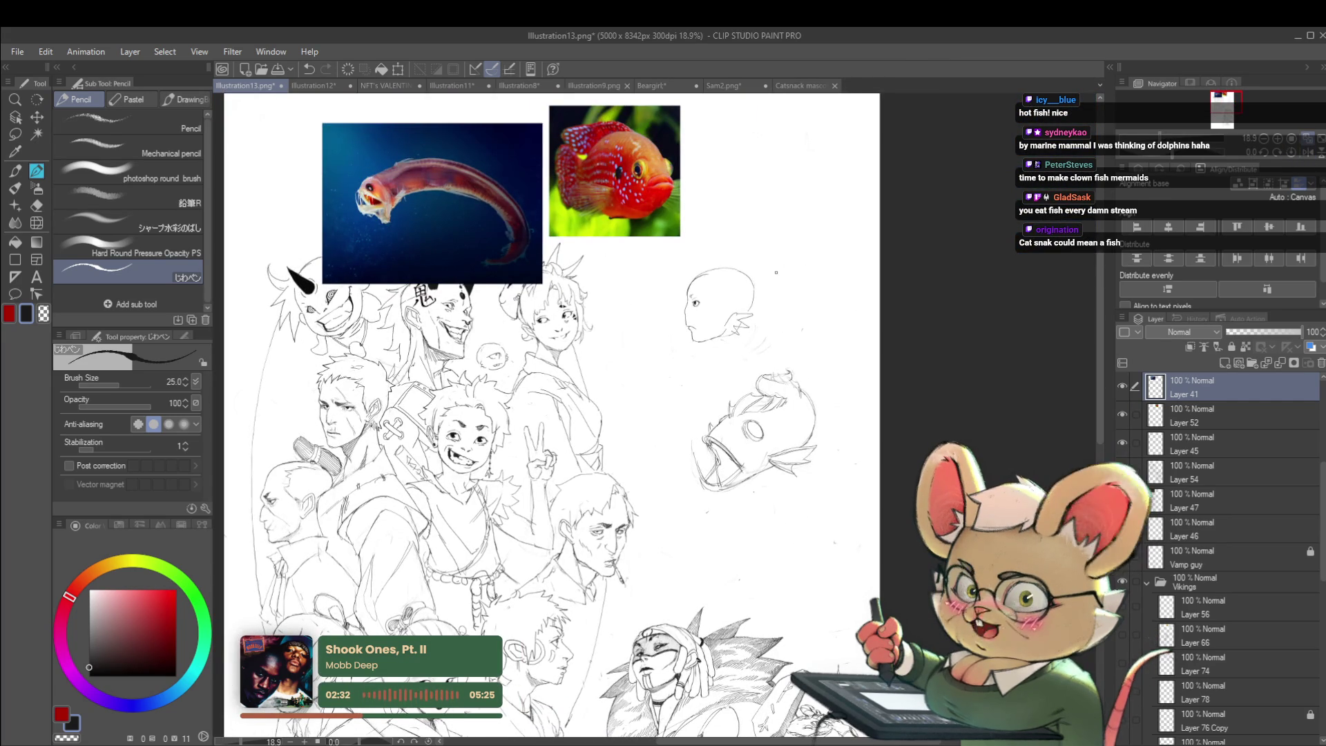
pyautogui.scroll(4, 718, 266)
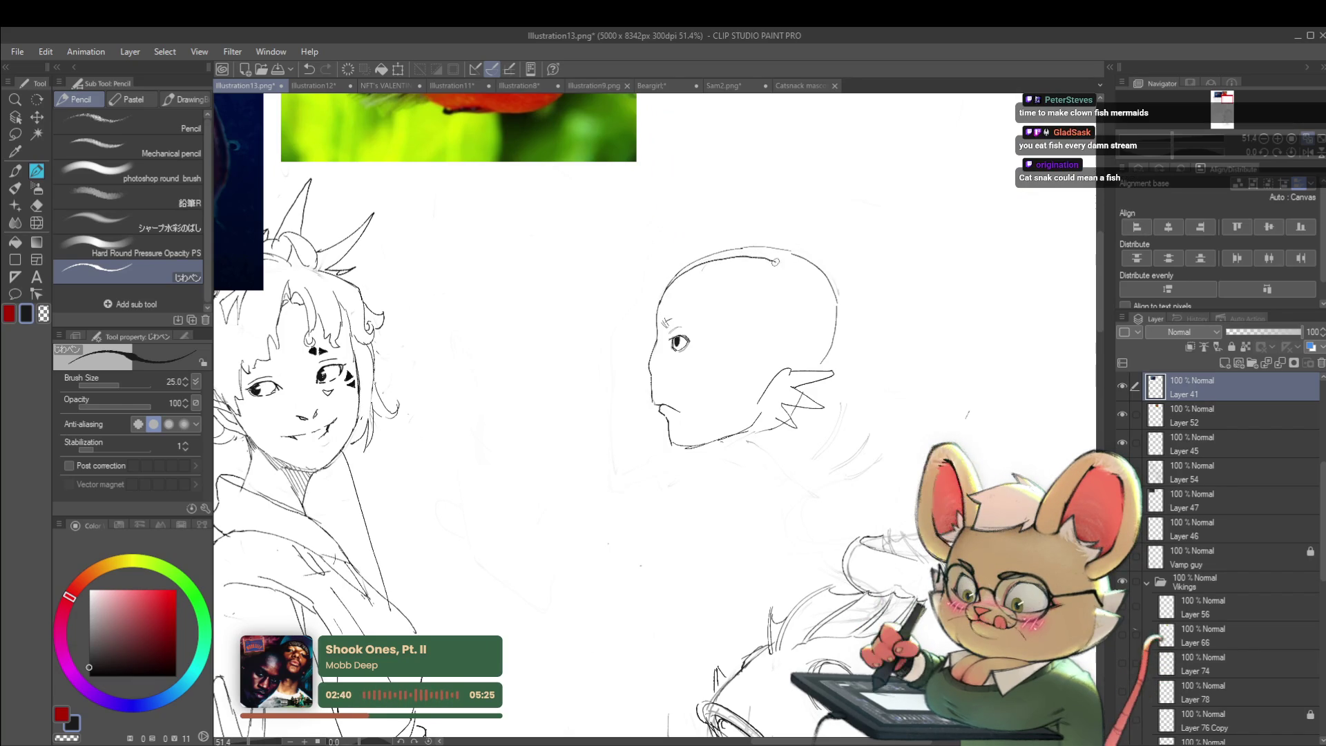
pyautogui.moveTo(801, 275); pyautogui.dragTo(821, 296)
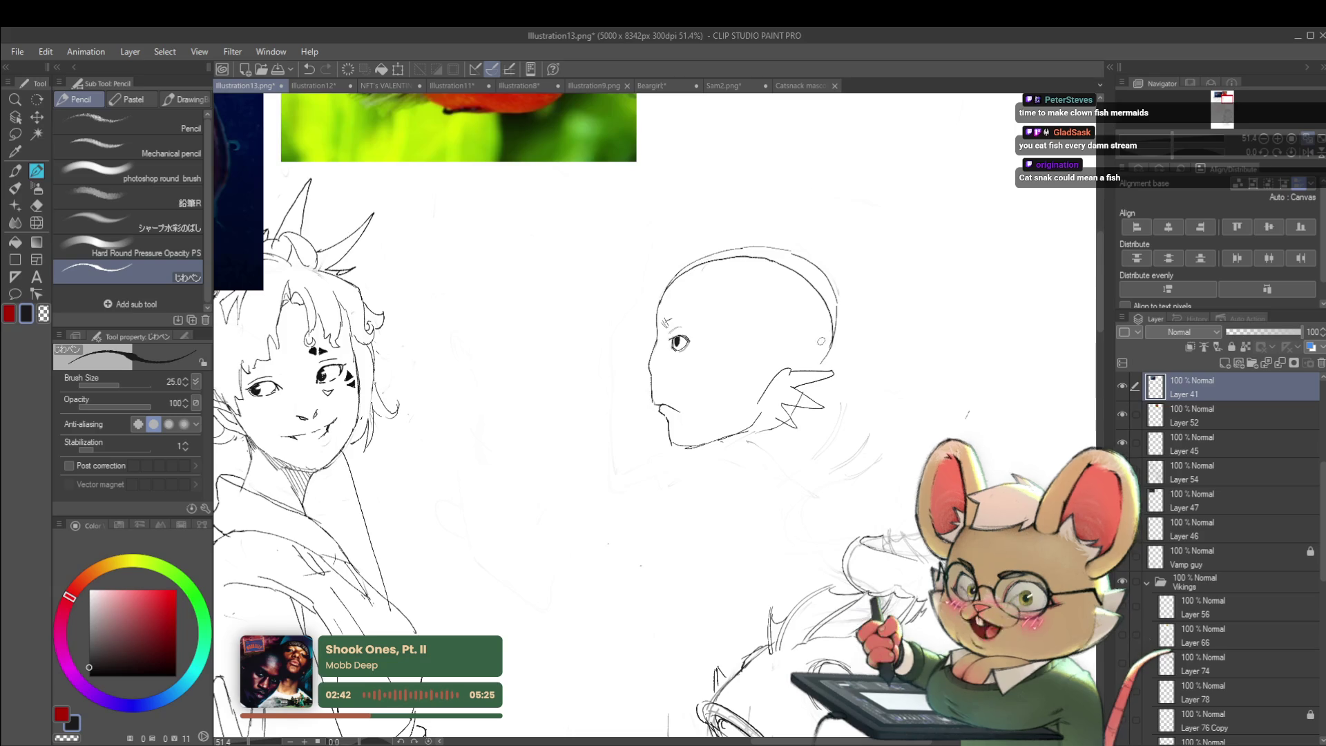
pyautogui.scroll(-3, 836, 354)
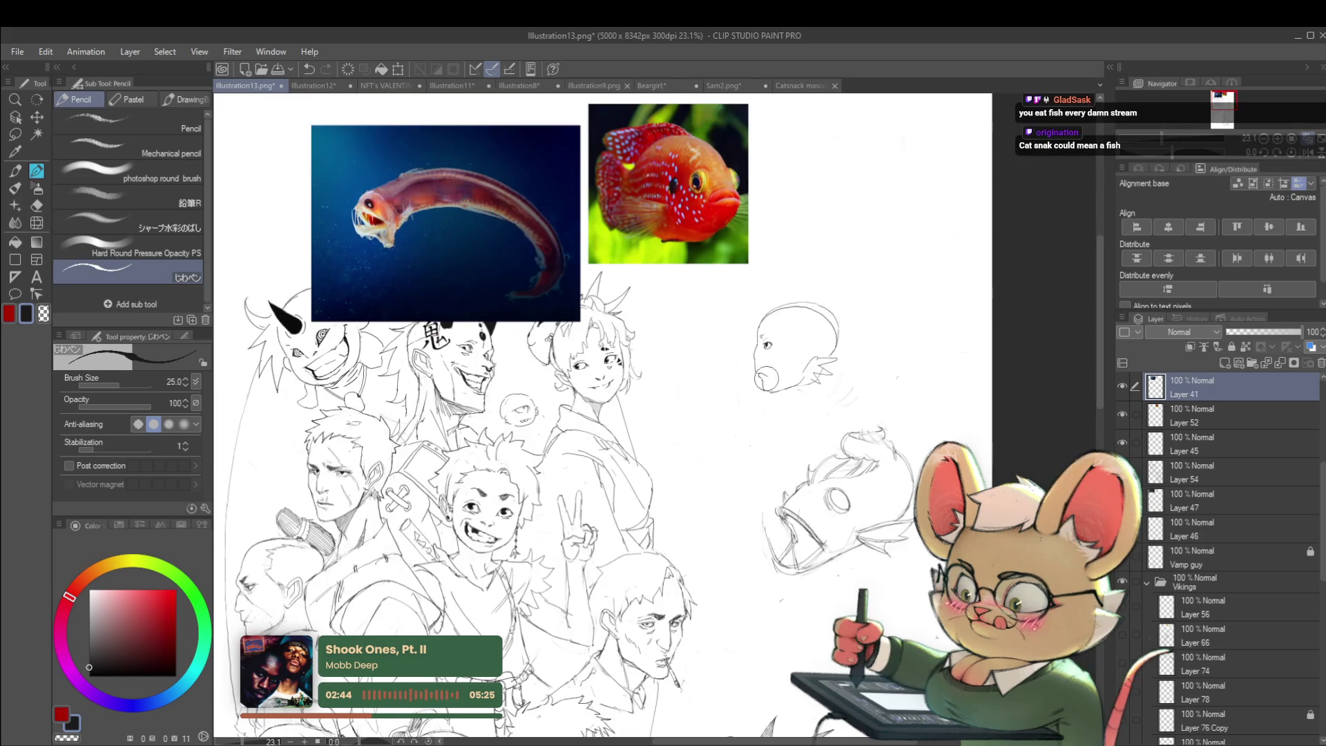
pyautogui.scroll(3, 773, 390)
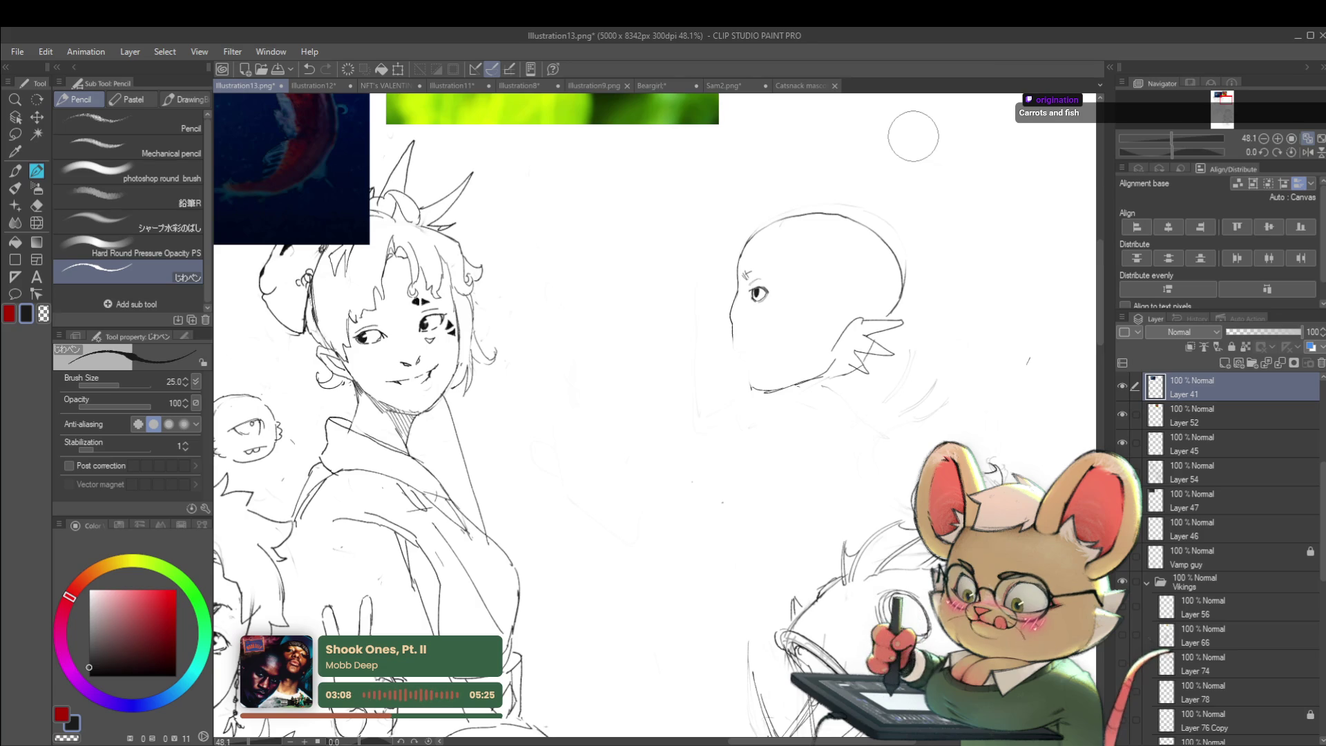
pyautogui.click(759, 340)
# - Redraw the chin line with a small hook and add a stroke for the lower lip
pyautogui.scroll(3, 758, 341)
pyautogui.moveTo(722, 306); pyautogui.dragTo(733, 342)
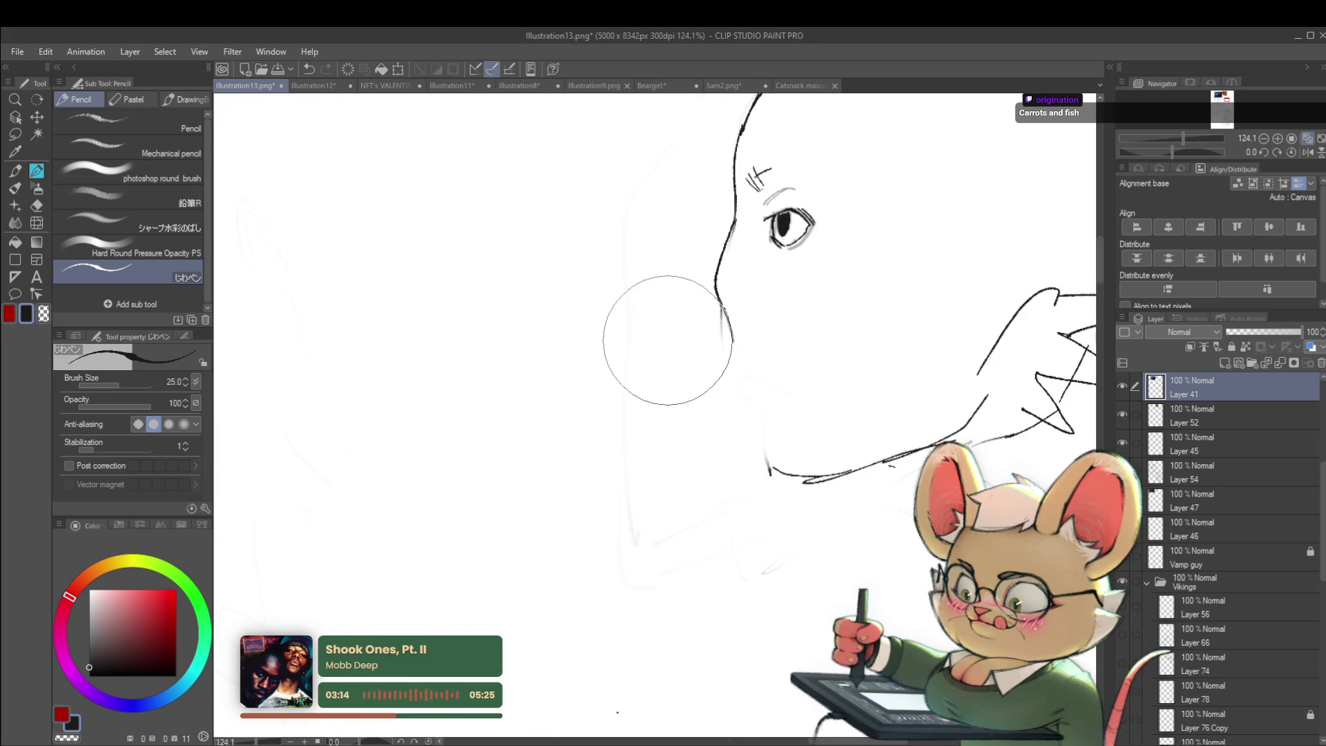
pyautogui.moveTo(722, 306); pyautogui.dragTo(745, 360)
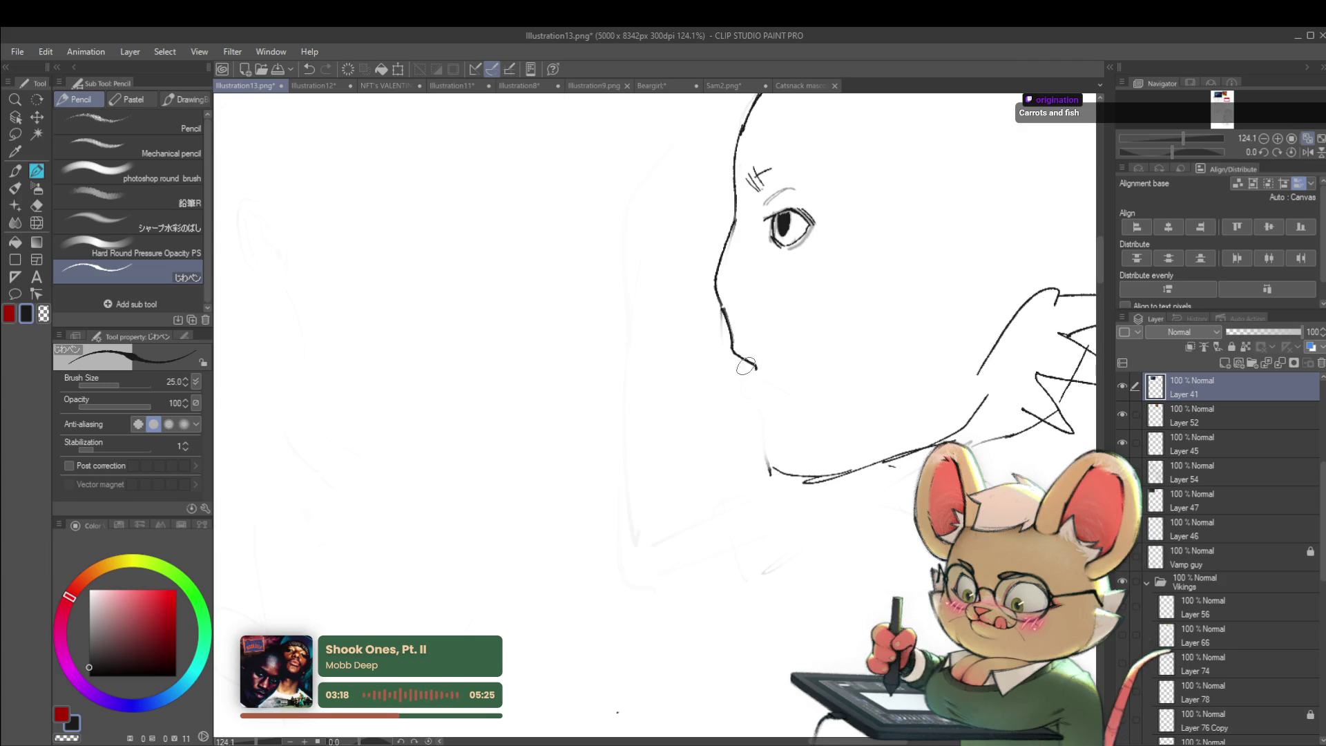
pyautogui.moveTo(722, 307); pyautogui.dragTo(749, 358)
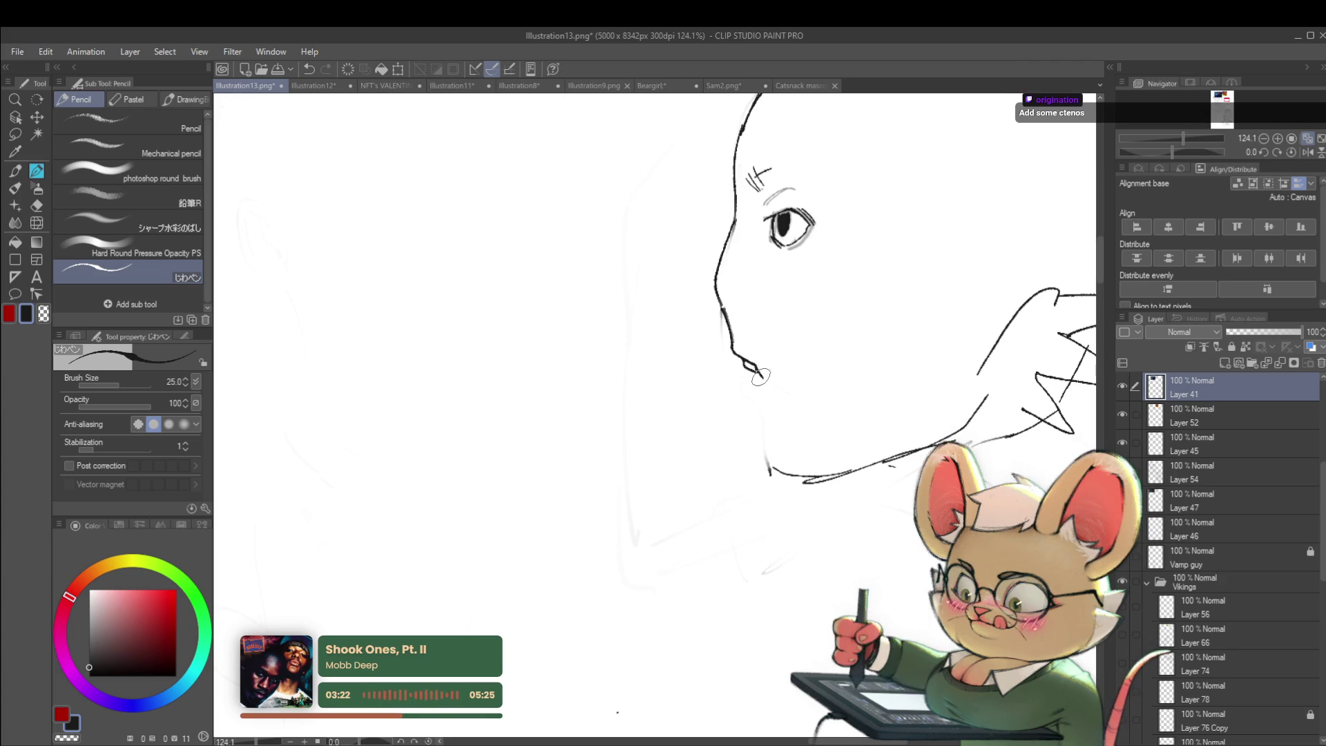
pyautogui.moveTo(735, 367); pyautogui.dragTo(745, 387)
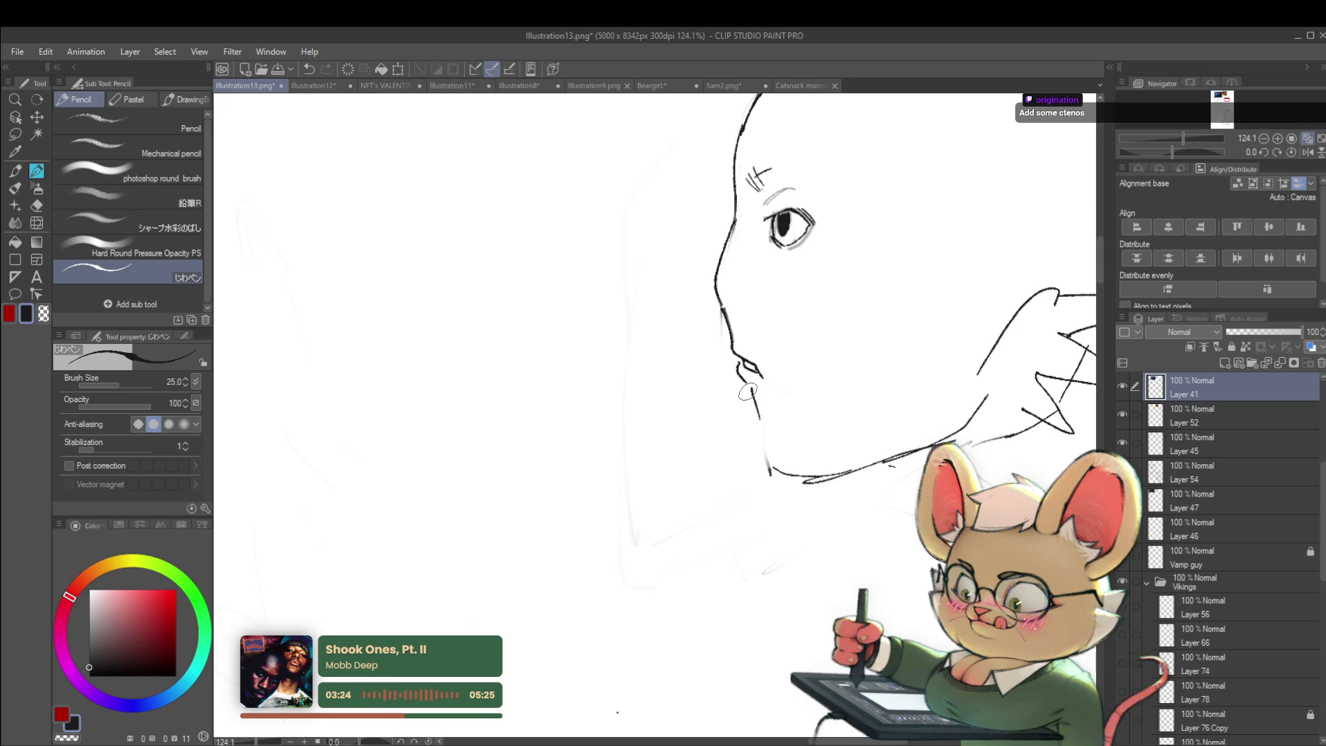
# - Draw the jawline from the chin back toward the fin ear, then recentre the head
pyautogui.scroll(-4, 762, 433)
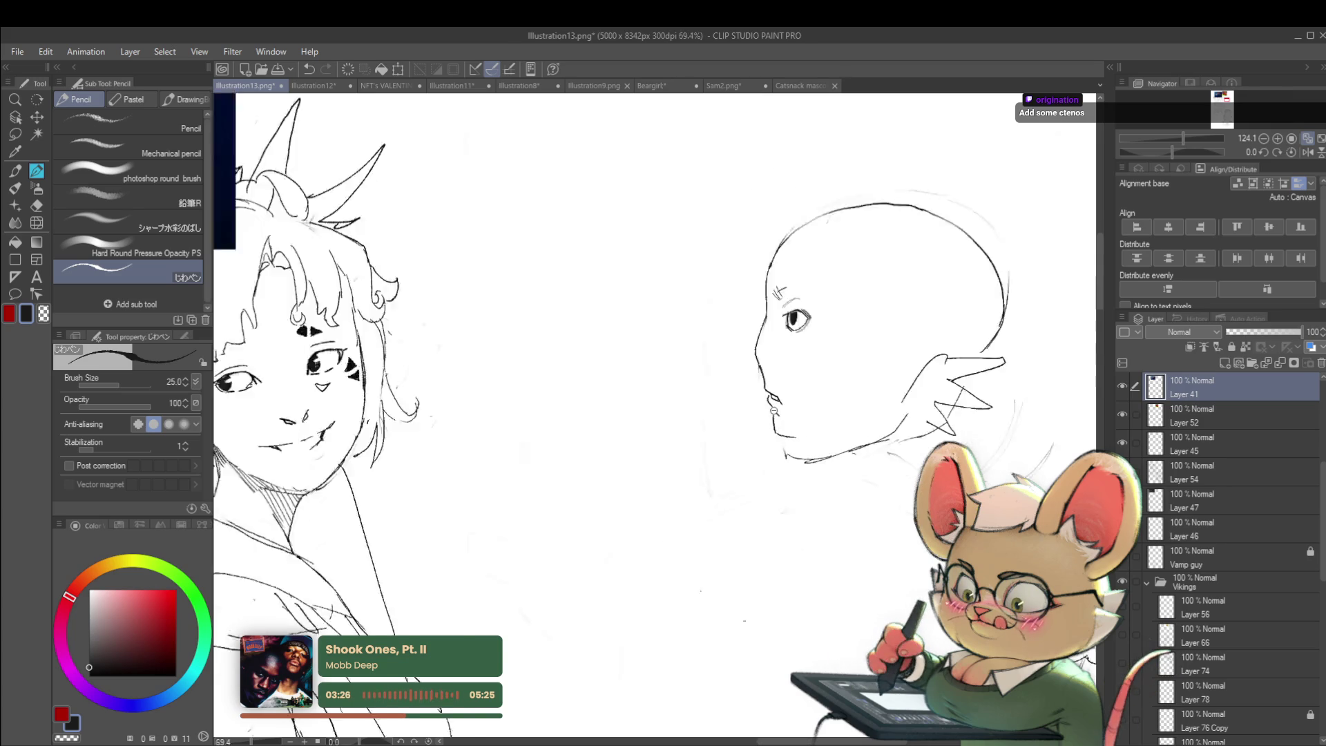
pyautogui.moveTo(778, 436); pyautogui.dragTo(864, 426)
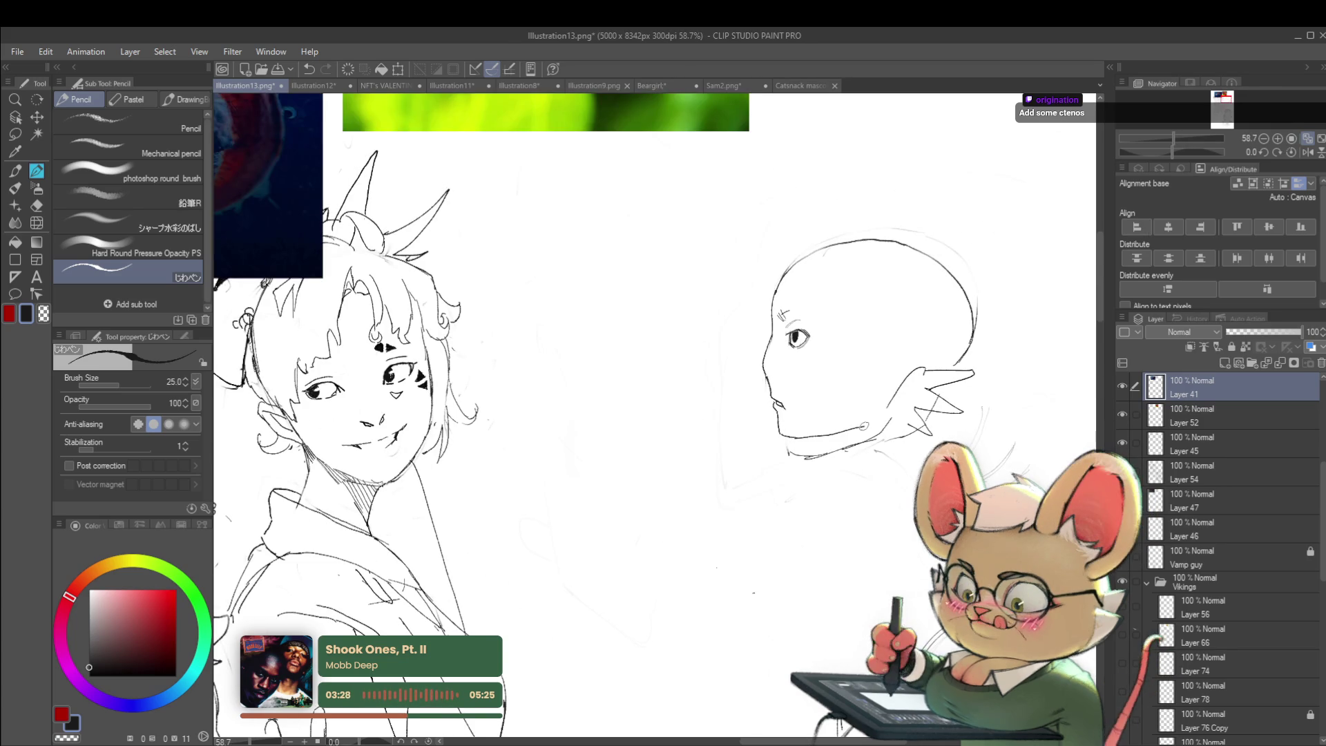
pyautogui.scroll(5, 773, 367)
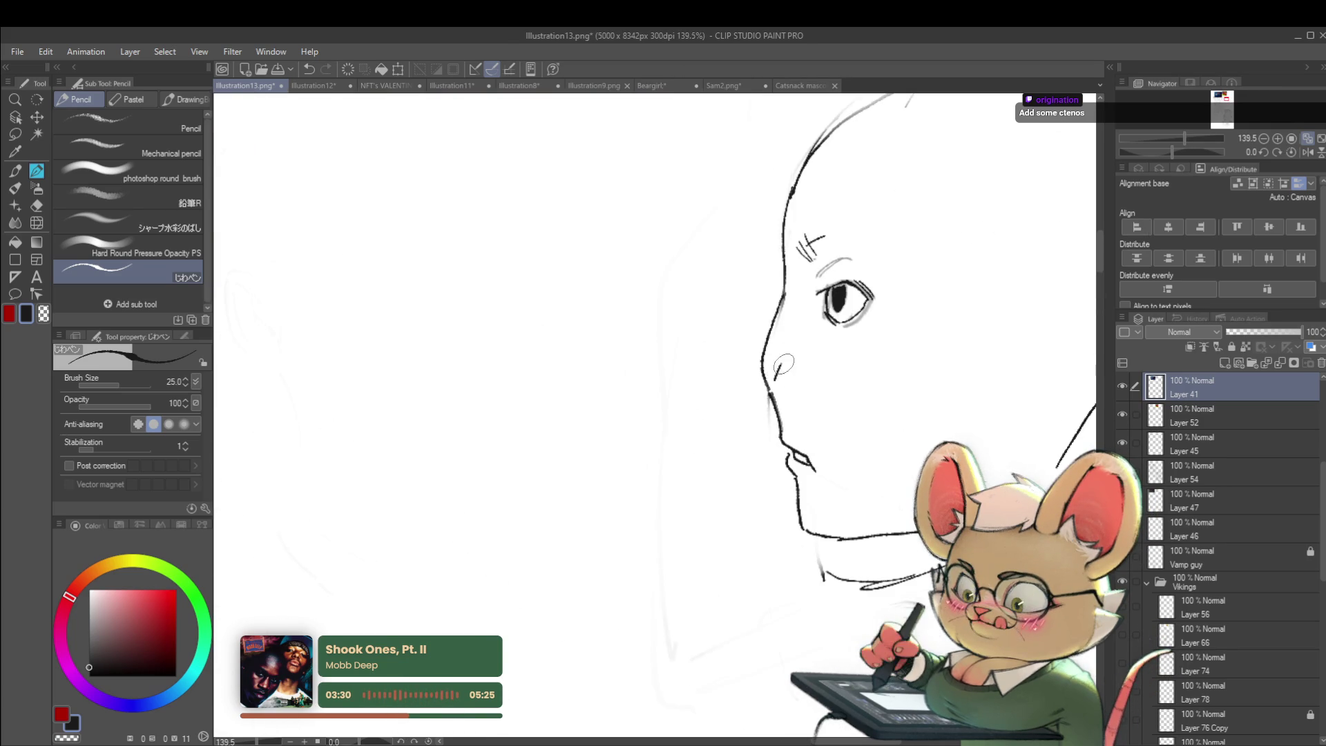
pyautogui.scroll(-6, 753, 355)
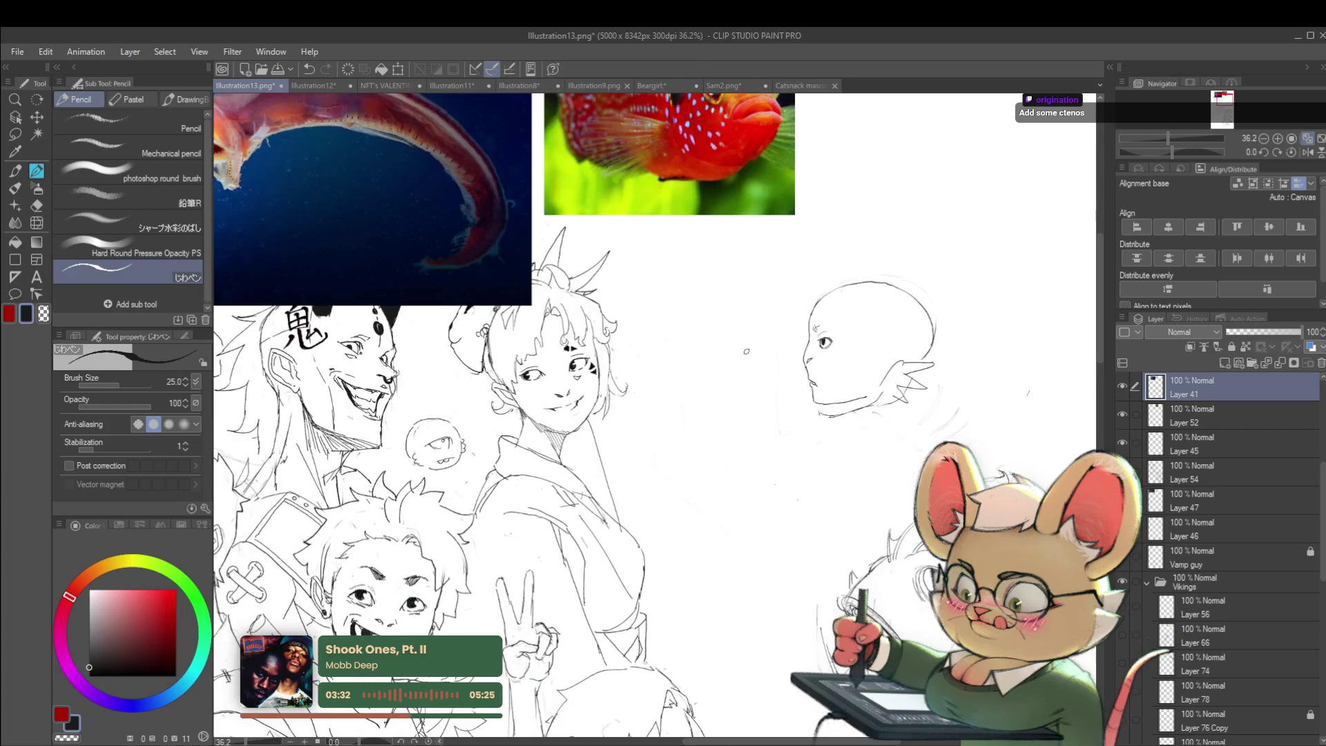
pyautogui.moveTo(873, 401); pyautogui.dragTo(522, 371)
pyautogui.scroll(4, 521, 371)
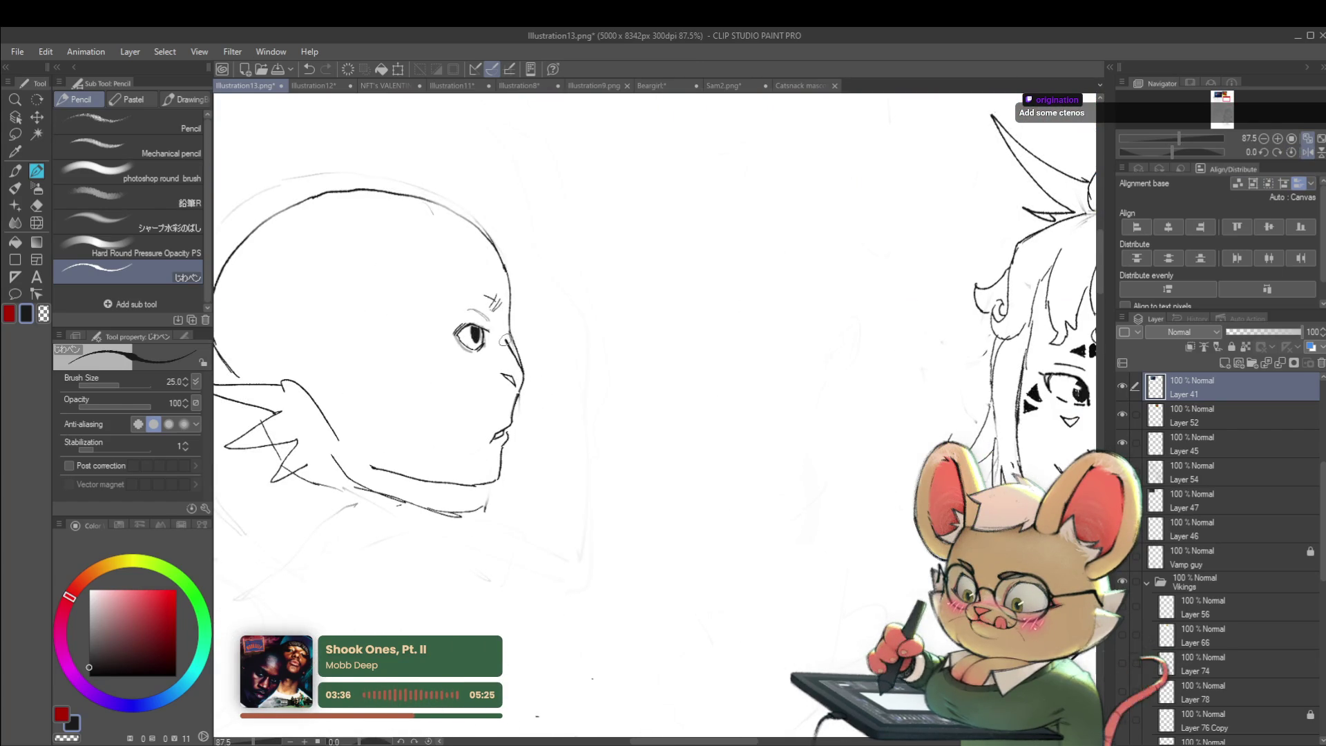
pyautogui.scroll(-4, 506, 322)
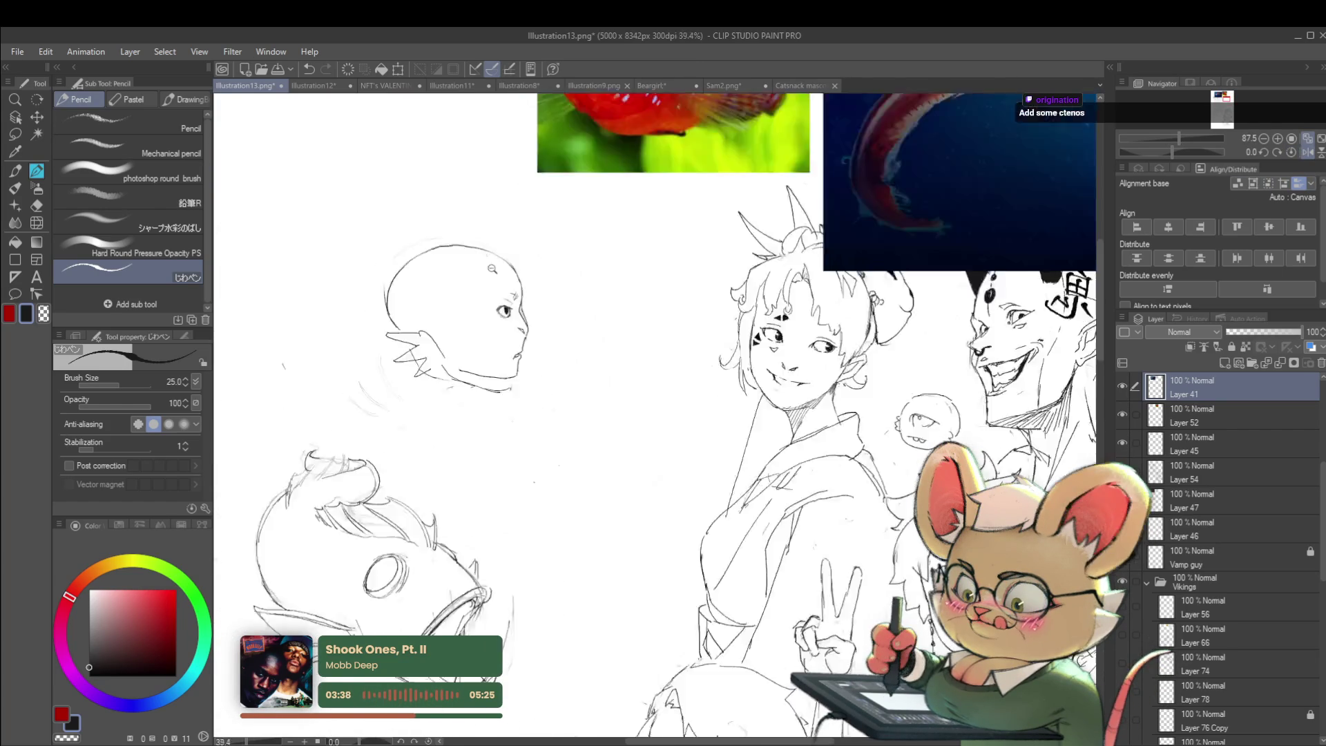
pyautogui.scroll(4, 469, 228)
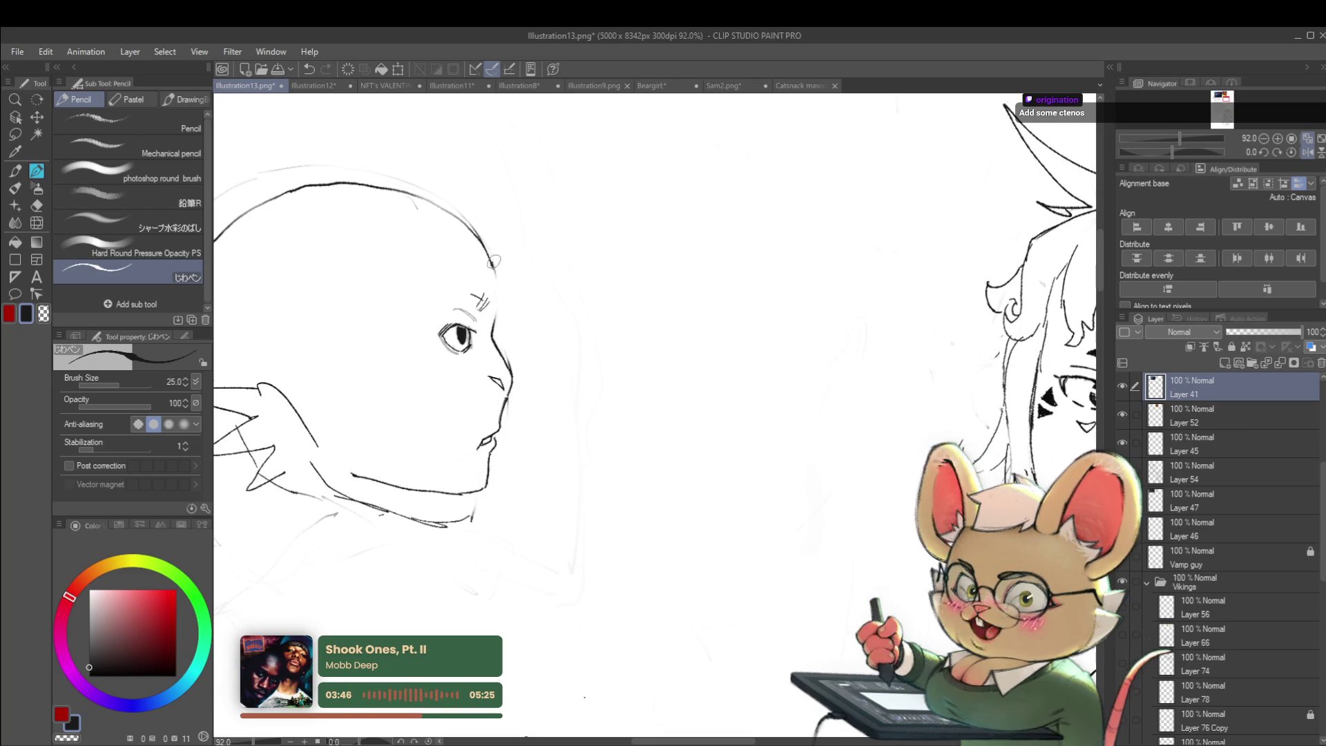
pyautogui.scroll(-4, 513, 300)
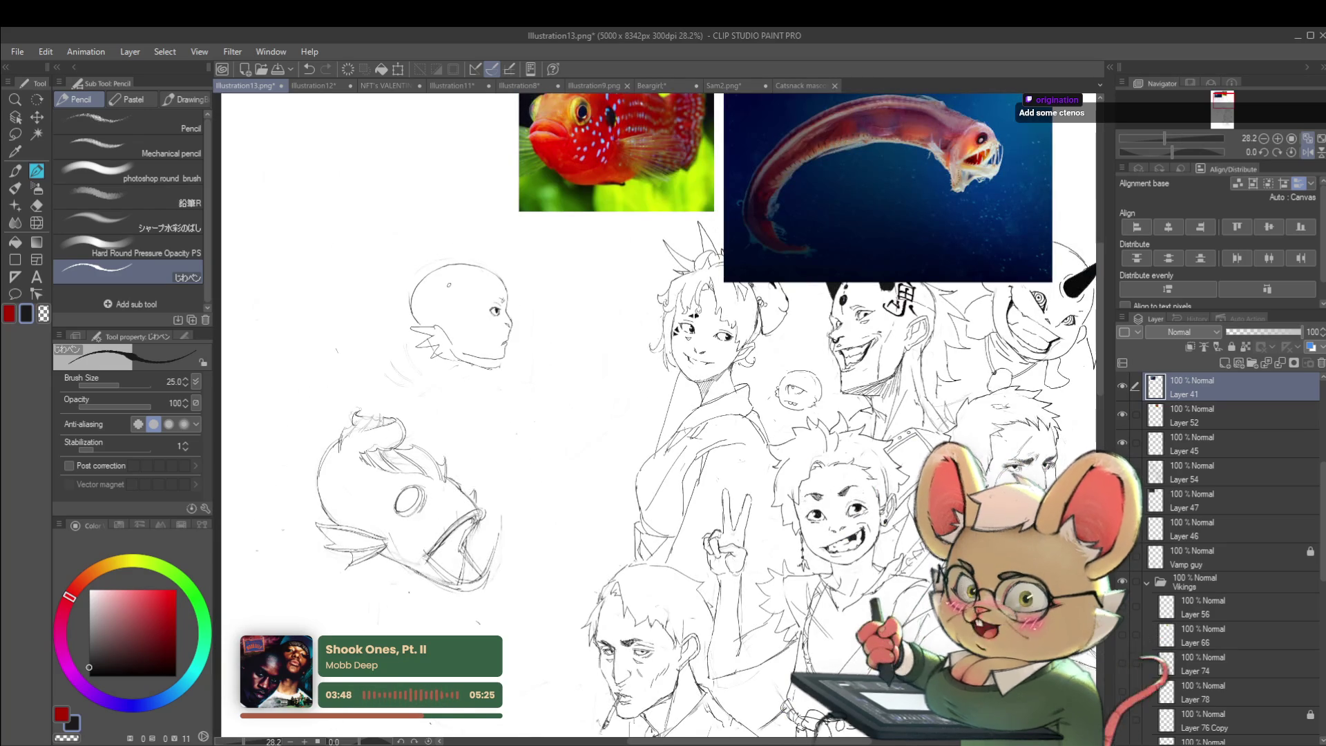
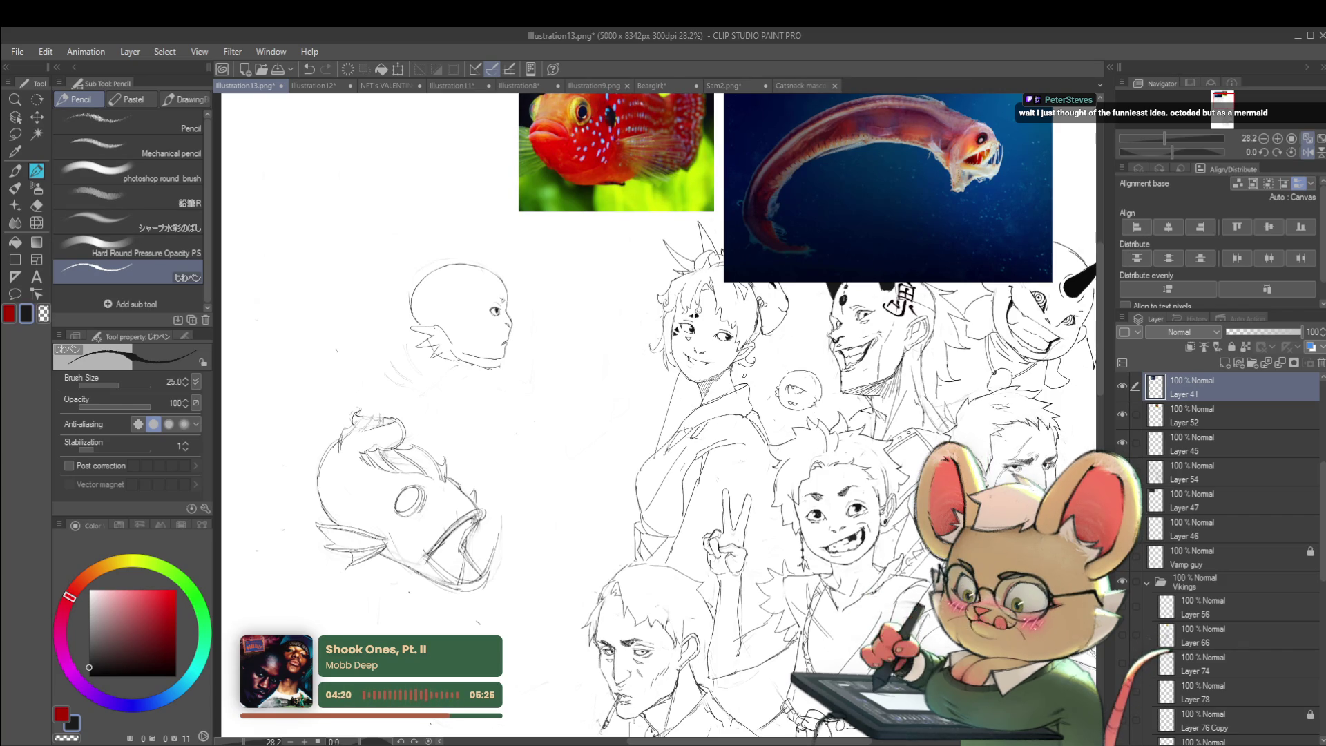
# - Draw a fuller upper-lip curve on the bald mermaid profile
pyautogui.scroll(5, 483, 314)
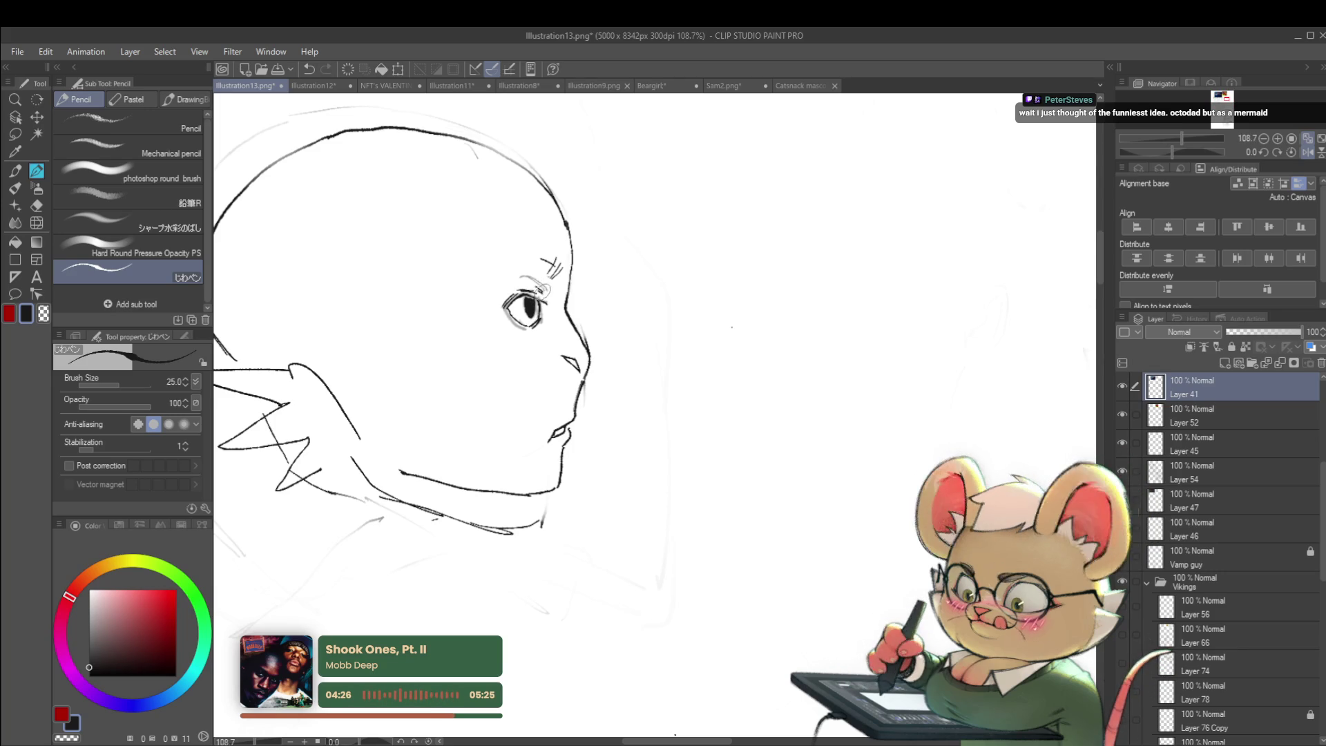
pyautogui.scroll(-5, 563, 292)
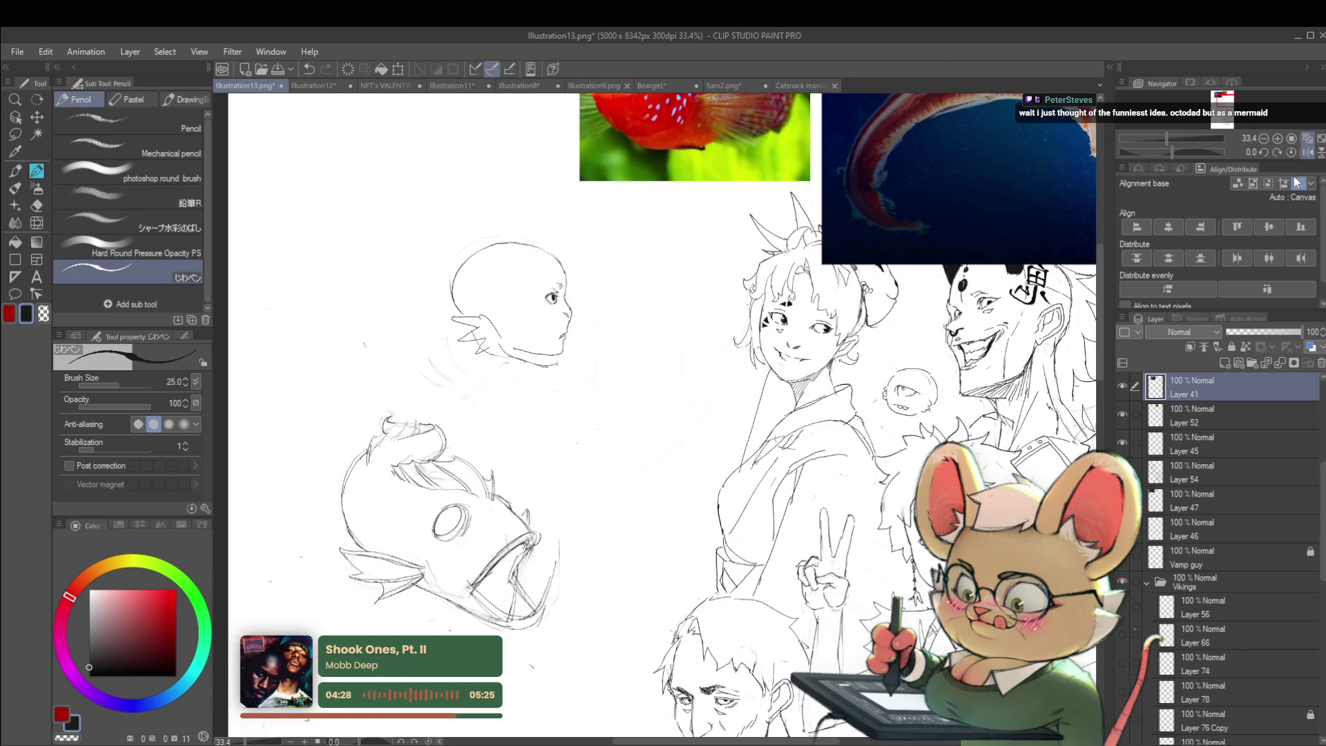
pyautogui.click(1307, 152)
pyautogui.scroll(3, 721, 391)
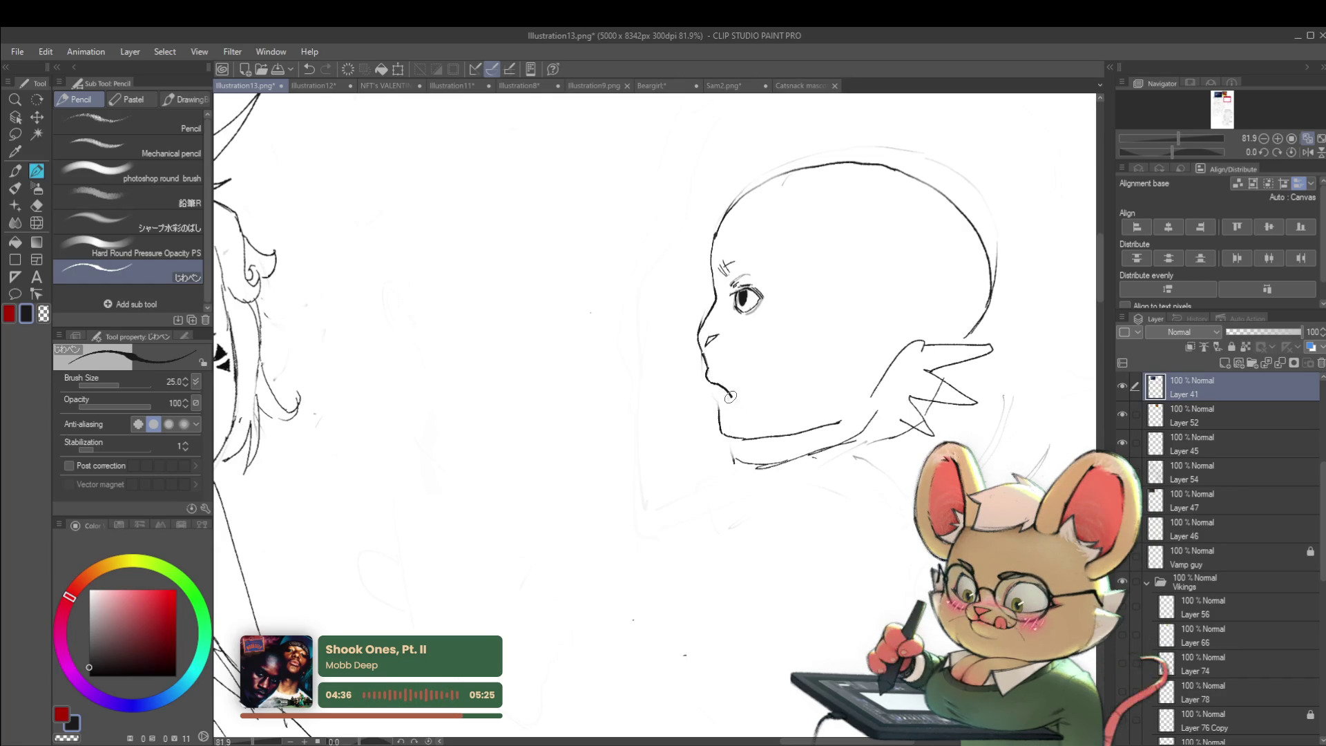
pyautogui.moveTo(705, 367); pyautogui.dragTo(732, 393)
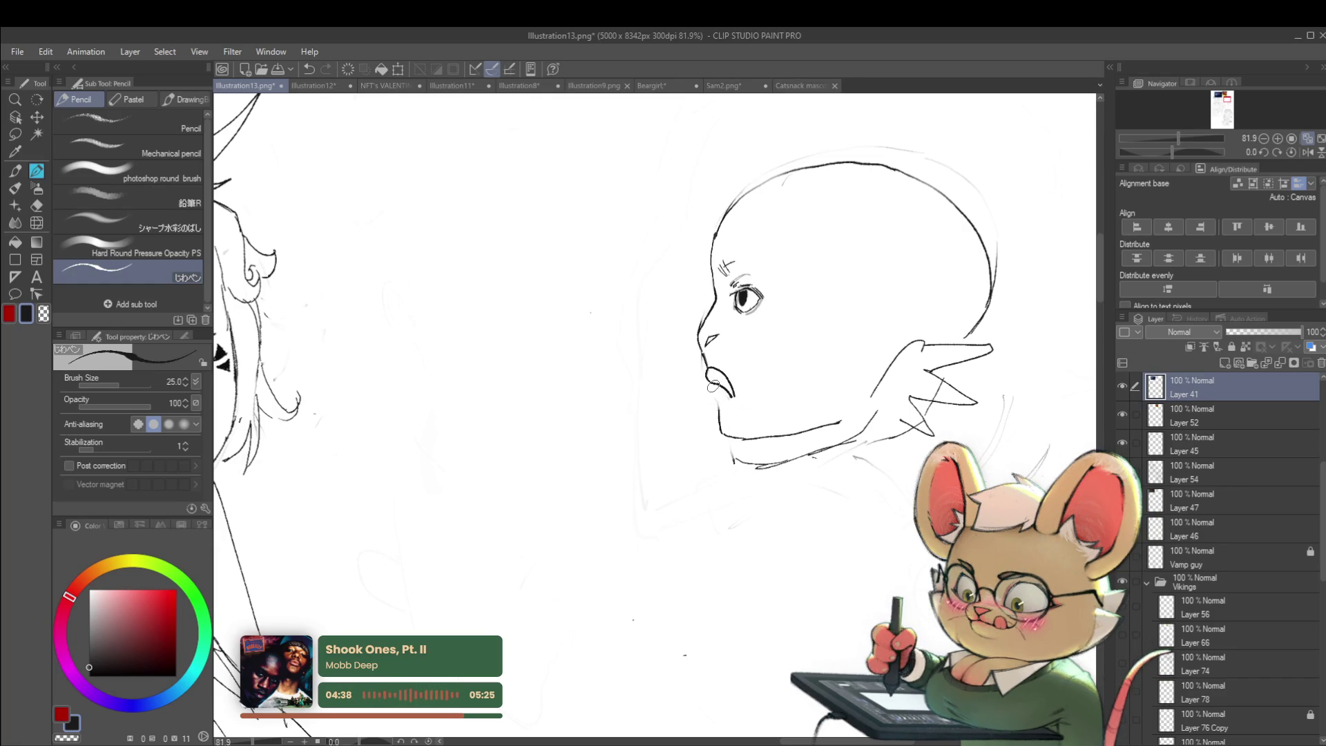
# - Replace the short chin stroke with a chin line that reaches the jaw
pyautogui.scroll(-5, 723, 399)
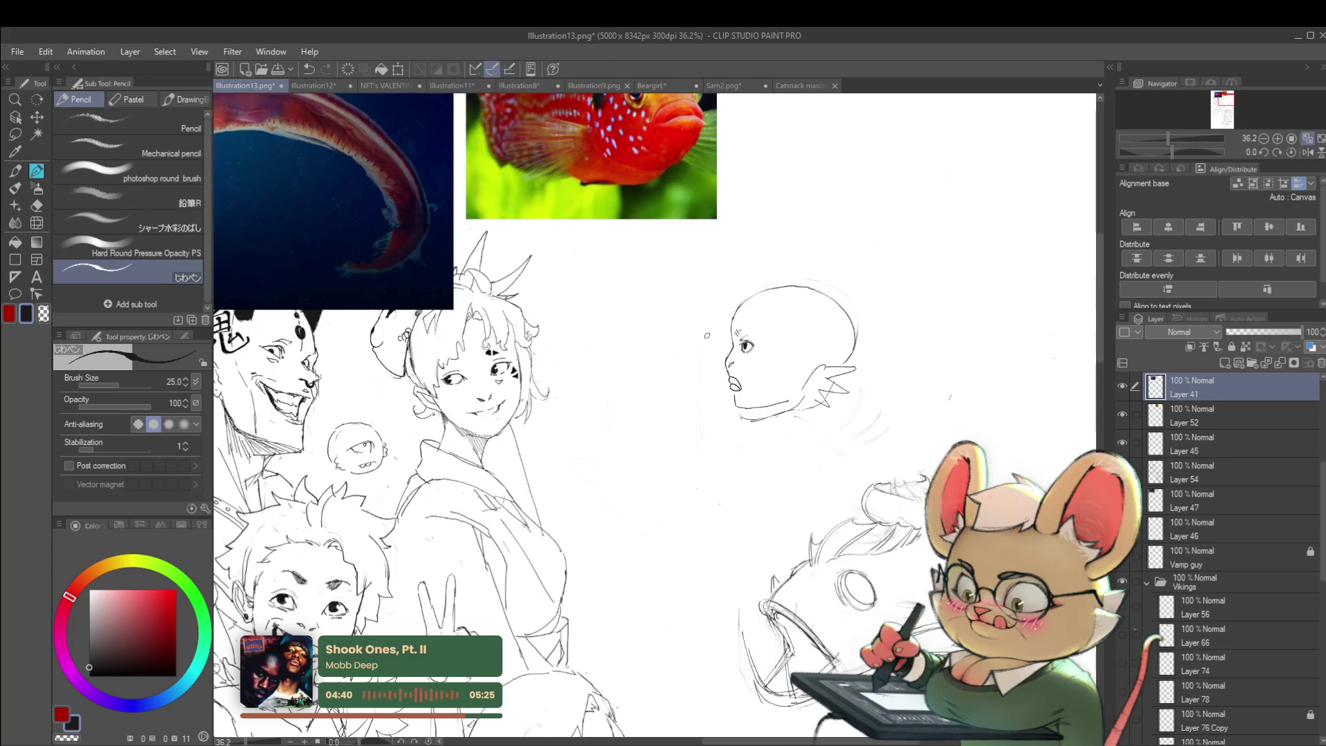
pyautogui.scroll(3, 756, 379)
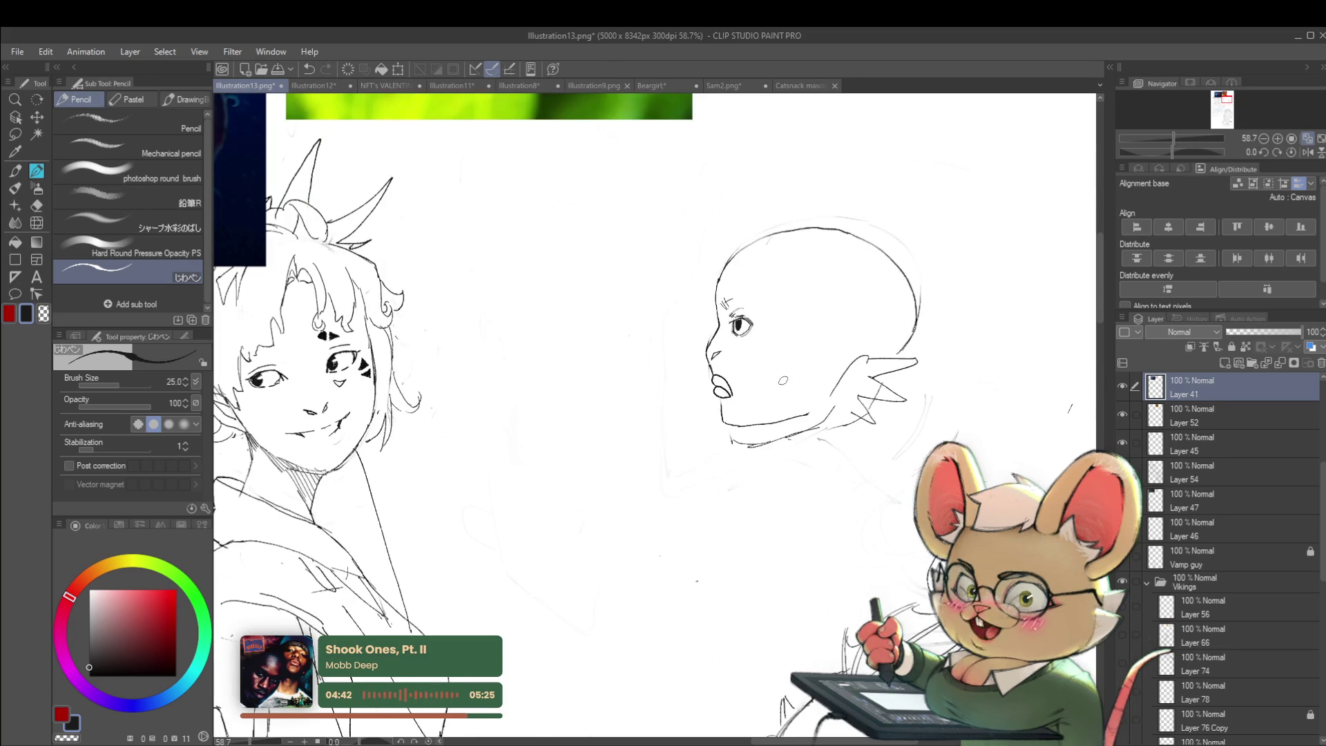
pyautogui.scroll(1, 729, 421)
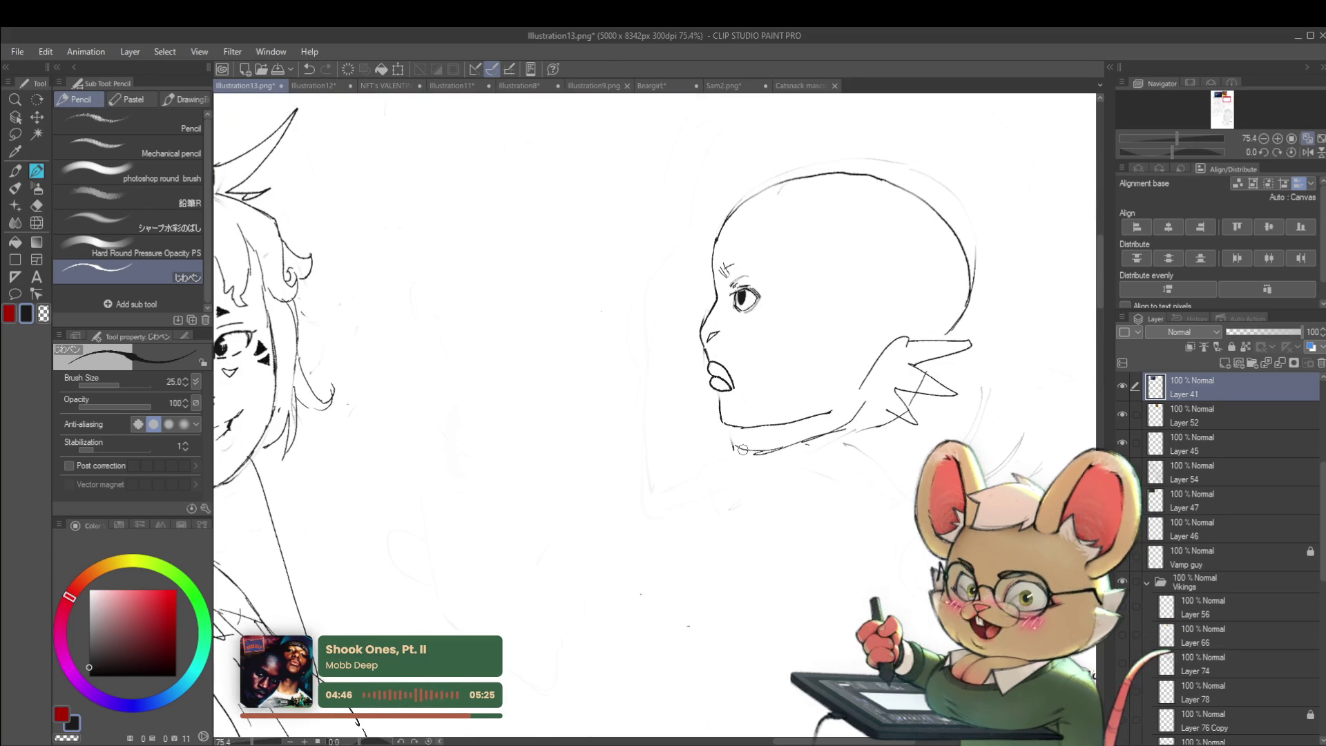
pyautogui.hotkey('ctrl', 'z')
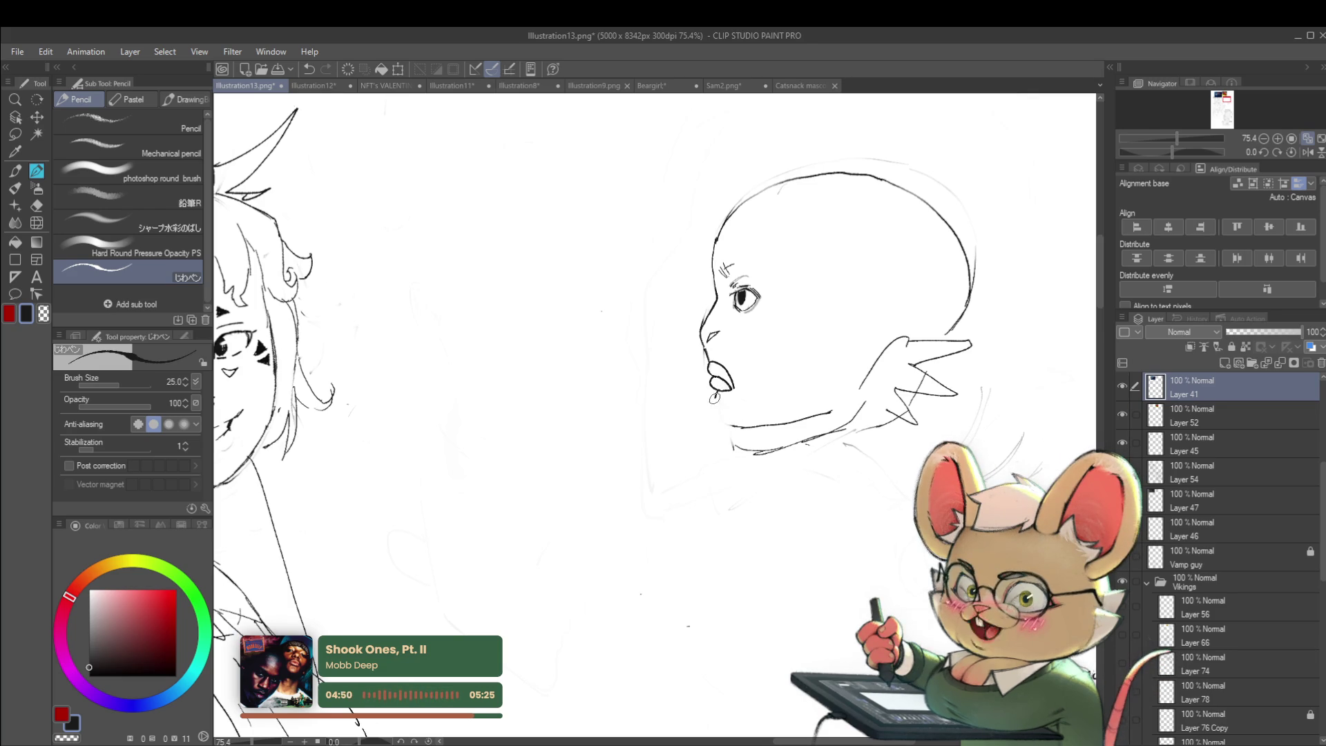
pyautogui.moveTo(717, 409); pyautogui.dragTo(736, 415)
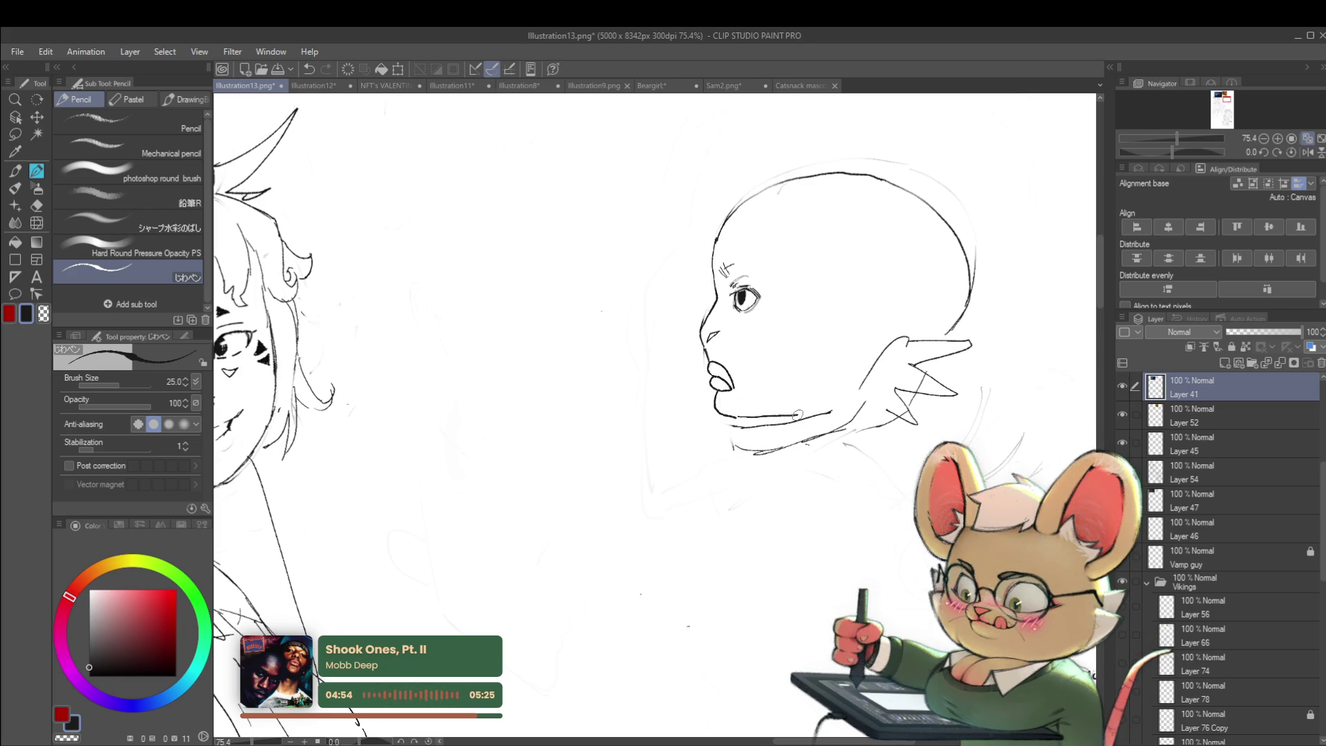
# - Retrace the top outline of the bald skull
pyautogui.scroll(-5, 853, 387)
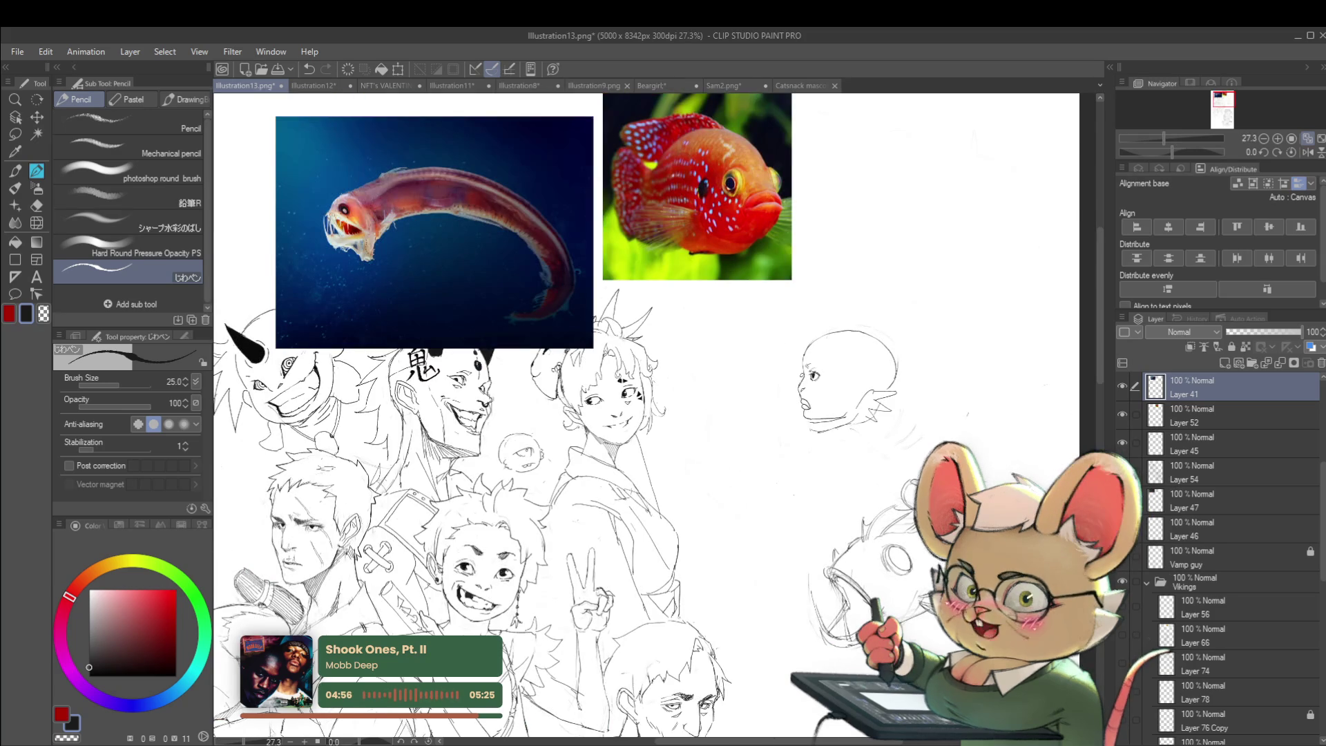
pyautogui.scroll(5, 808, 377)
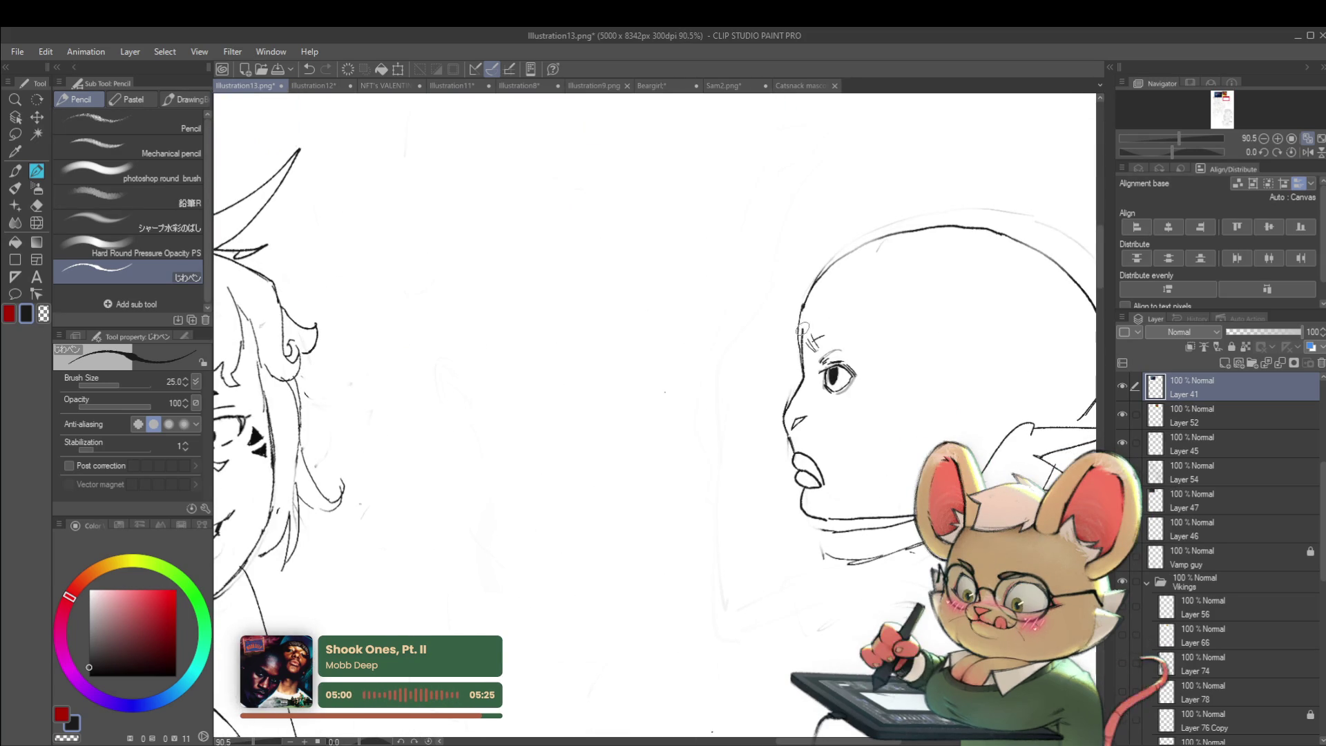
pyautogui.moveTo(838, 268); pyautogui.dragTo(951, 232)
pyautogui.scroll(-5, 1010, 250)
# - Mirror the view to check, then sweep the head's top curve back into a rounded bulb
pyautogui.click(1307, 152)
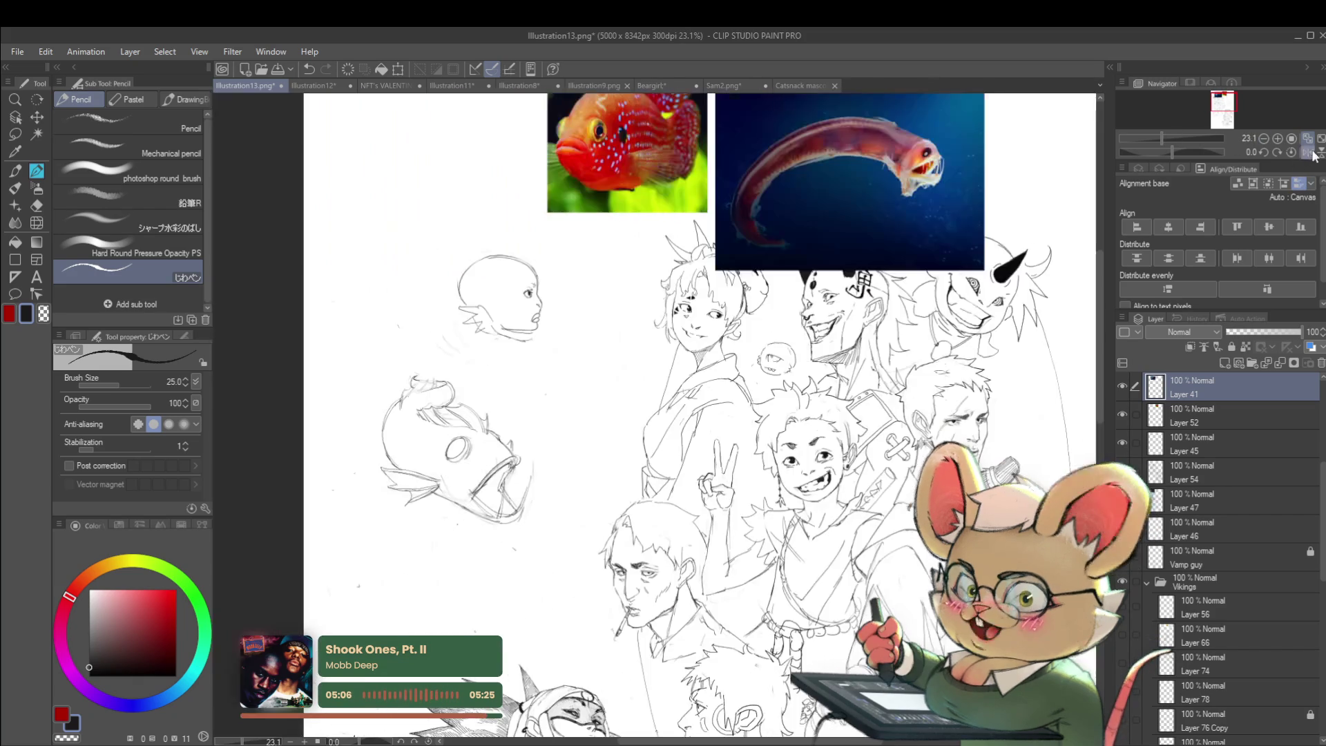
pyautogui.scroll(2, 545, 263)
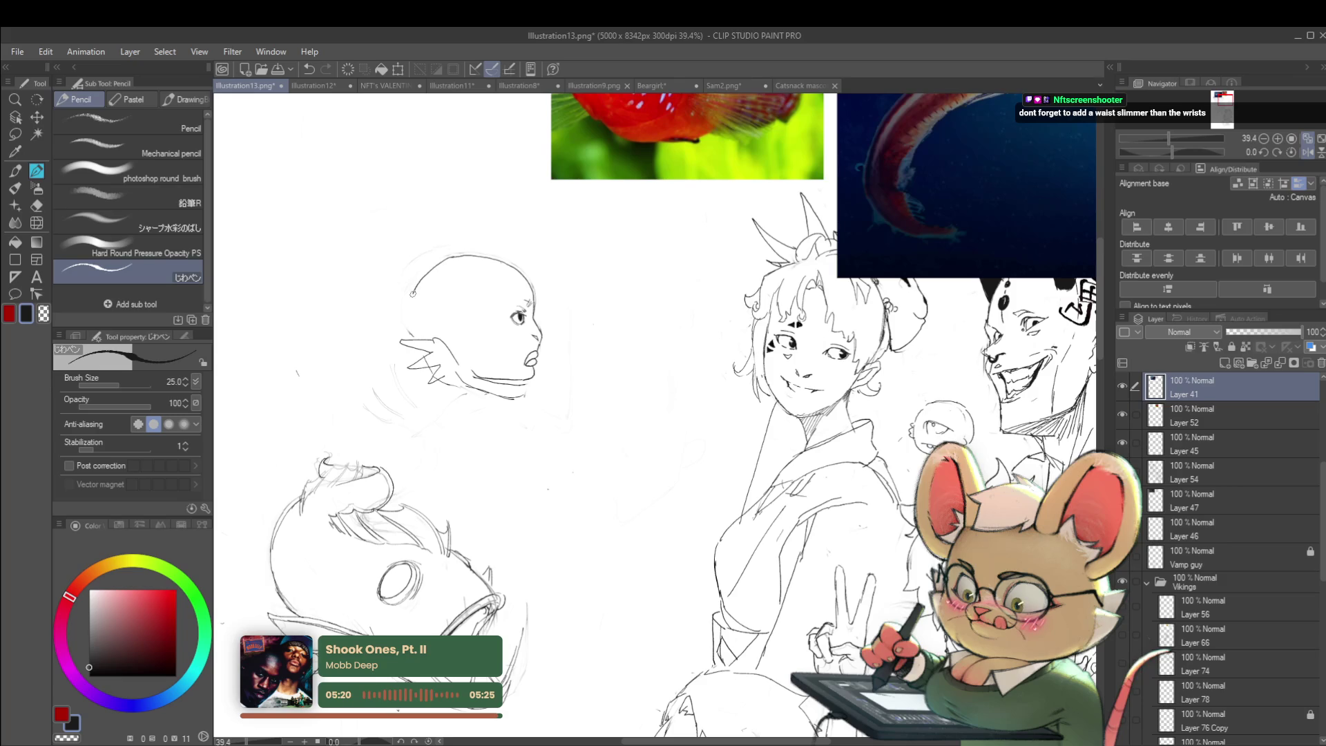
pyautogui.scroll(-2, 548, 259)
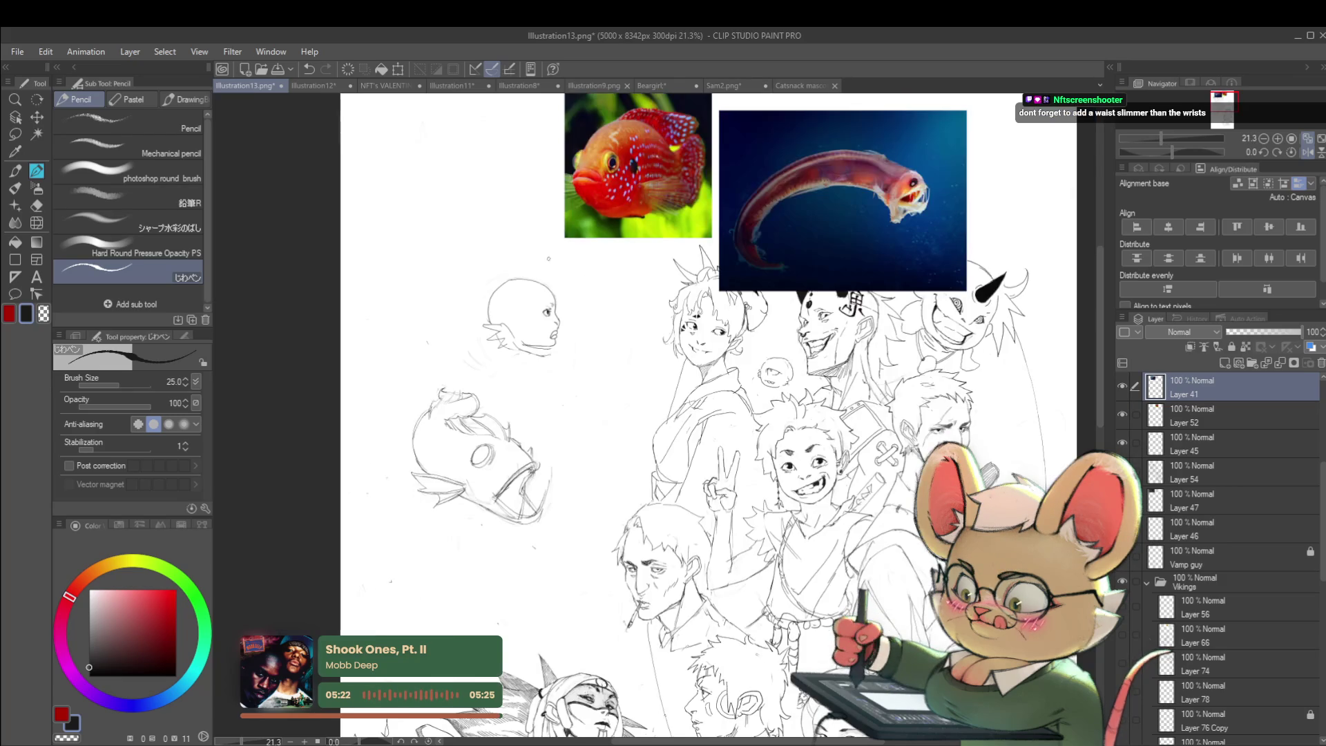
pyautogui.press('h')
pyautogui.scroll(2, 779, 260)
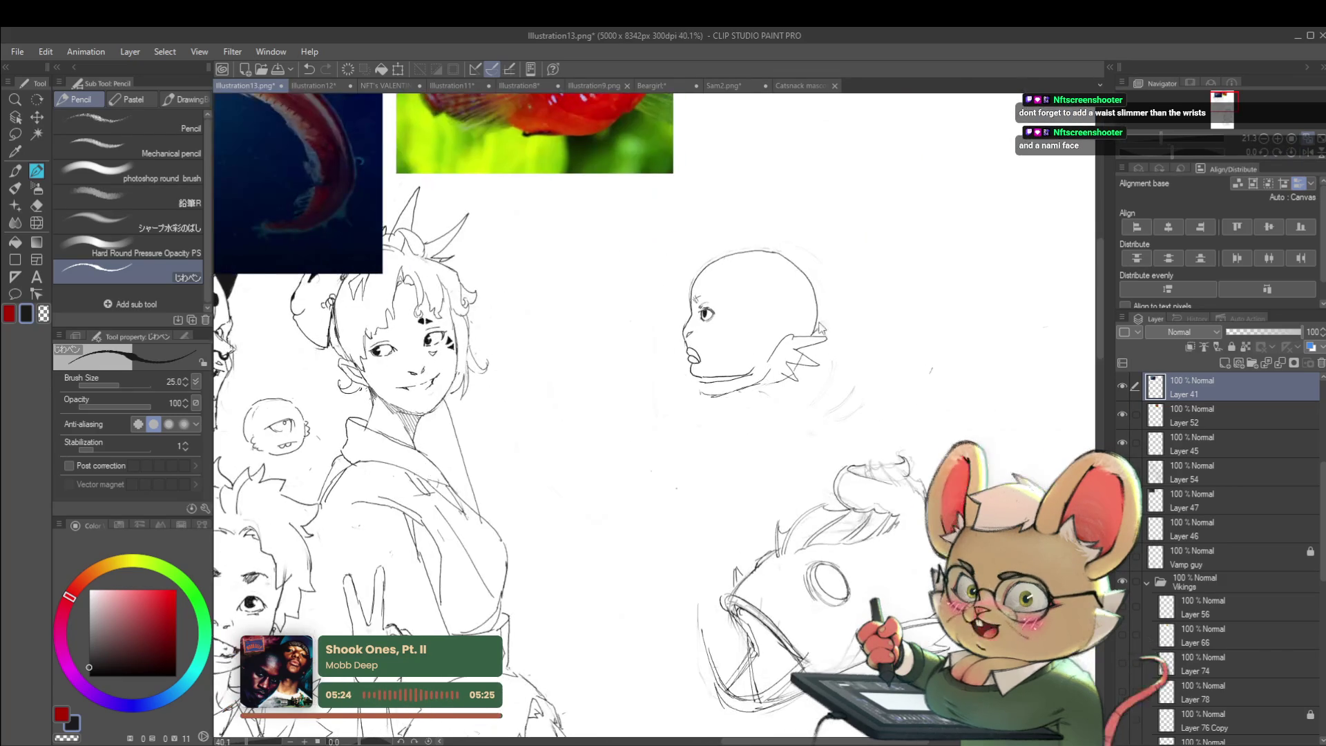
pyautogui.moveTo(775, 253)
pyautogui.mouseDown()
pyautogui.moveTo(857, 297)
pyautogui.moveTo(877, 353)
pyautogui.mouseUp()
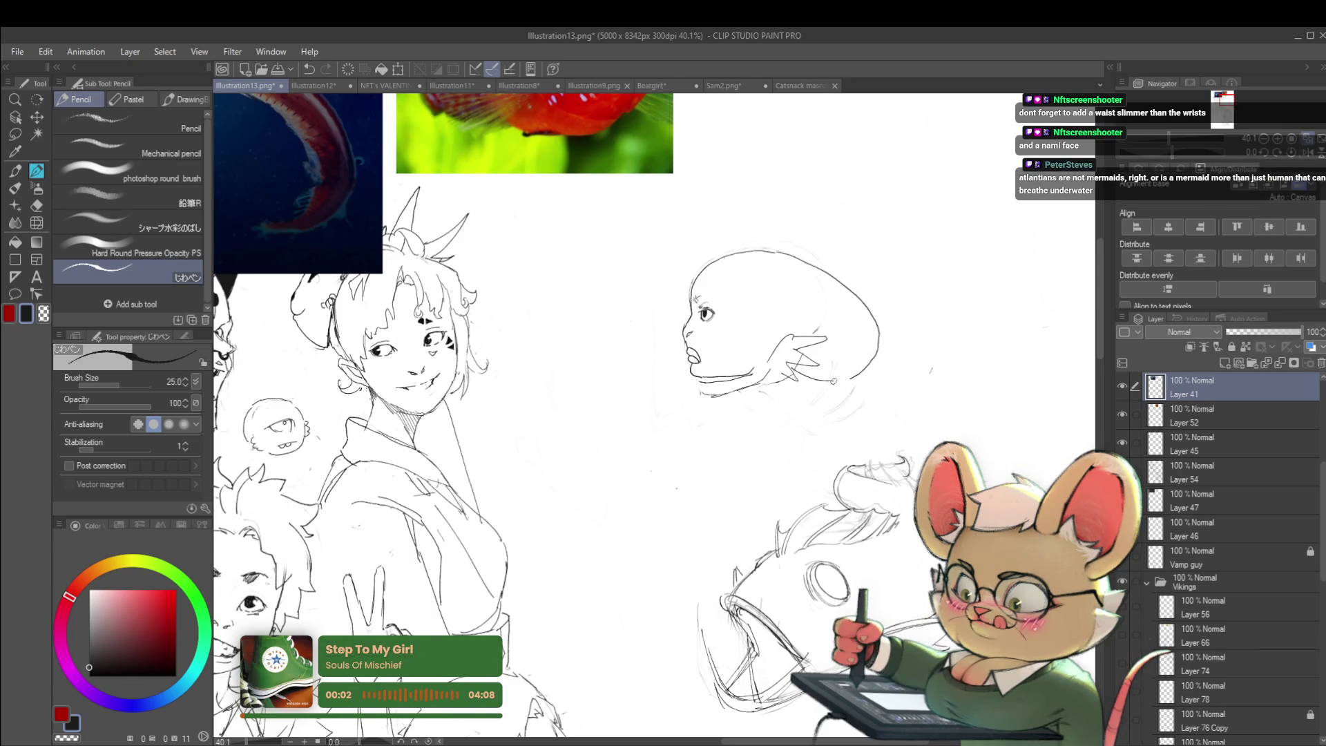
pyautogui.scroll(-2, 850, 370)
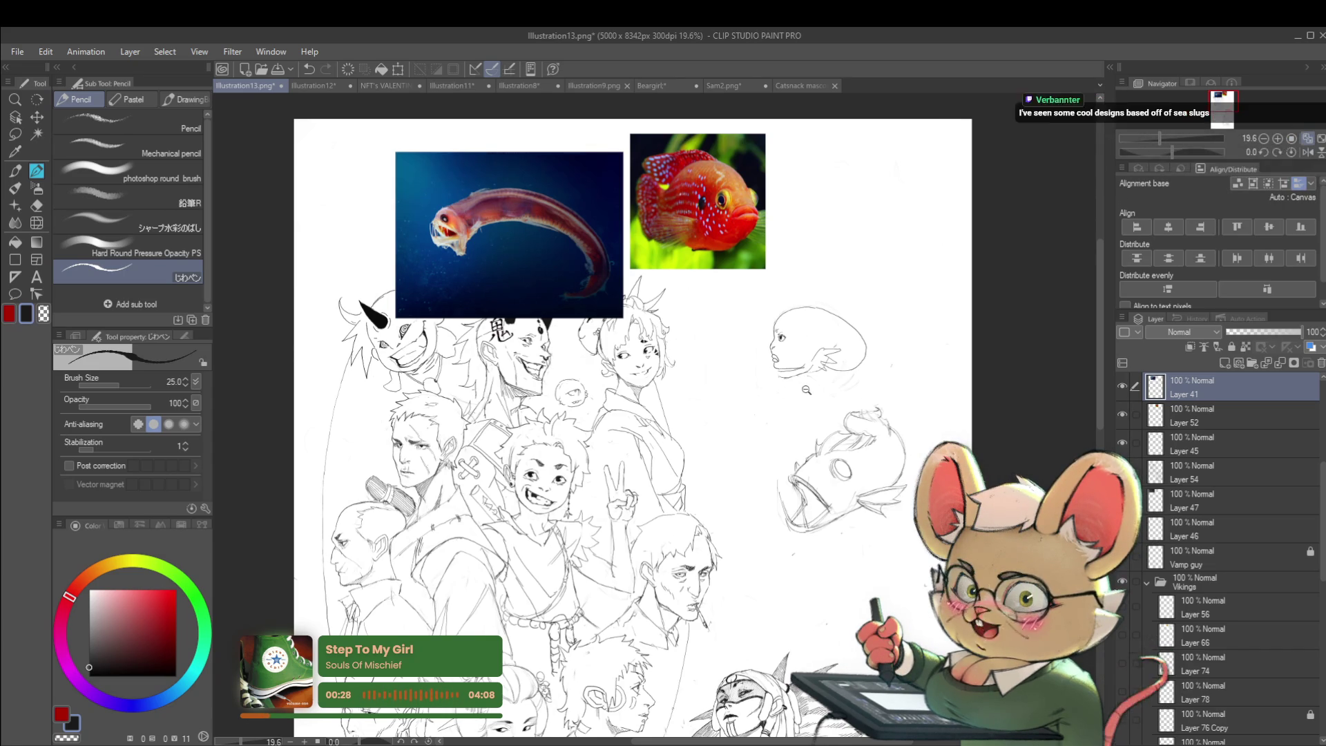
# - Sketch the neck and body curve below the chin, with short marks under the neck
pyautogui.scroll(3, 807, 389)
pyautogui.moveTo(793, 369)
pyautogui.mouseDown()
pyautogui.moveTo(799, 384)
pyautogui.moveTo(701, 493)
pyautogui.moveTo(749, 524)
pyautogui.moveTo(790, 504)
pyautogui.moveTo(804, 483)
pyautogui.moveTo(801, 424)
pyautogui.mouseUp()
pyautogui.moveTo(783, 341)
pyautogui.mouseDown()
pyautogui.moveTo(687, 418)
pyautogui.moveTo(689, 453)
pyautogui.moveTo(752, 469)
pyautogui.mouseUp()
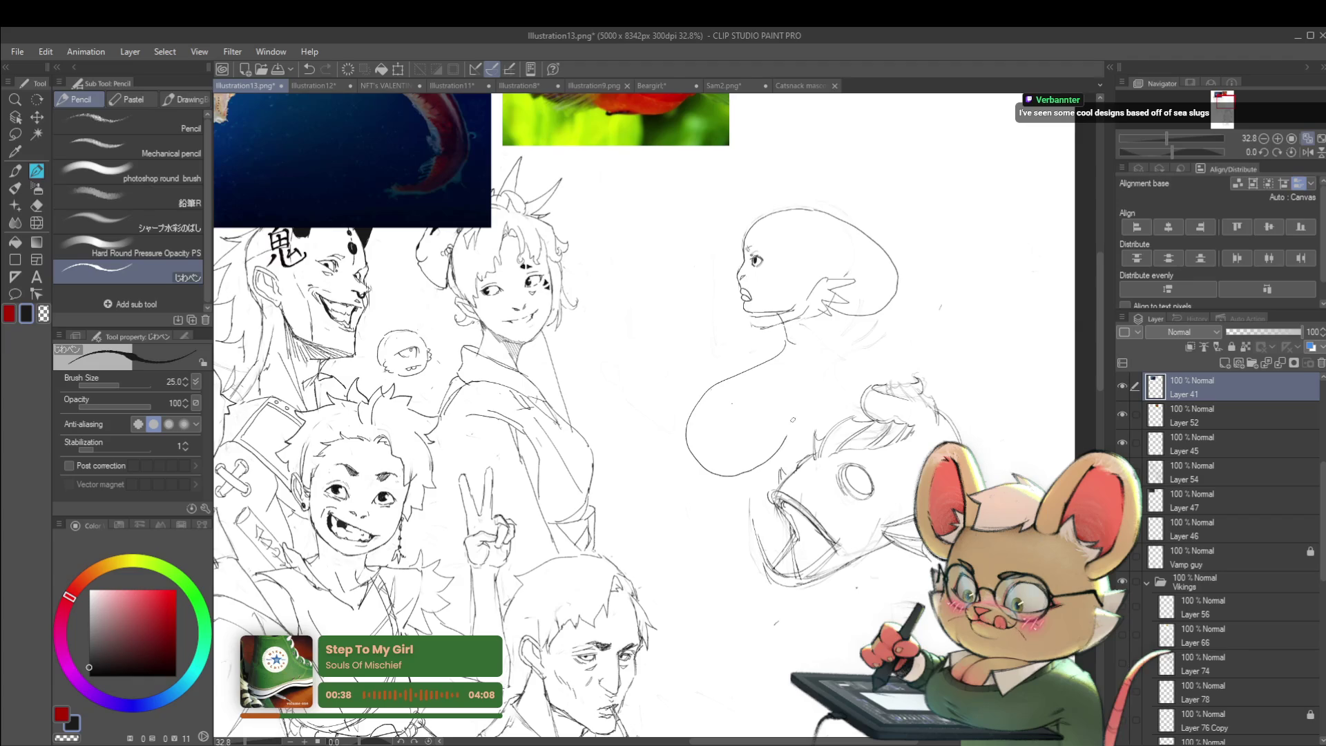
pyautogui.moveTo(809, 347); pyautogui.dragTo(814, 351)
pyautogui.moveTo(824, 350); pyautogui.dragTo(831, 363)
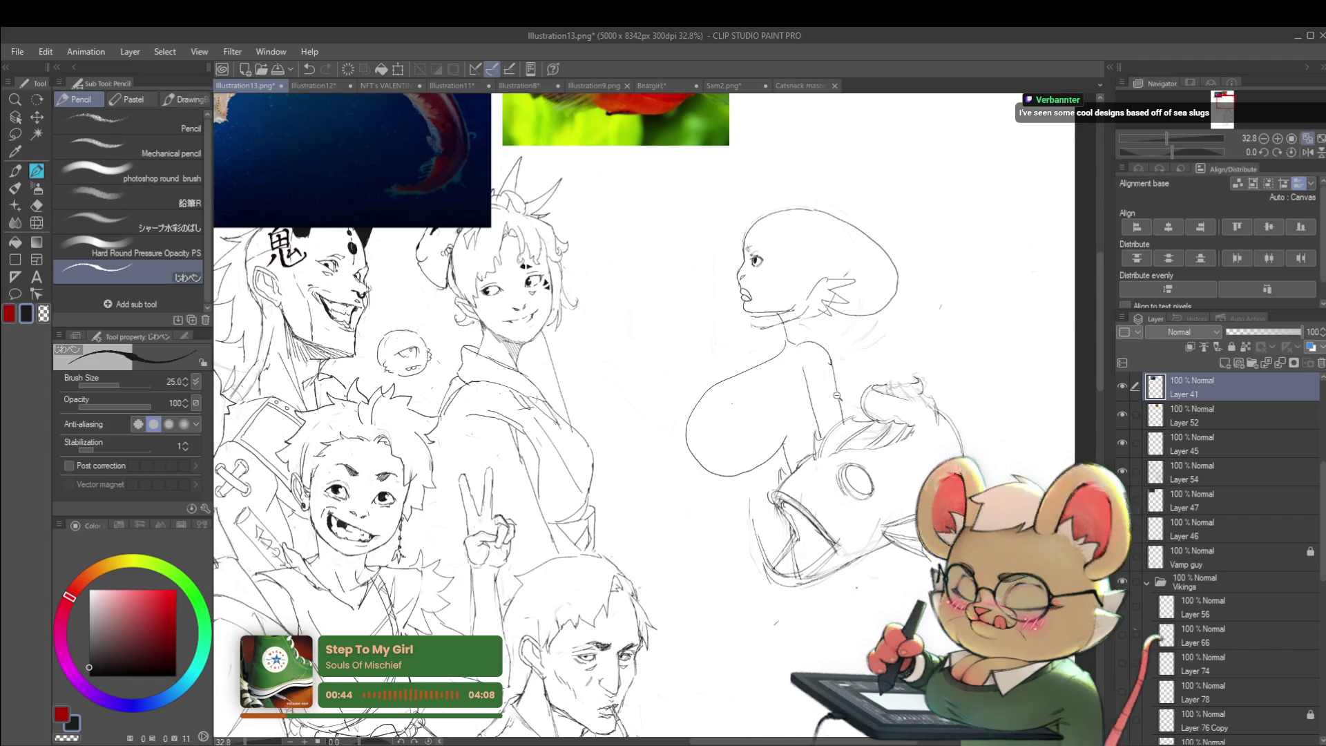
pyautogui.scroll(-3, 842, 404)
# - In the mirrored view, redraw the chest as a simple round circle, then flip back
pyautogui.click(1309, 151)
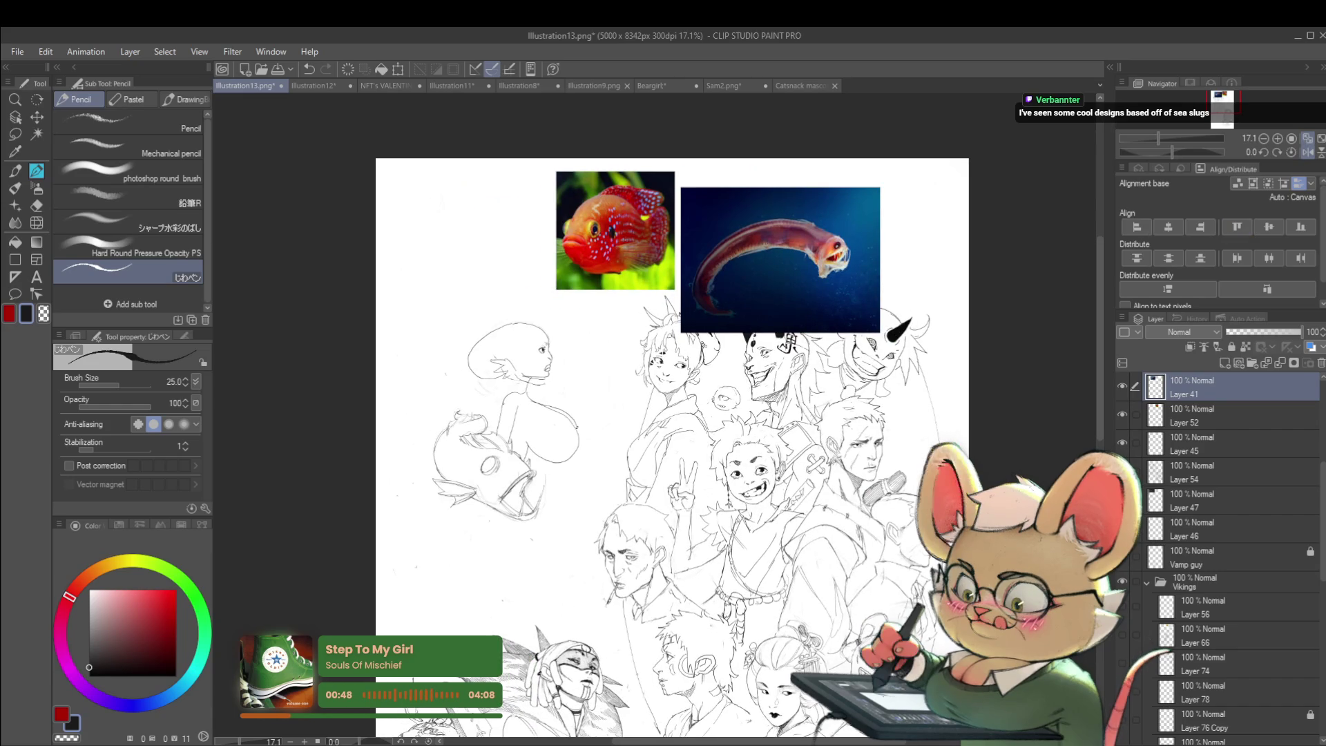
pyautogui.moveTo(691, 414); pyautogui.dragTo(738, 411)
pyautogui.scroll(2, 577, 317)
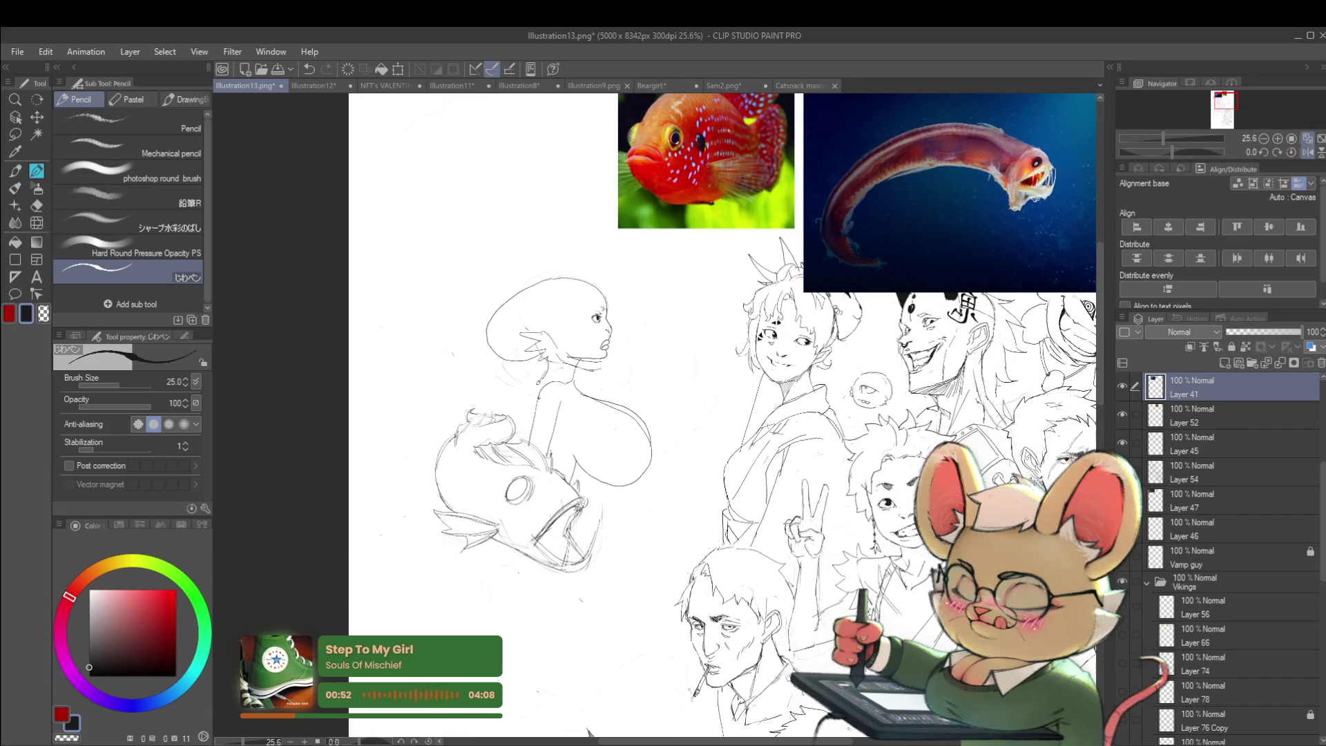
pyautogui.scroll(-3, 649, 334)
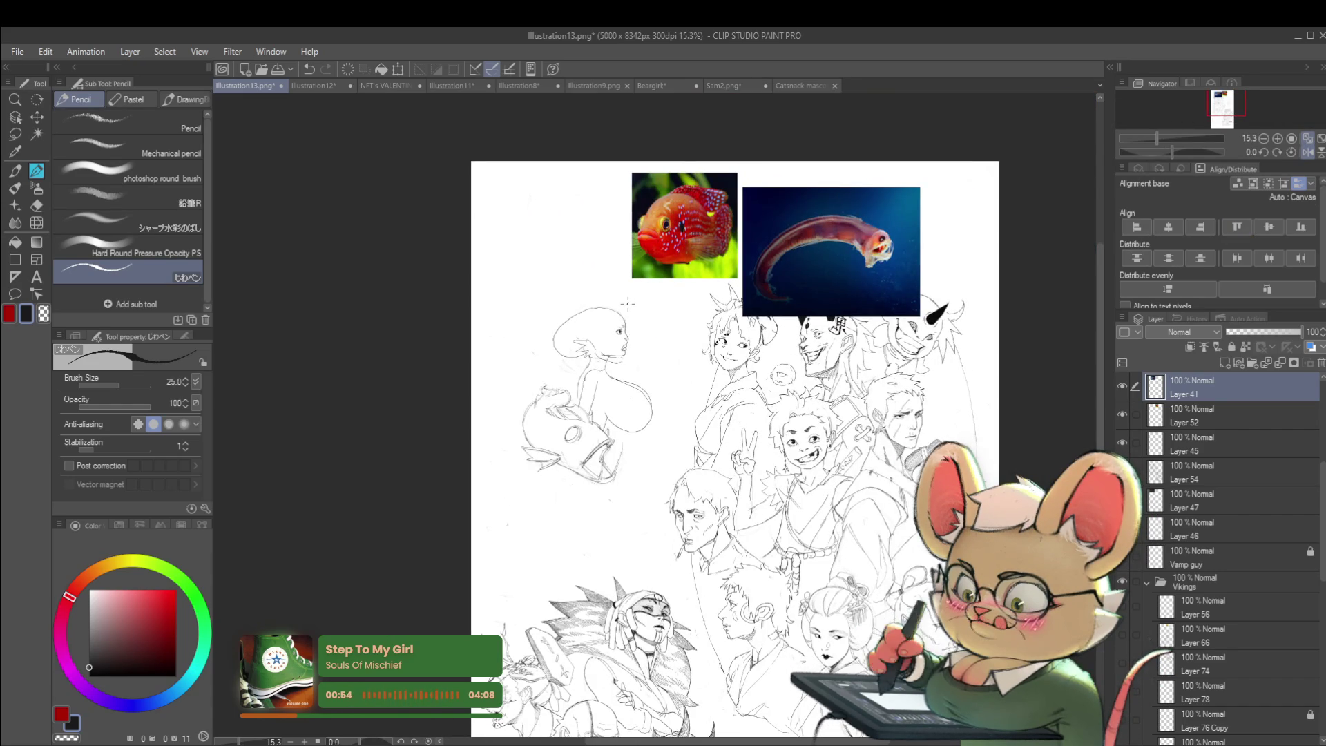
pyautogui.scroll(3, 656, 382)
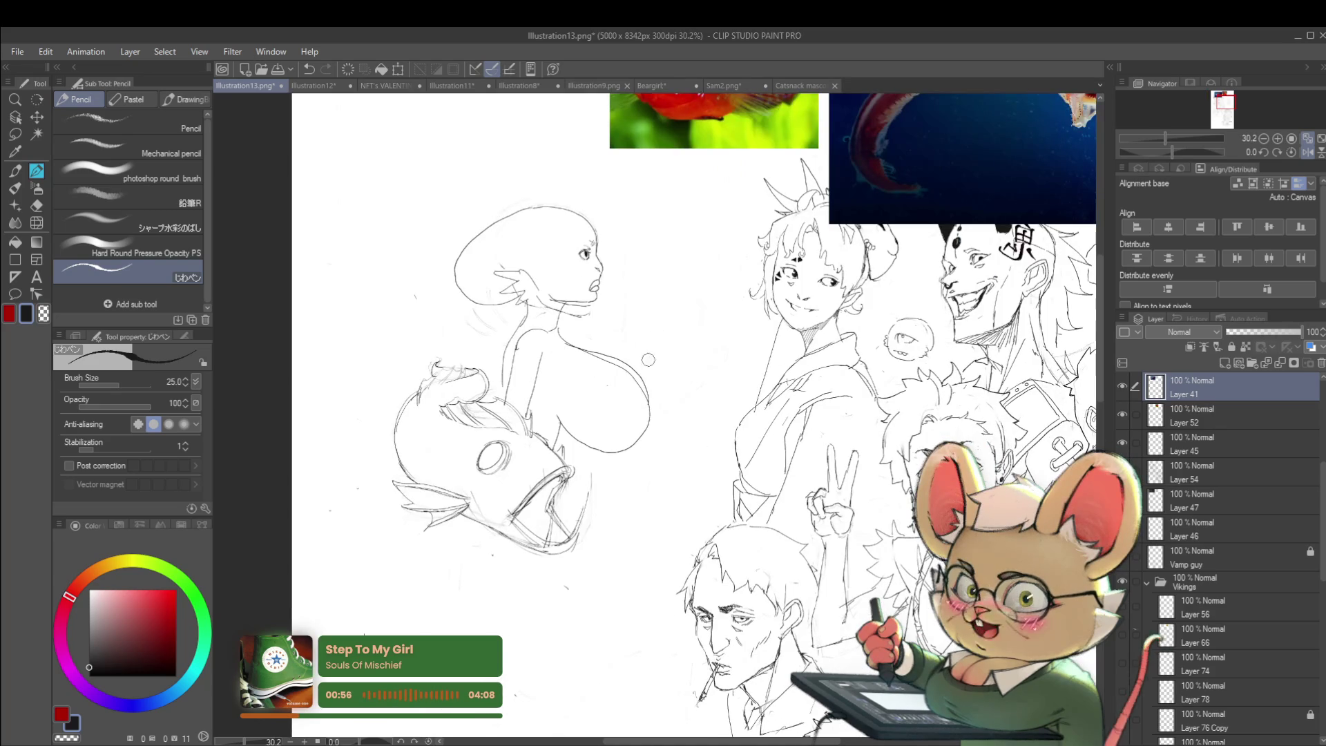
pyautogui.moveTo(658, 409); pyautogui.dragTo(659, 414)
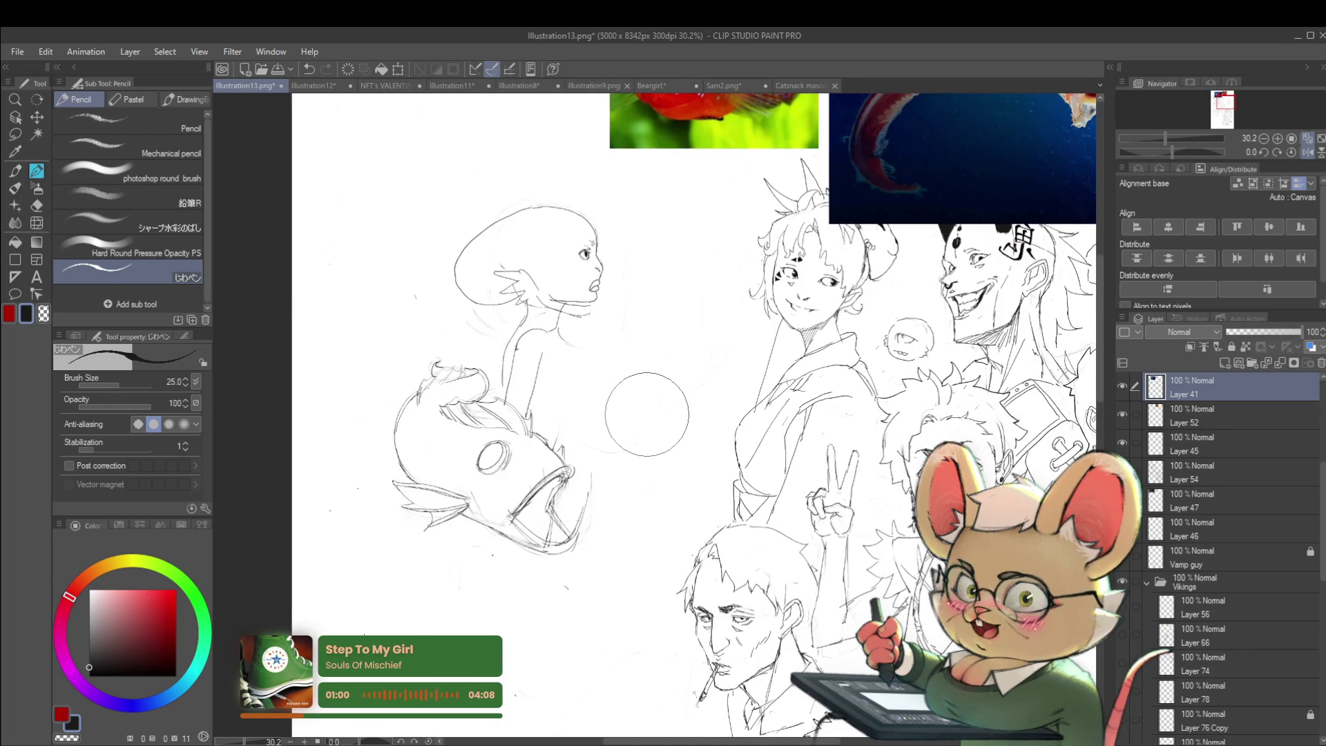
pyautogui.click(1307, 151)
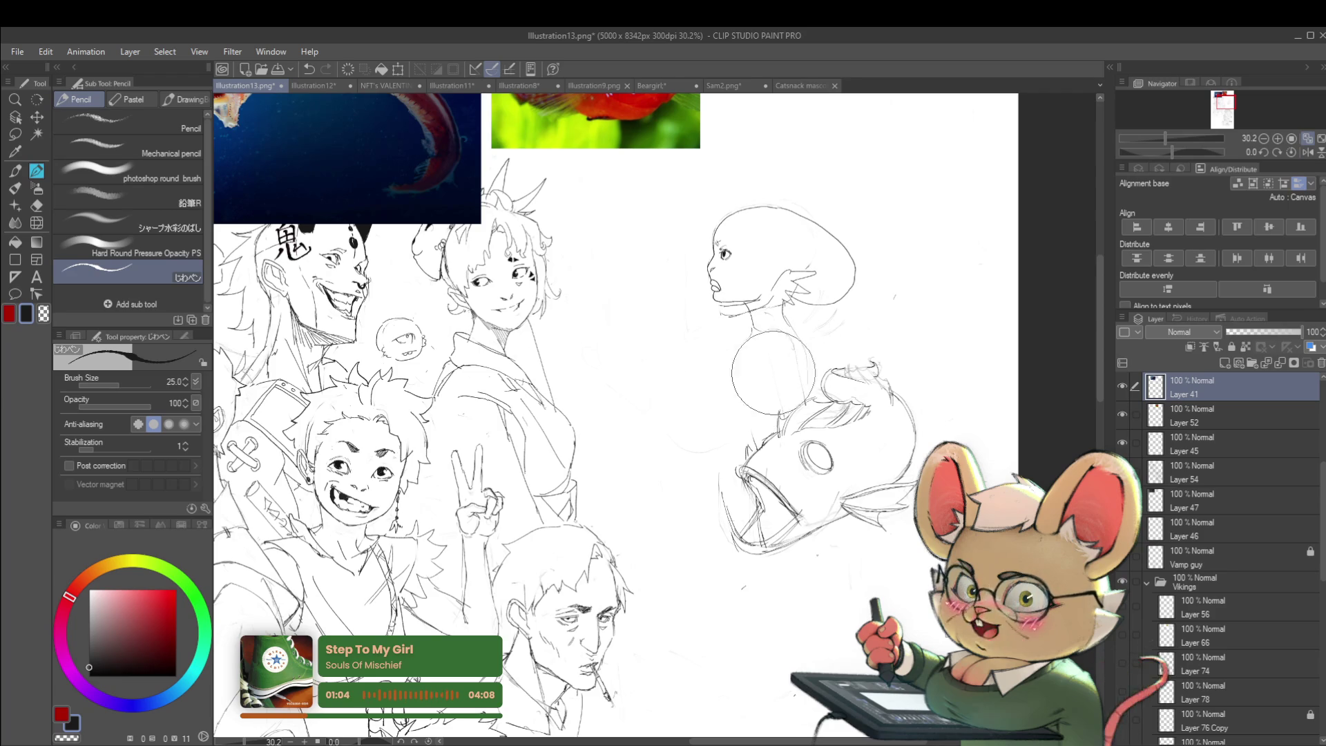
pyautogui.scroll(-3, 720, 417)
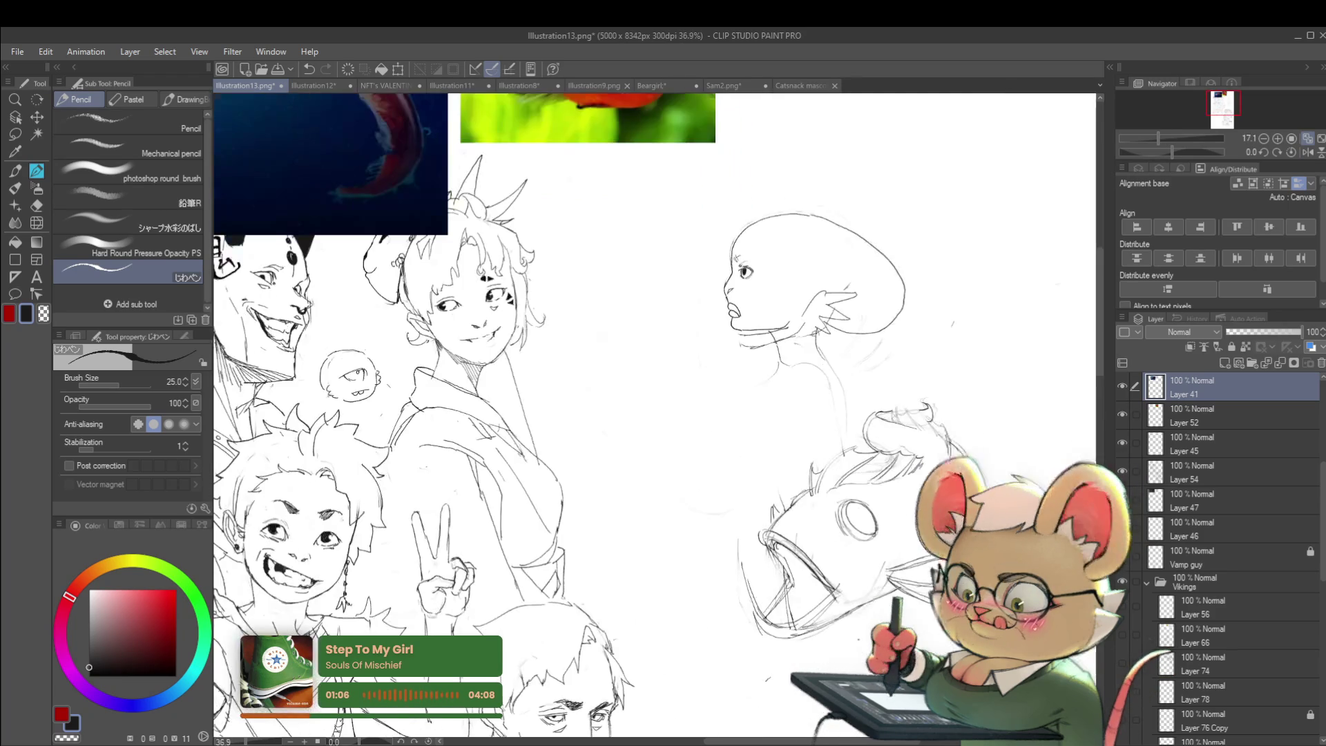
pyautogui.scroll(4, 720, 416)
pyautogui.scroll(2, 754, 354)
# - Try a circle around the chin and a darker lip stroke, undoing both
pyautogui.scroll(2, 748, 311)
pyautogui.moveTo(774, 243)
pyautogui.mouseDown()
pyautogui.moveTo(691, 331)
pyautogui.moveTo(773, 418)
pyautogui.moveTo(860, 325)
pyautogui.moveTo(711, 273)
pyautogui.moveTo(724, 273)
pyautogui.mouseUp()
pyautogui.hotkey('ctrl', 'z')
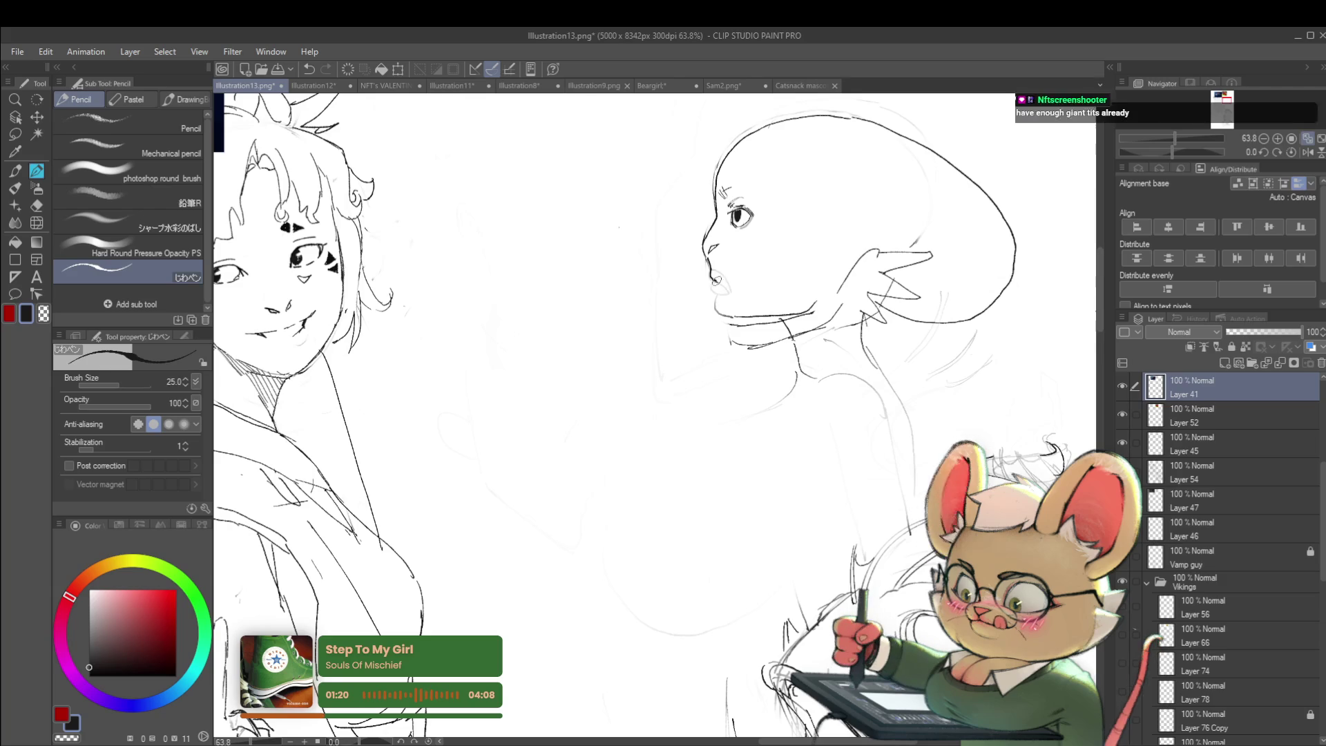
pyautogui.moveTo(719, 282); pyautogui.dragTo(718, 294)
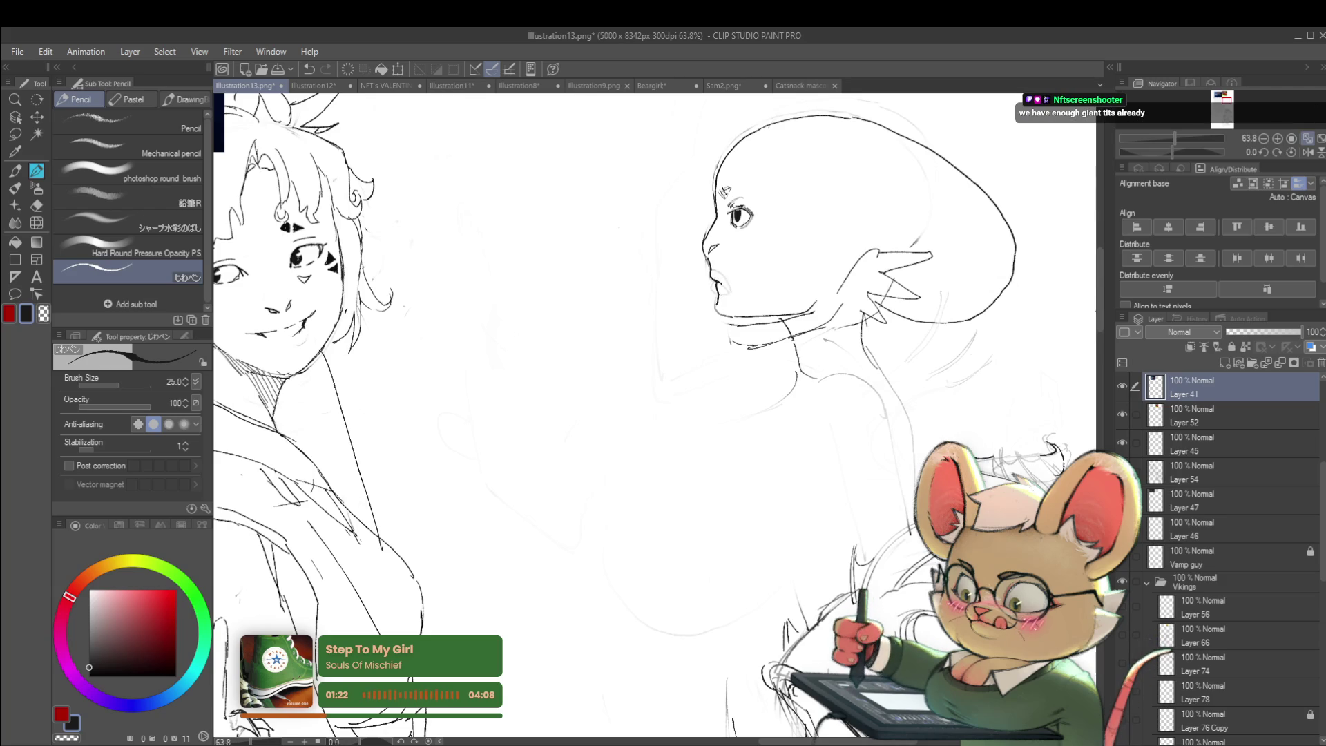
pyautogui.scroll(-4, 721, 283)
pyautogui.scroll(6, 764, 212)
pyautogui.hotkey('ctrl', 'z')
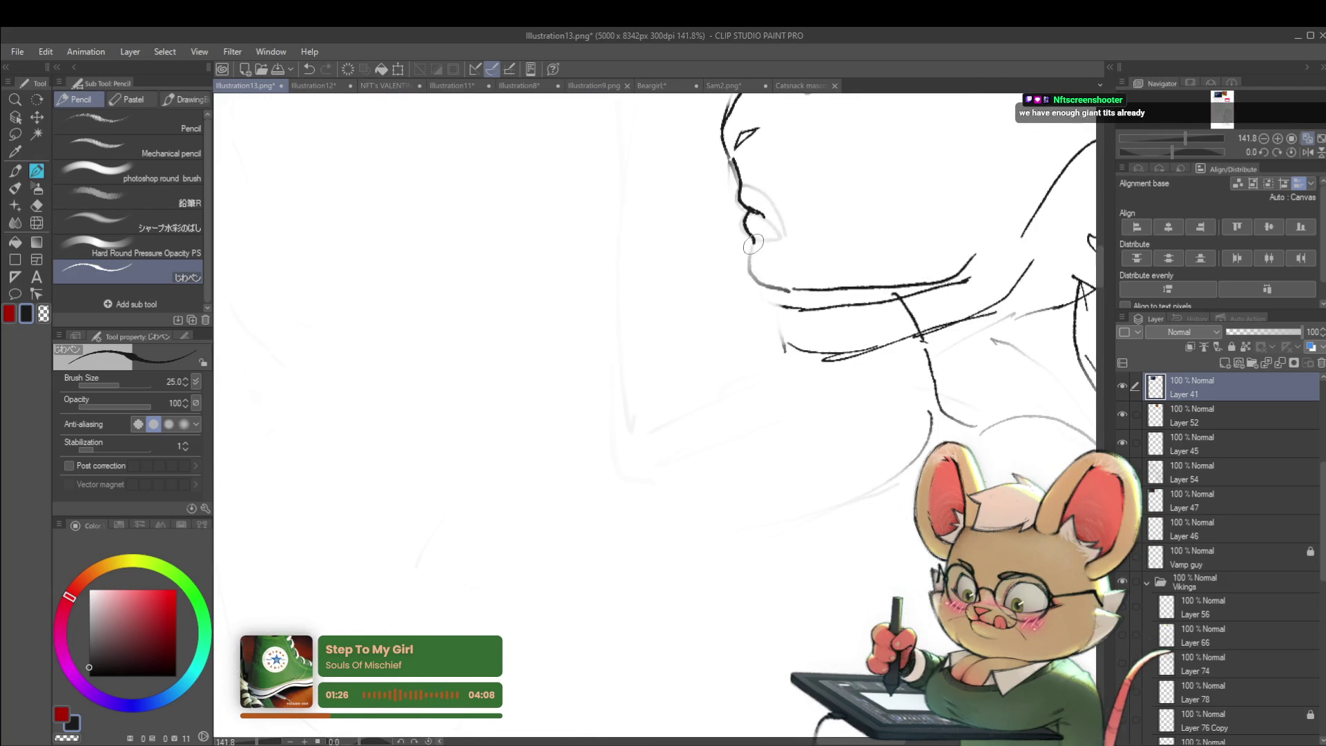
pyautogui.scroll(-10, 785, 279)
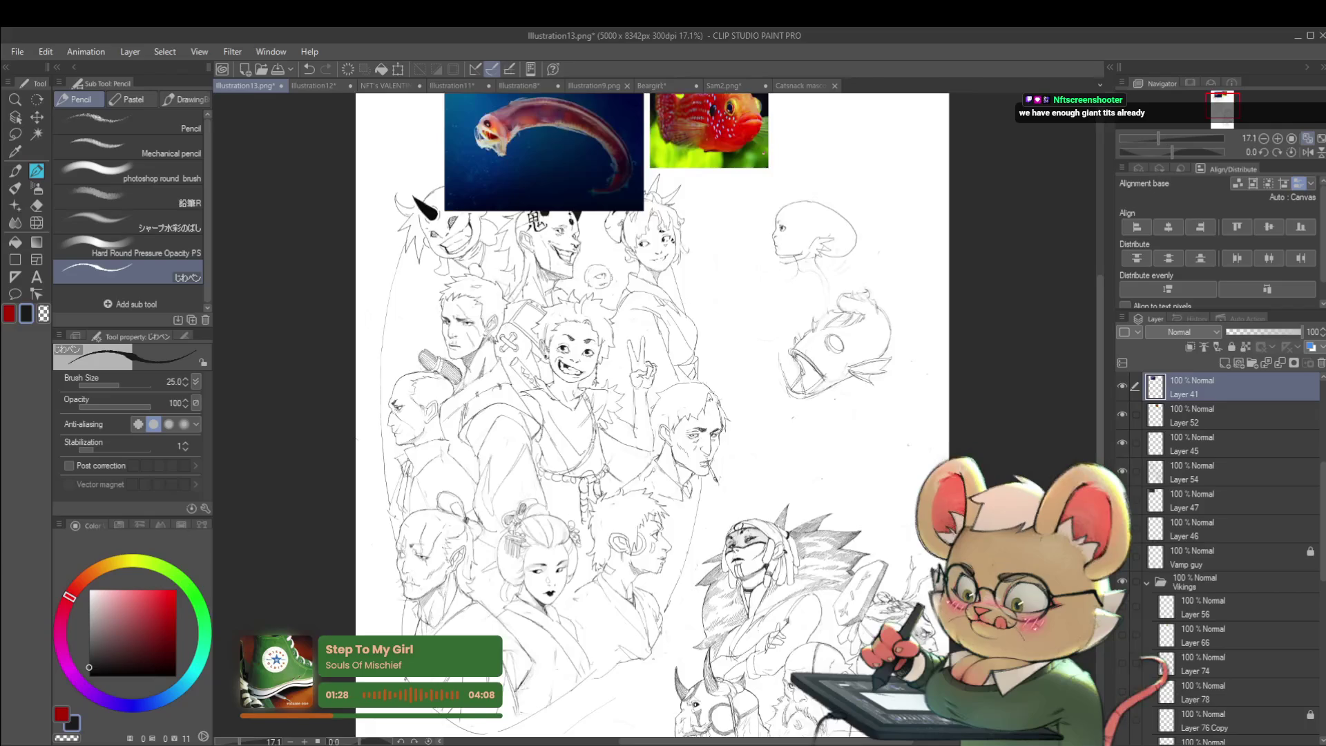
pyautogui.scroll(4, 768, 219)
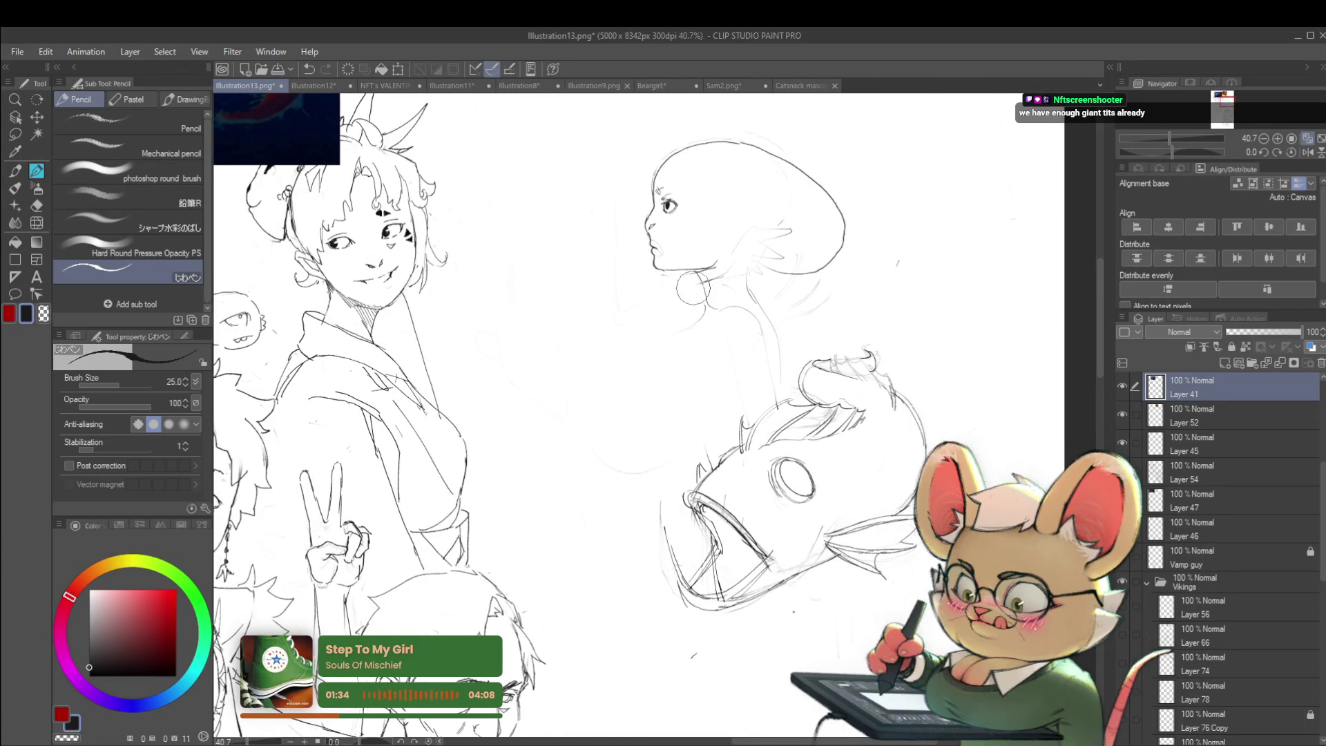
# - Draw a finned ear on the mermaid's head in the mirrored view
pyautogui.press('h')
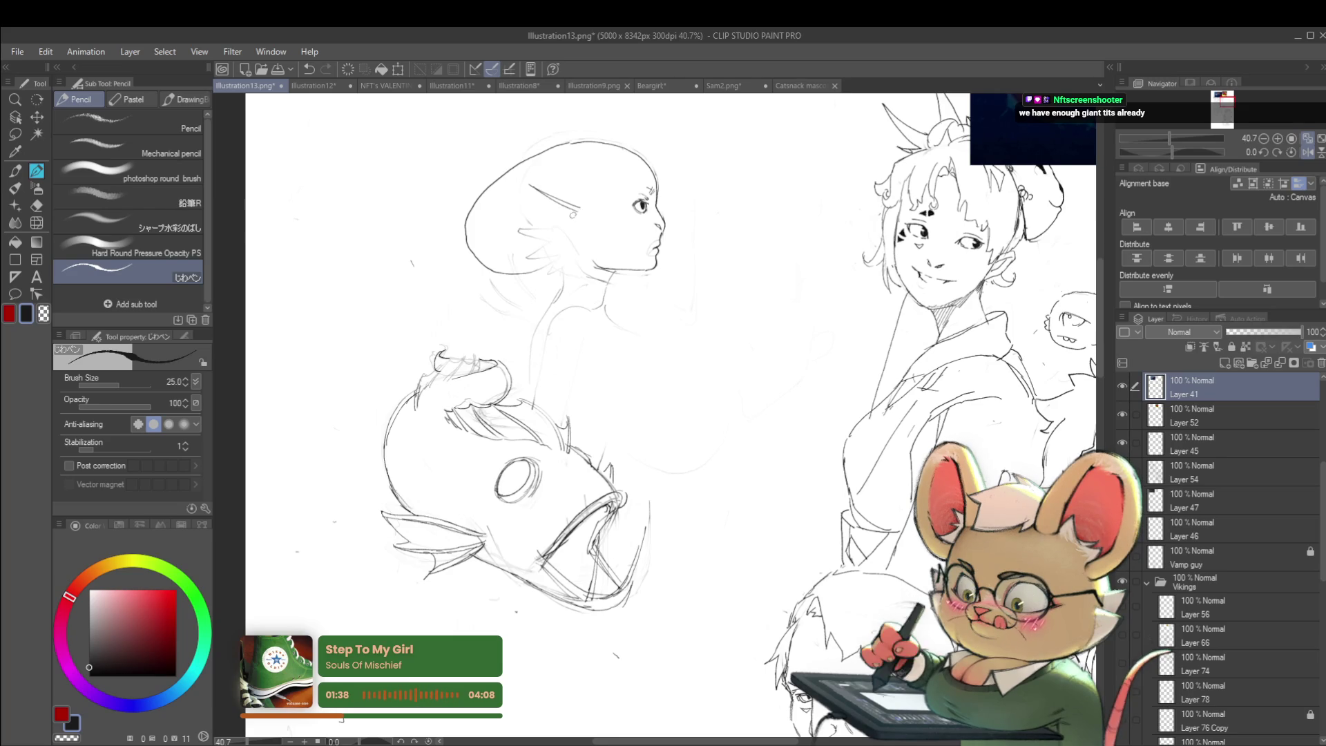
pyautogui.moveTo(570, 217); pyautogui.dragTo(507, 220)
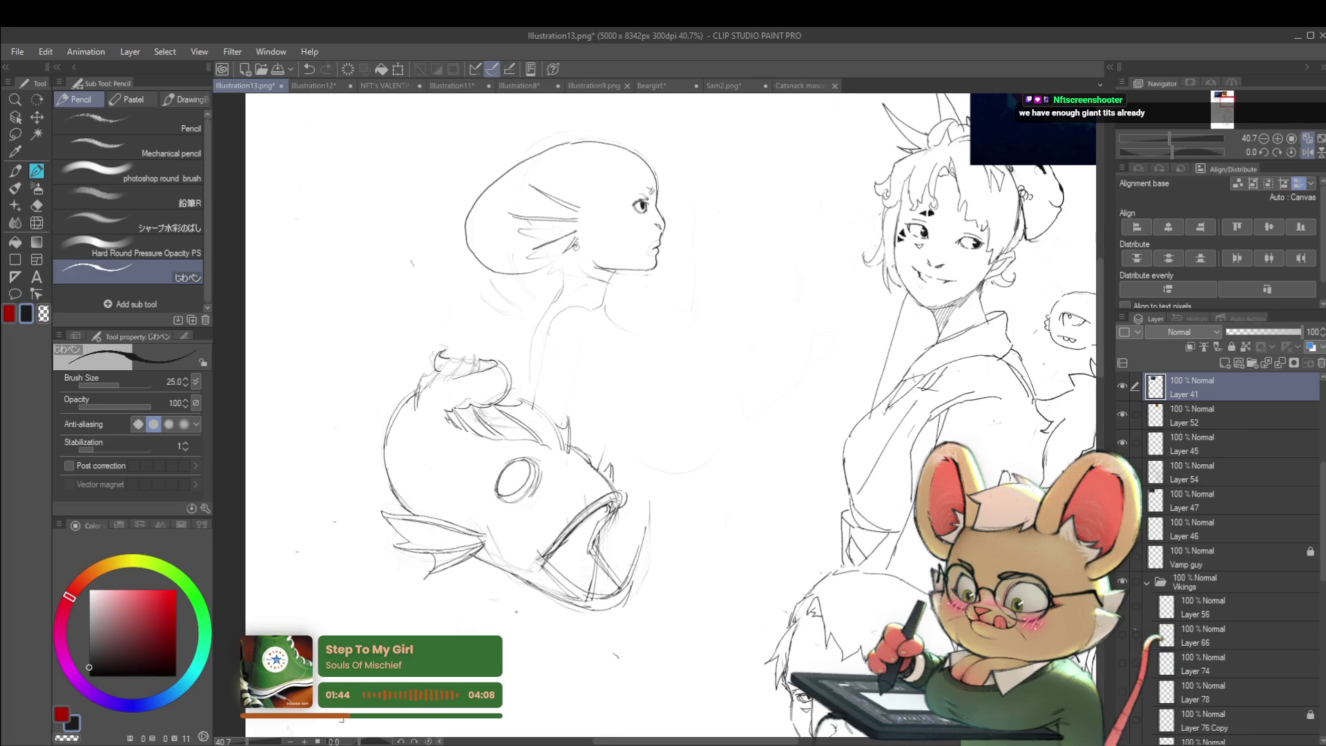
pyautogui.moveTo(534, 186)
pyautogui.mouseDown()
pyautogui.moveTo(509, 211)
pyautogui.moveTo(529, 242)
pyautogui.mouseUp()
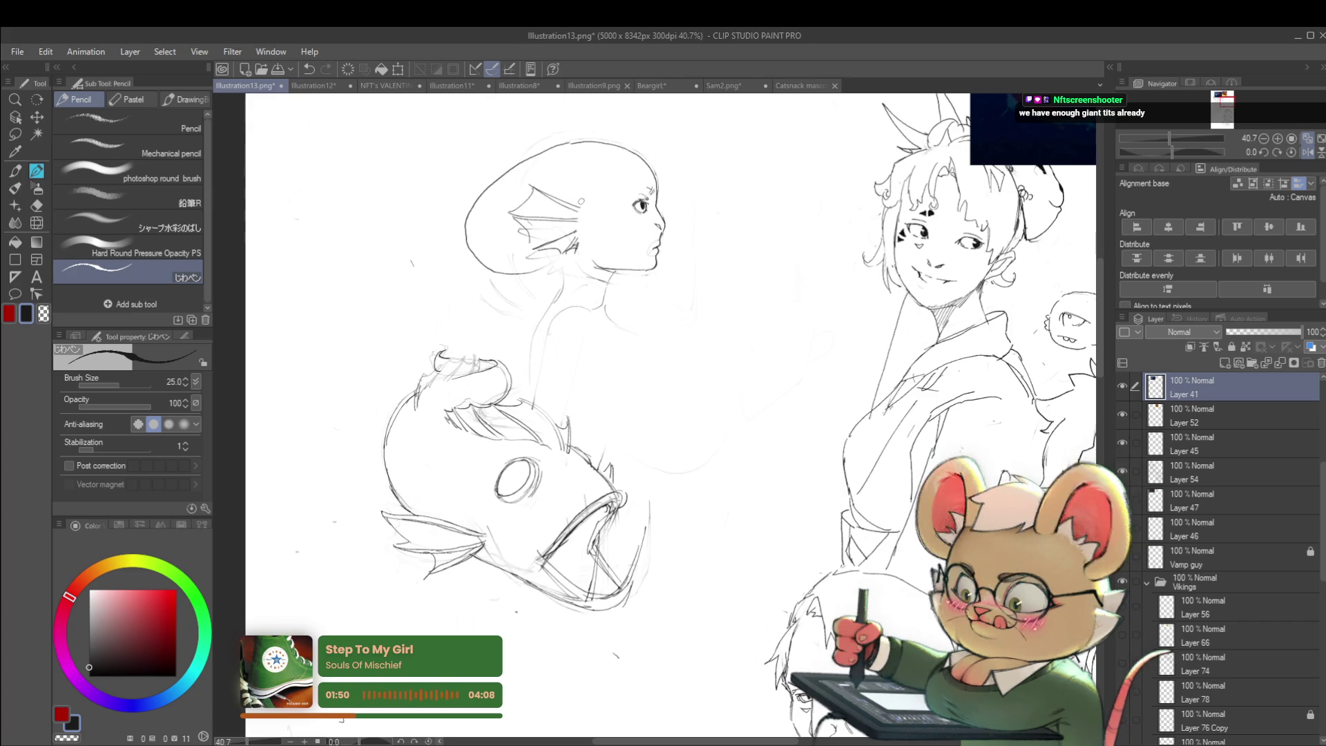
pyautogui.moveTo(559, 170); pyautogui.dragTo(576, 199)
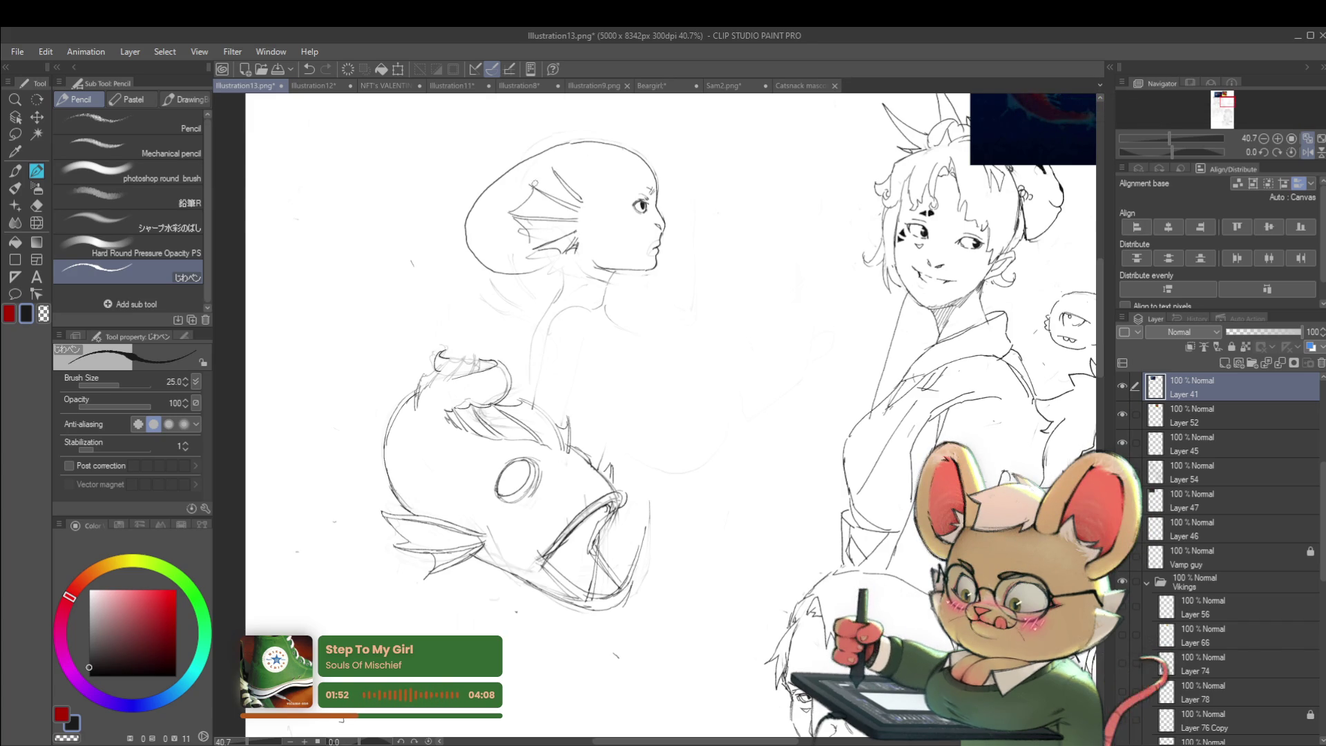
pyautogui.scroll(-3, 549, 178)
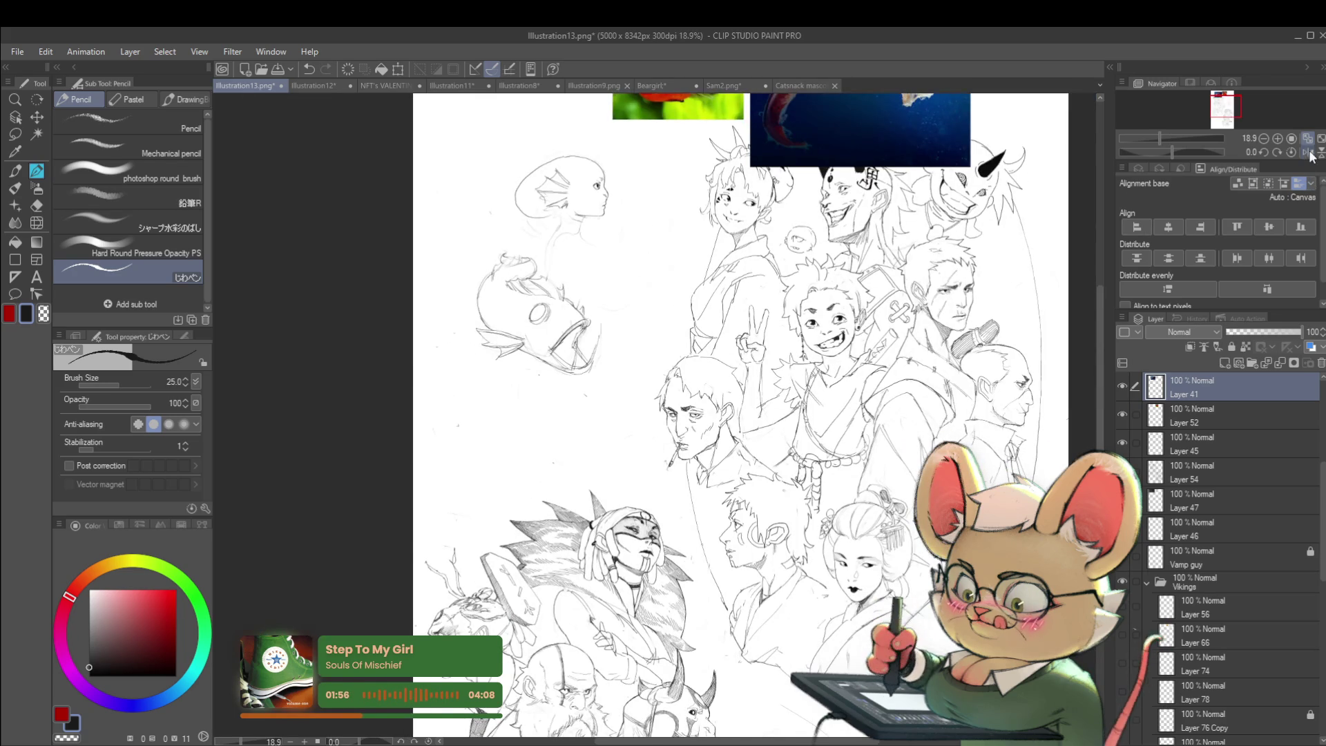
# - Extend the mermaid's neck line down toward the angler fish
pyautogui.click(1309, 153)
pyautogui.scroll(1, 819, 129)
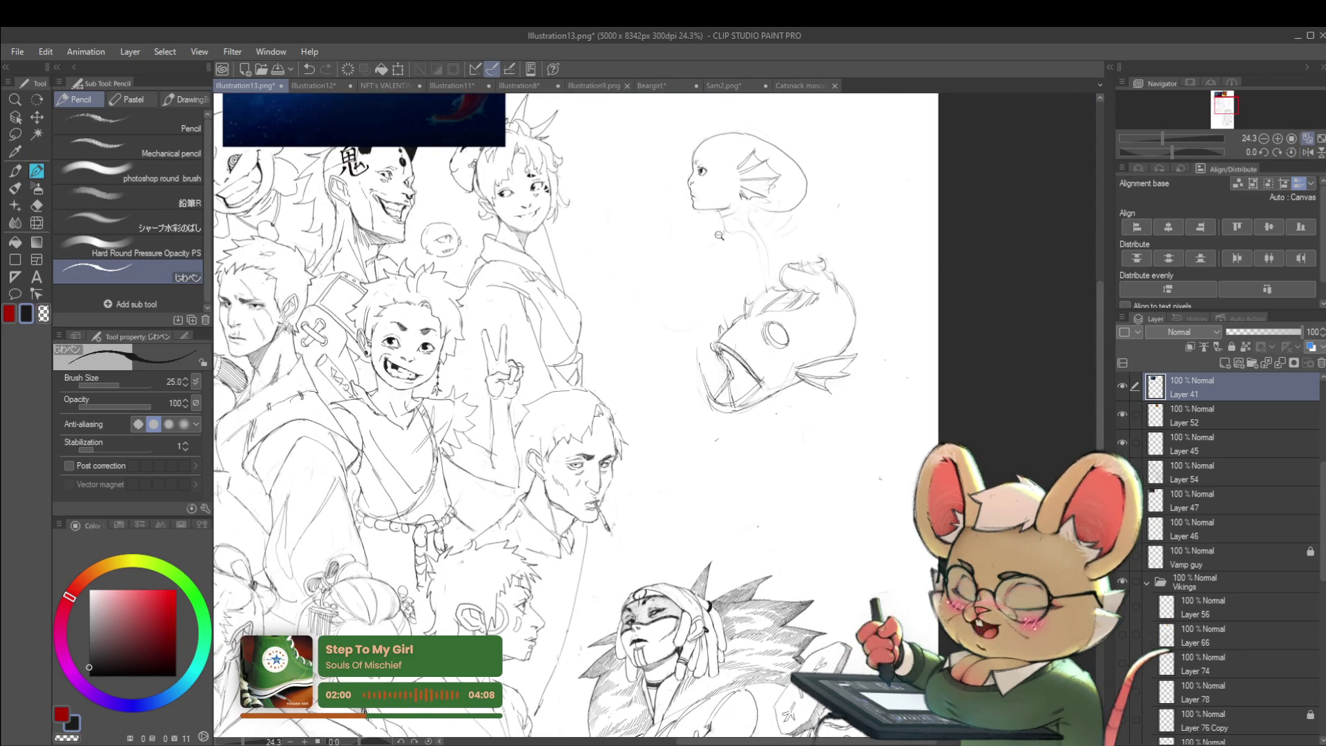
pyautogui.scroll(1, 732, 246)
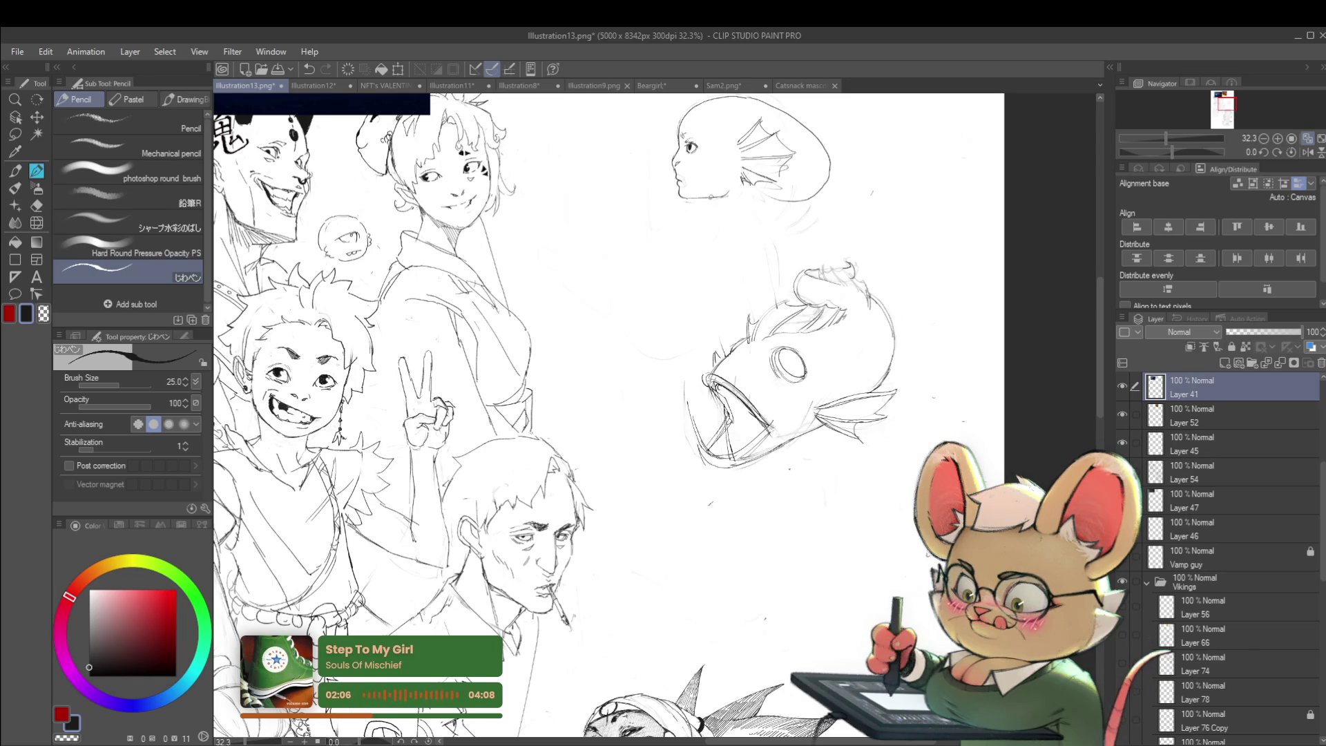
pyautogui.moveTo(734, 213); pyautogui.dragTo(754, 225)
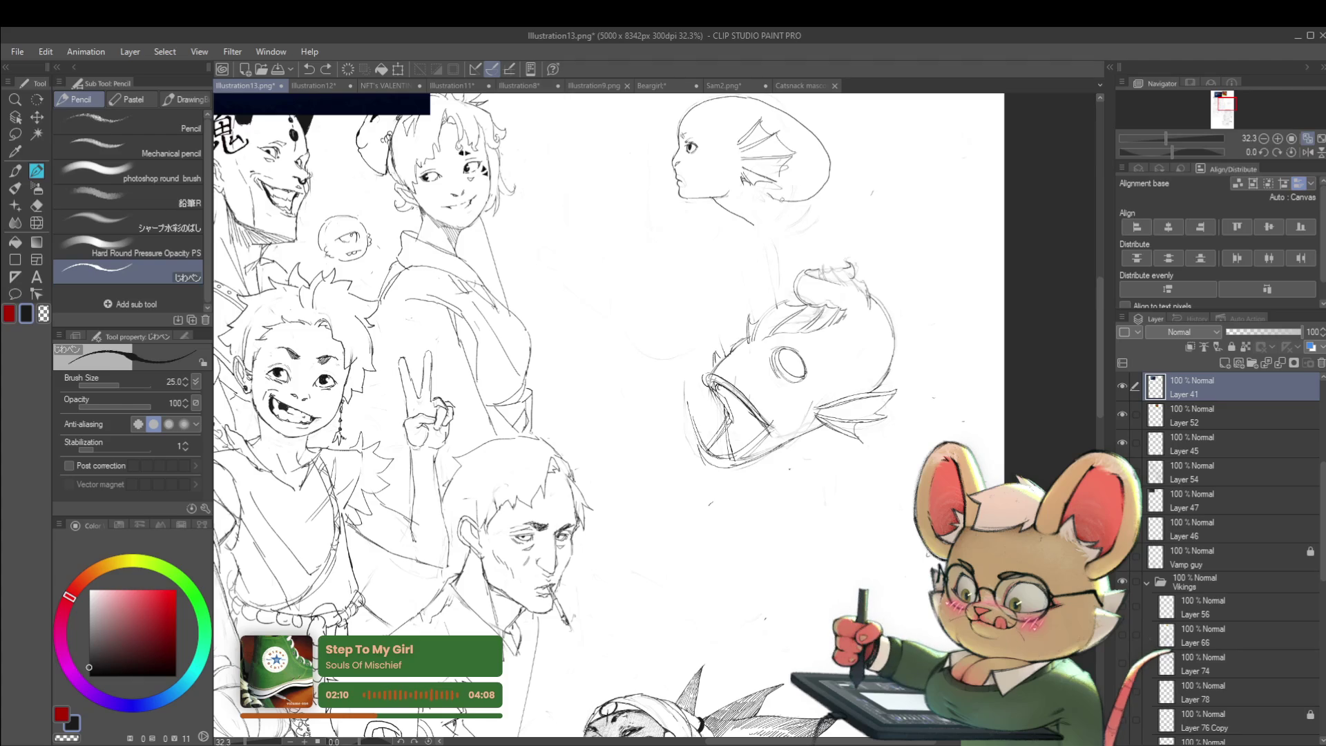
pyautogui.moveTo(759, 229); pyautogui.dragTo(754, 268)
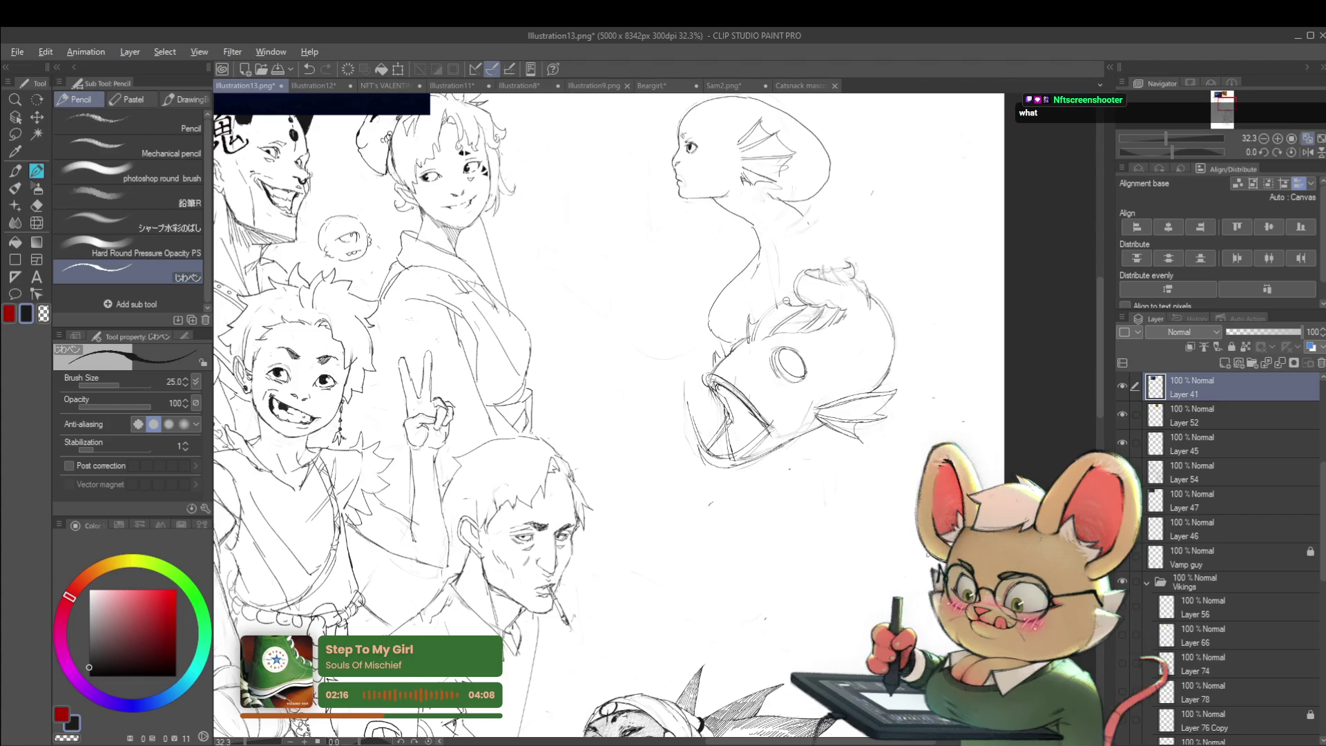
pyautogui.scroll(-3, 781, 304)
# - Mirror the view again and sketch the left side of a new head oval
pyautogui.click(1307, 152)
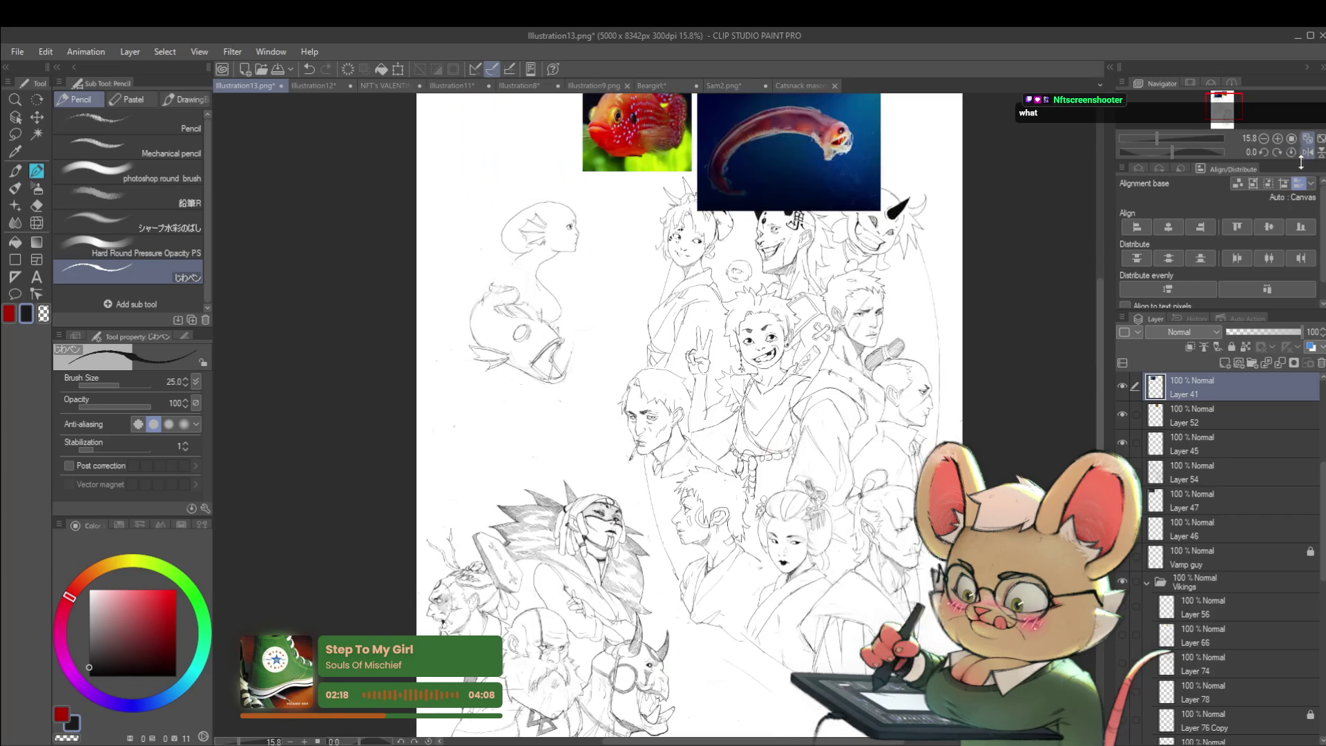
pyautogui.scroll(2, 531, 283)
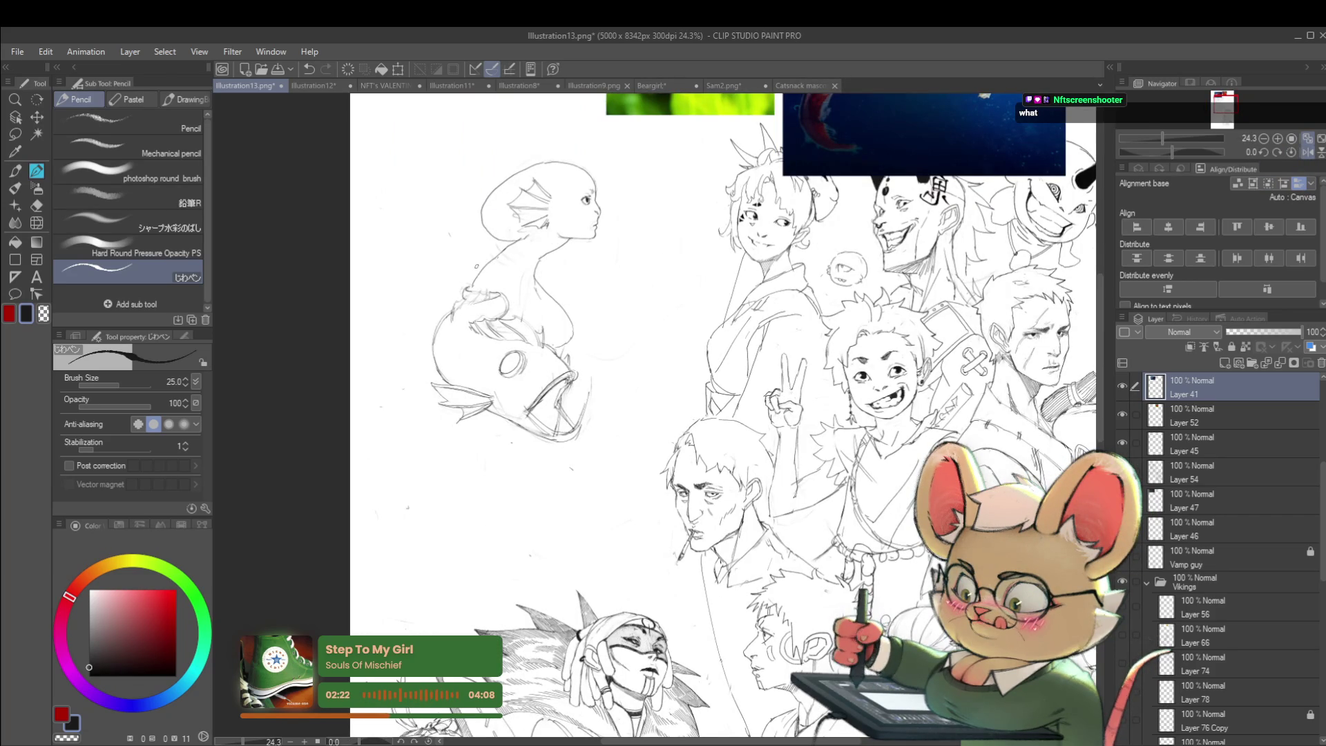
pyautogui.scroll(-2, 592, 321)
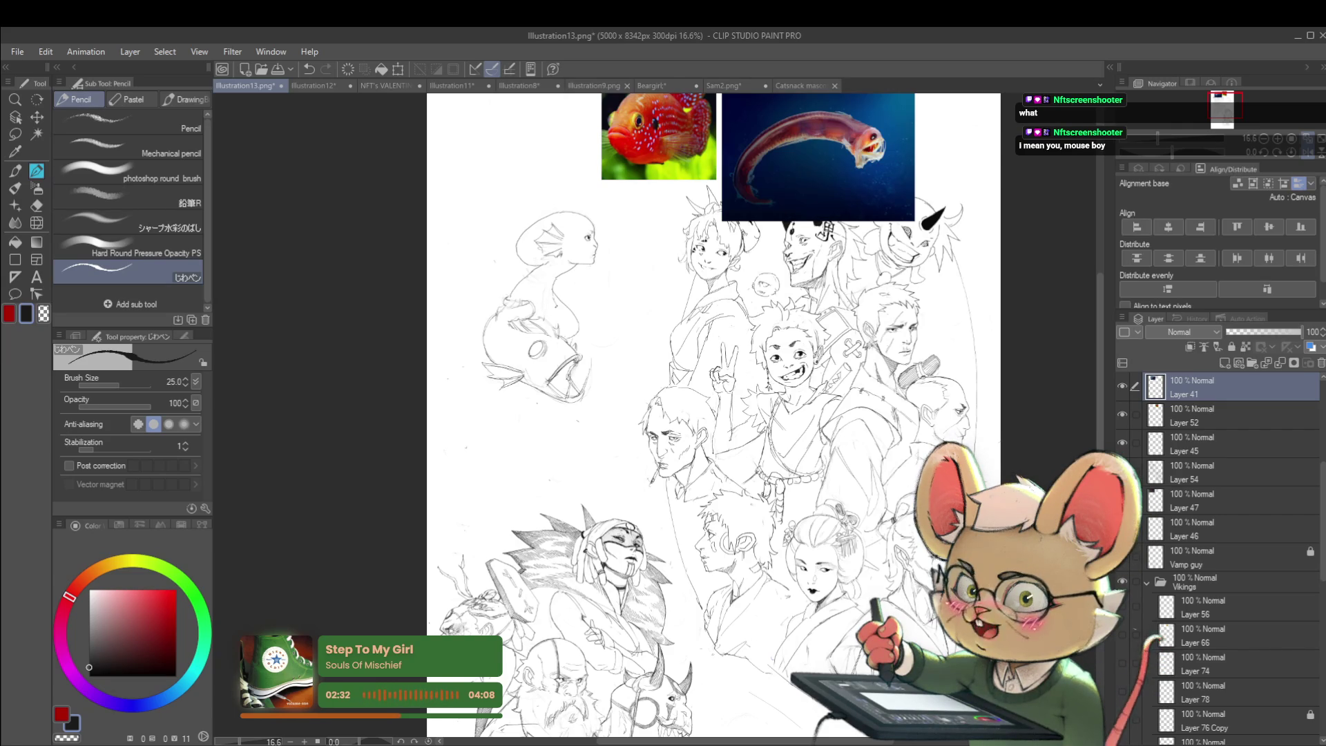
pyautogui.scroll(3, 640, 303)
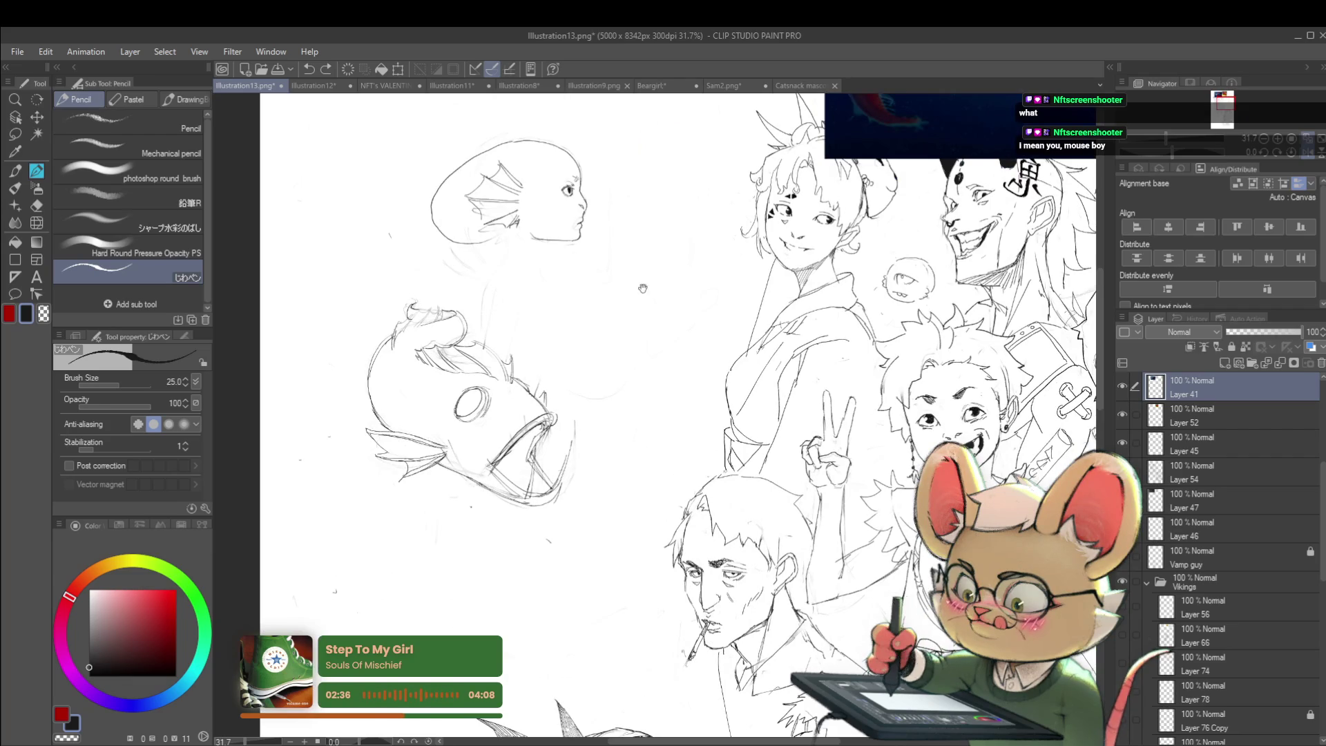
pyautogui.scroll(-3, 641, 291)
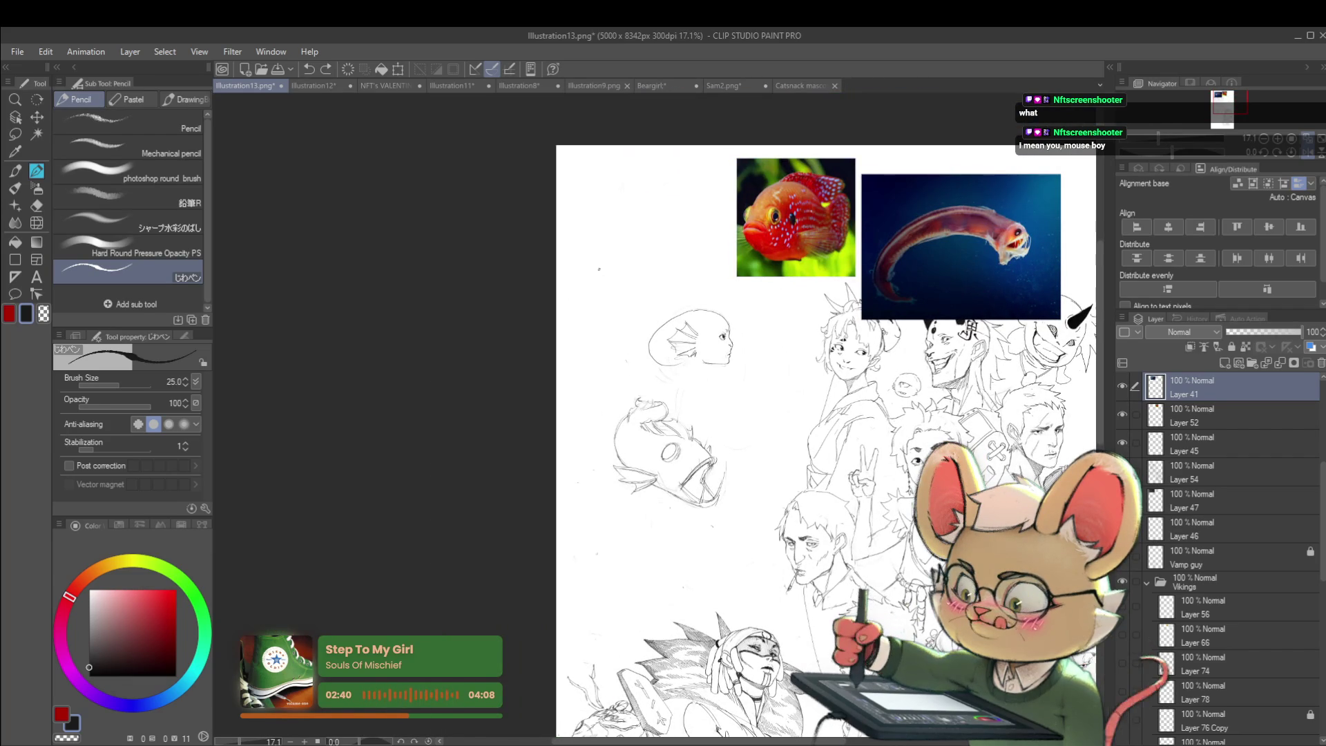
pyautogui.moveTo(642, 239); pyautogui.dragTo(618, 320)
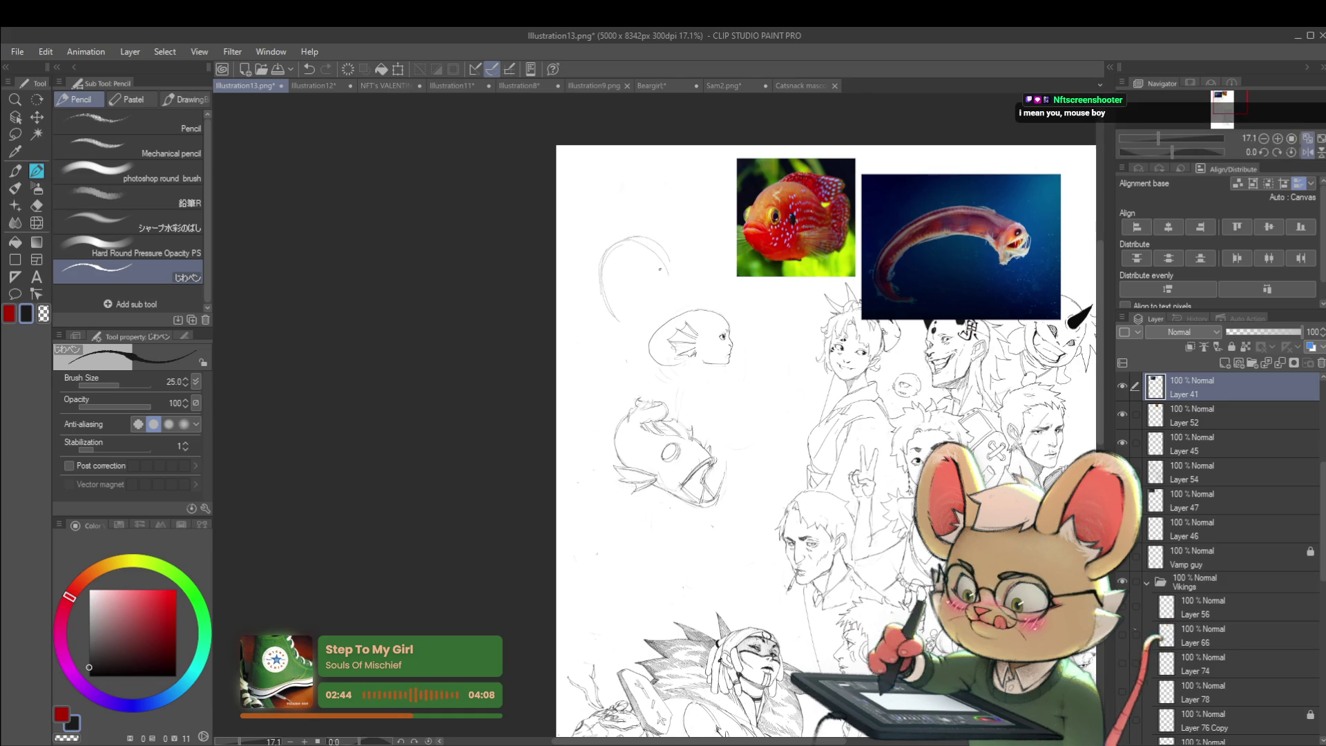
# - Close the oval head on the right, add two eyes, and extend the fanged grin
pyautogui.moveTo(644, 237); pyautogui.dragTo(662, 301)
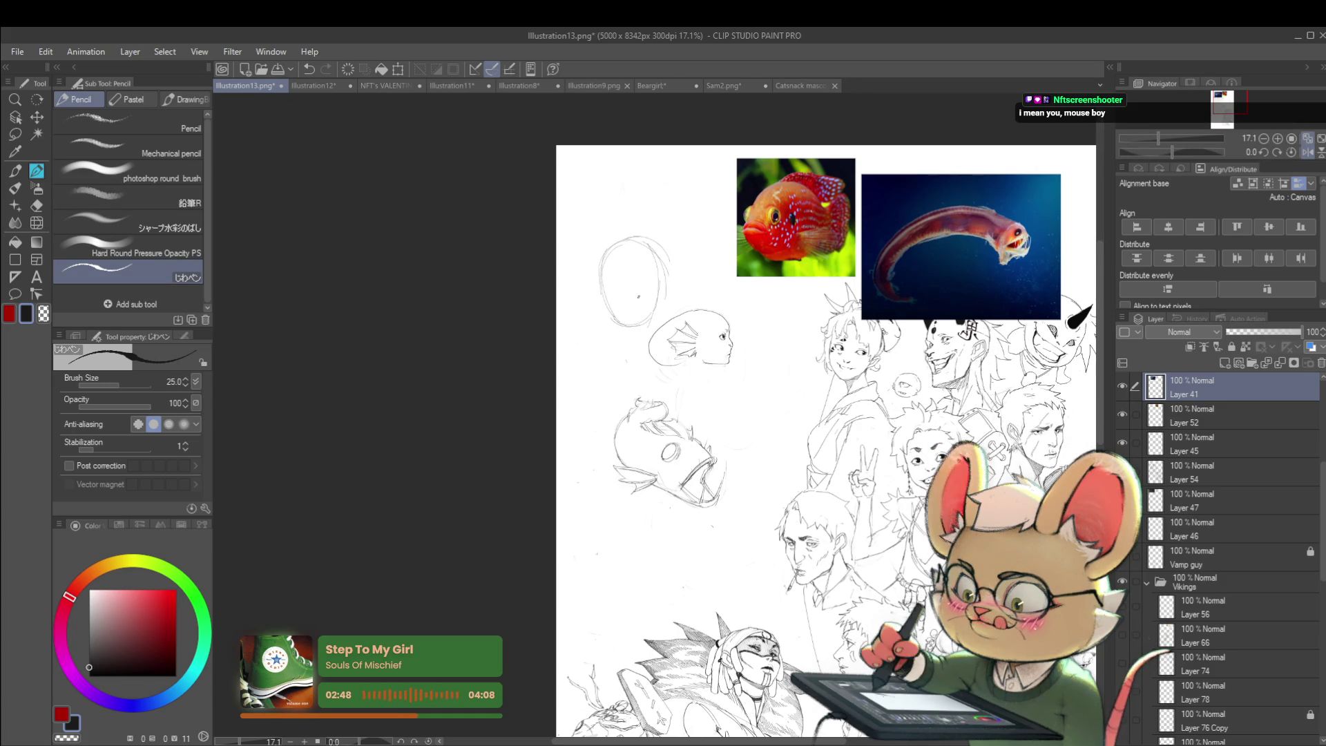
pyautogui.scroll(3, 638, 296)
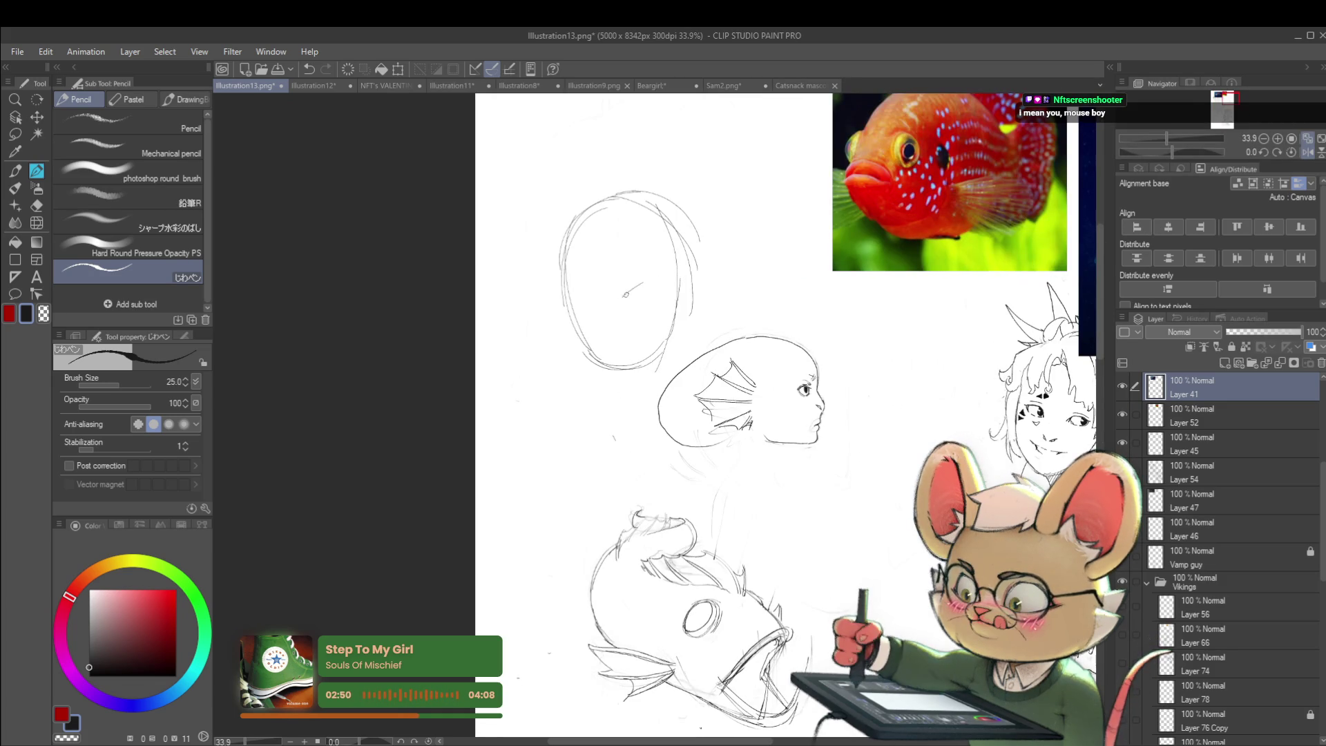
pyautogui.moveTo(586, 287); pyautogui.dragTo(601, 295)
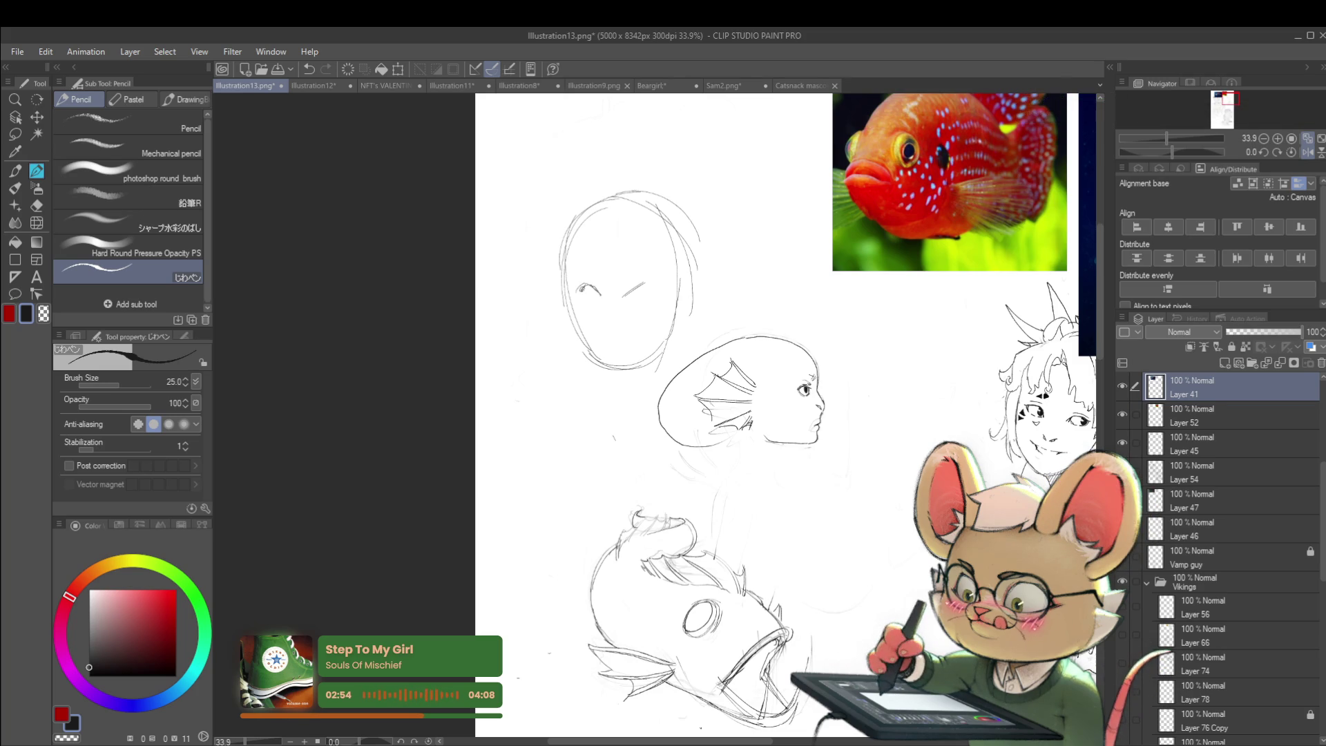
pyautogui.moveTo(592, 295); pyautogui.dragTo(640, 283)
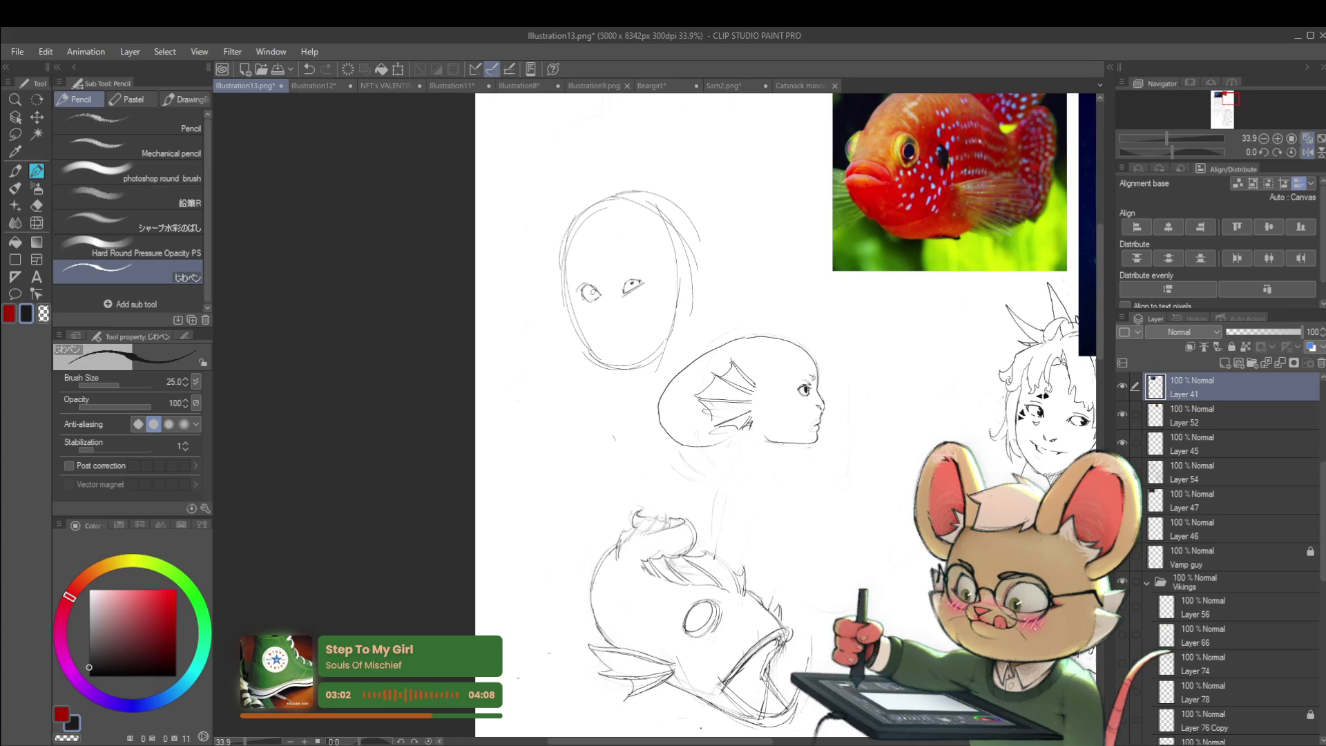
pyautogui.scroll(-2, 661, 287)
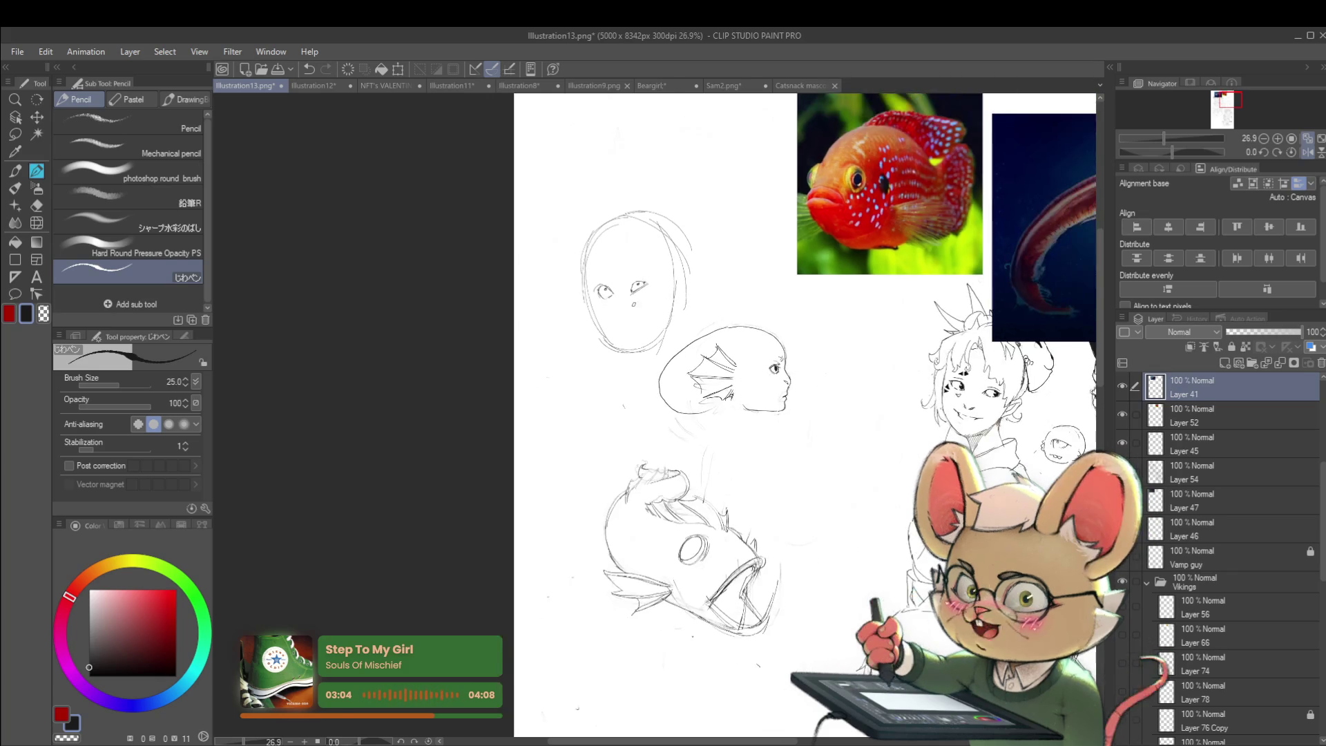
pyautogui.scroll(2, 625, 312)
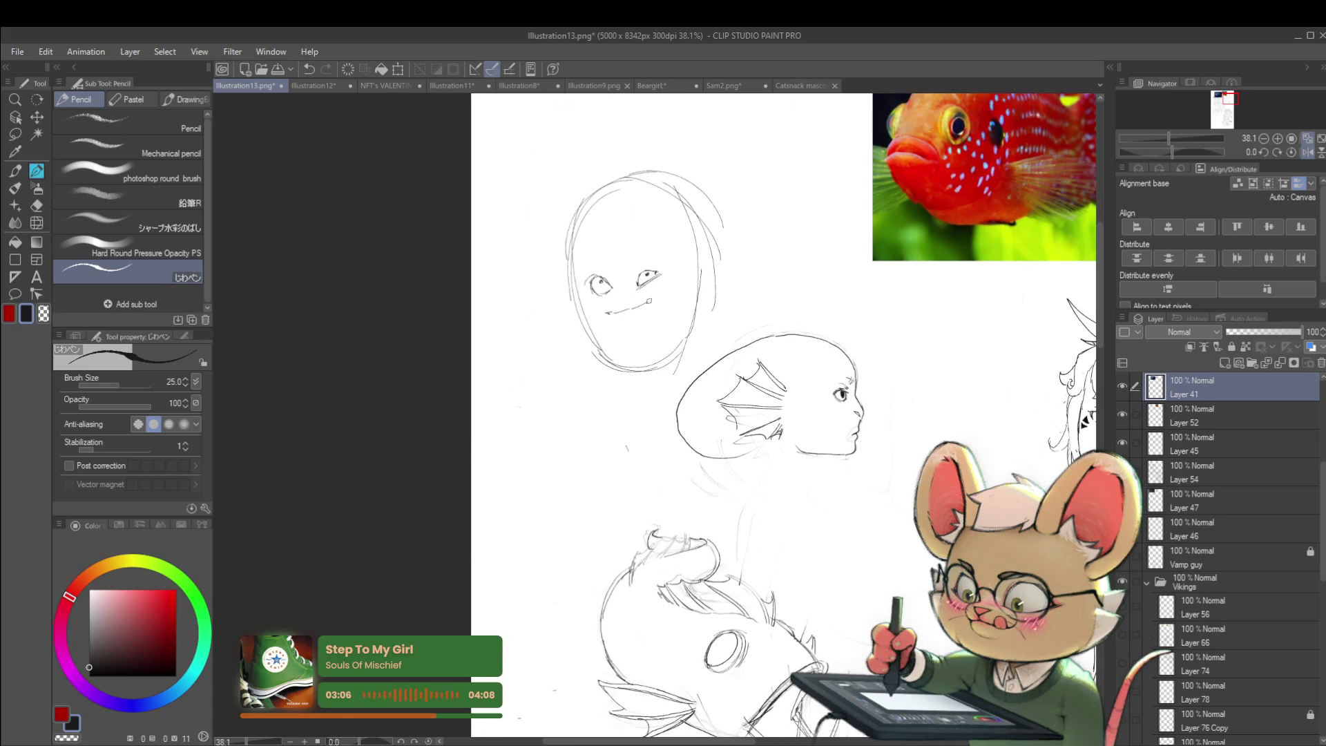
pyautogui.moveTo(643, 305)
pyautogui.mouseDown()
pyautogui.moveTo(664, 294)
pyautogui.moveTo(631, 316)
pyautogui.mouseUp()
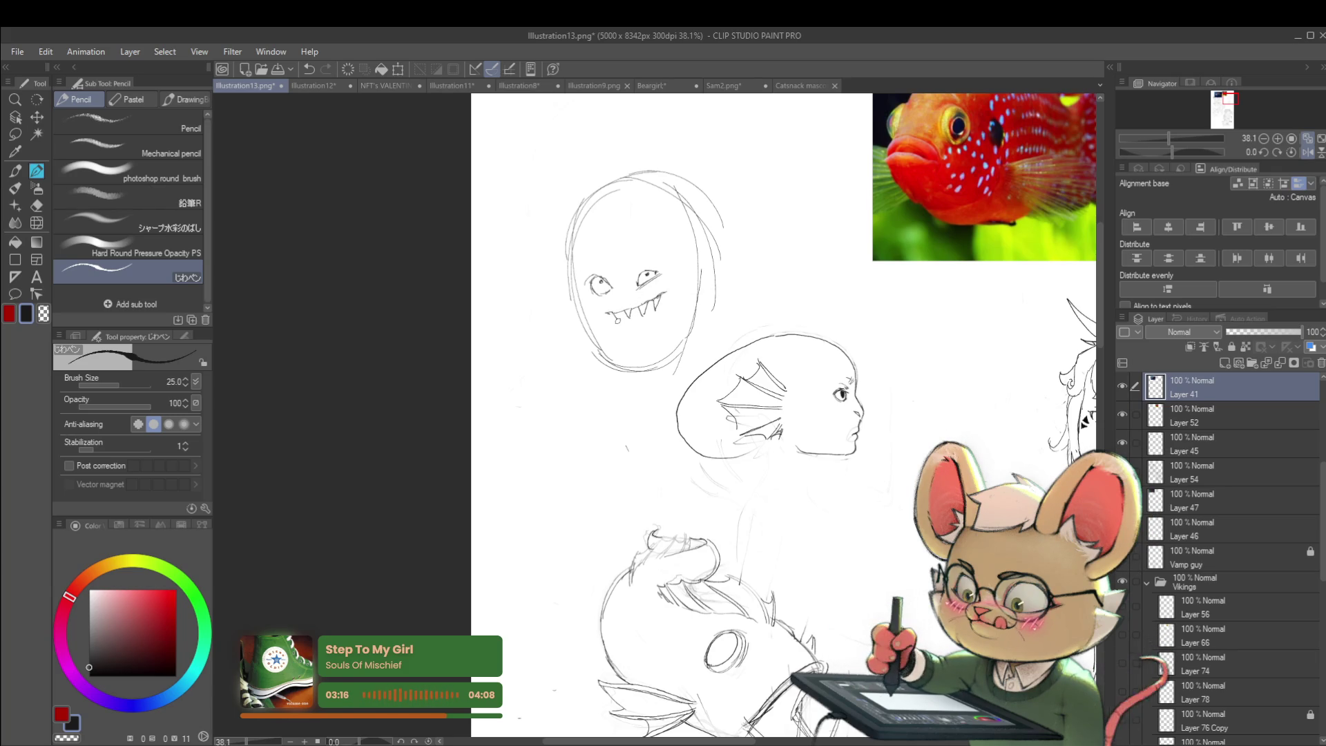
pyautogui.scroll(-2, 687, 259)
pyautogui.scroll(3, 687, 260)
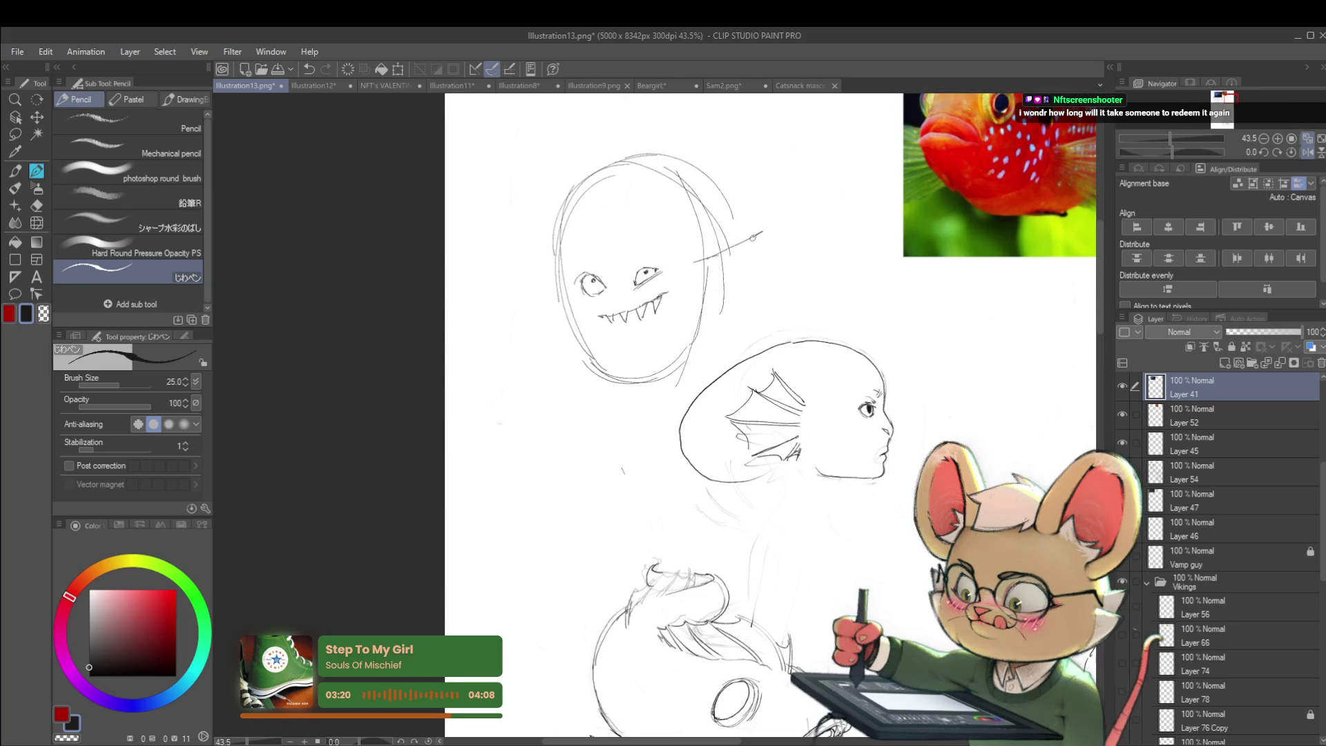
# - Draw two rows of spines sticking out from the head's side
pyautogui.moveTo(702, 281); pyautogui.dragTo(765, 267)
pyautogui.moveTo(701, 296)
pyautogui.mouseDown()
pyautogui.moveTo(733, 319)
pyautogui.moveTo(697, 323)
pyautogui.moveTo(725, 312)
pyautogui.mouseUp()
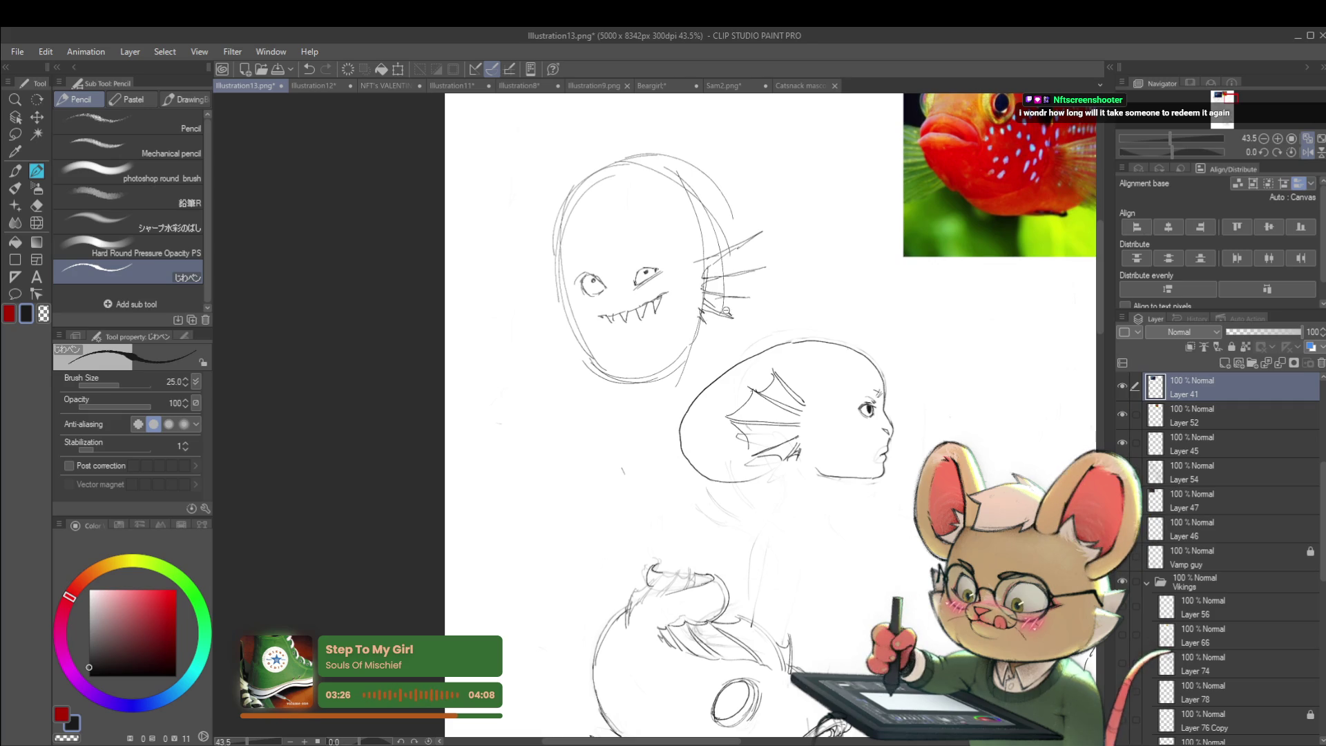
pyautogui.scroll(-3, 720, 307)
pyautogui.scroll(2, 623, 216)
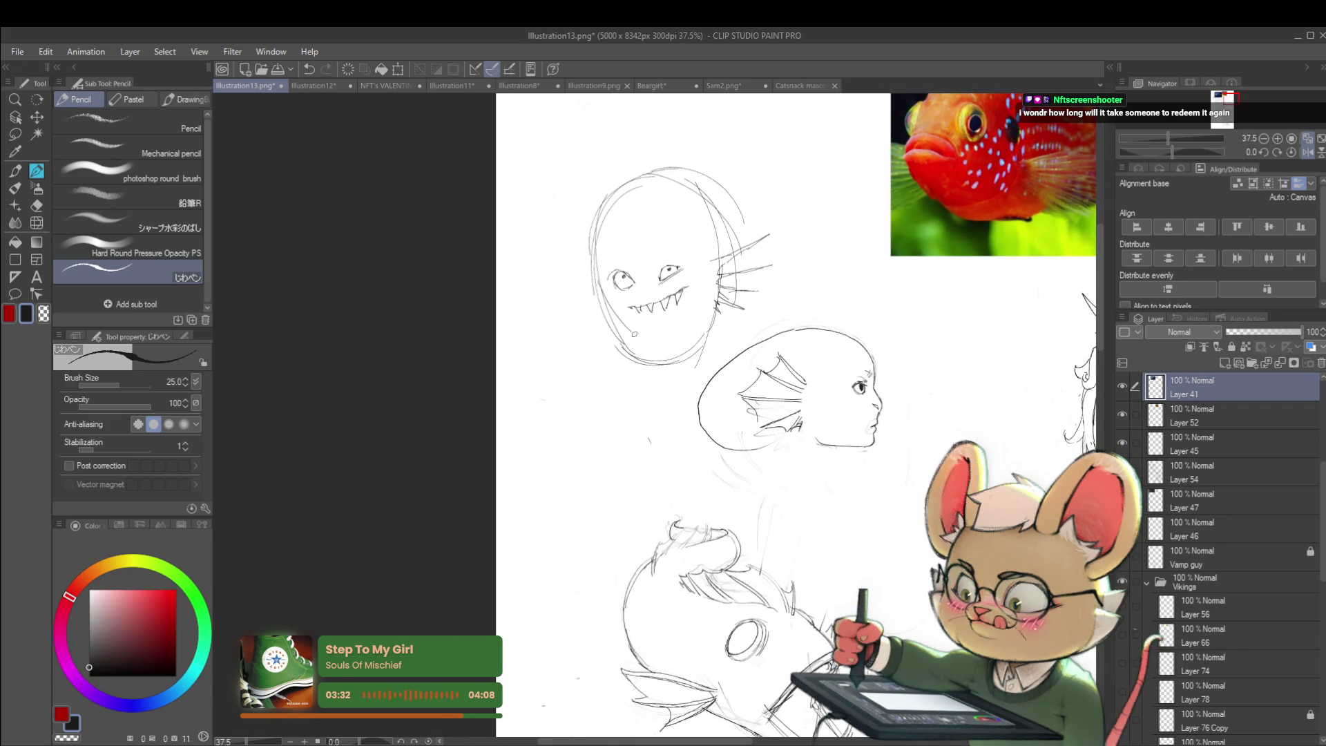
# - Add a small nose and a nostril mark between the eyes and teeth
pyautogui.moveTo(638, 288); pyautogui.dragTo(647, 298)
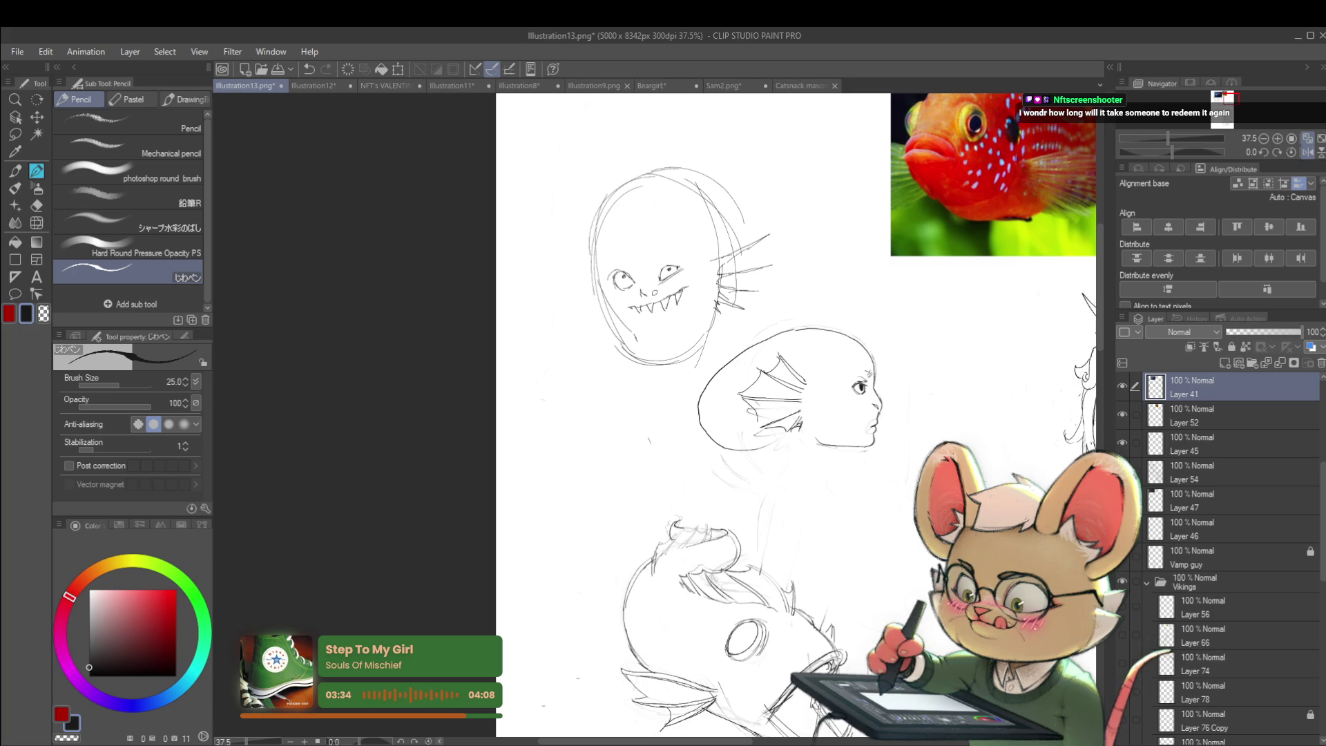
pyautogui.scroll(-2, 904, 138)
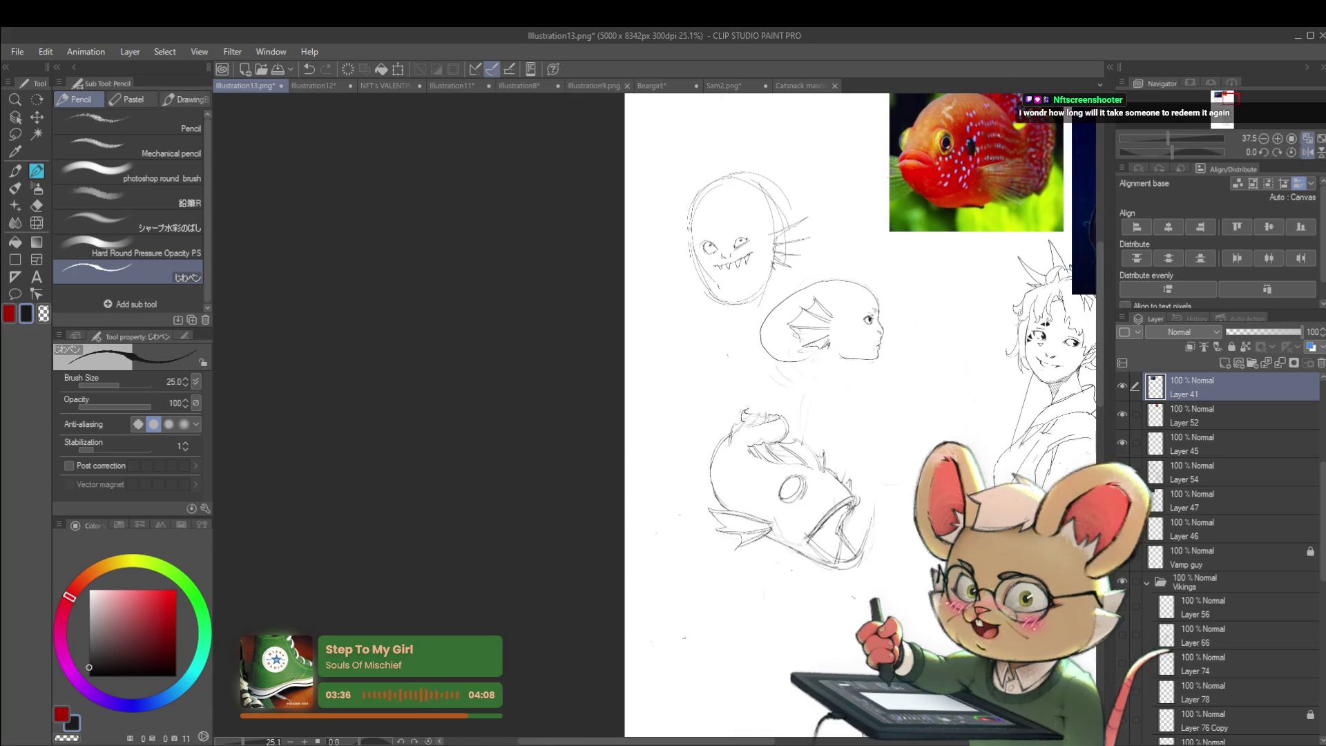
pyautogui.scroll(1, 859, 225)
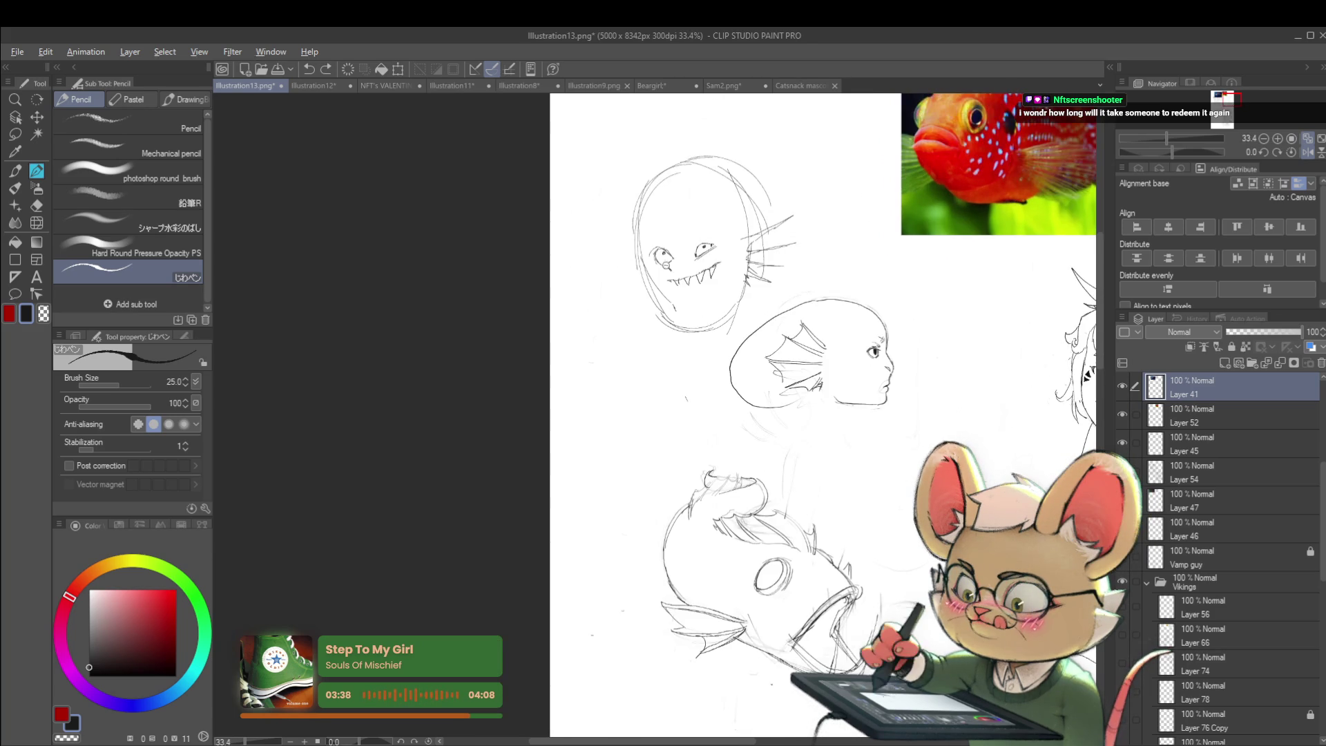
pyautogui.scroll(2, 691, 281)
pyautogui.moveTo(684, 297); pyautogui.dragTo(693, 301)
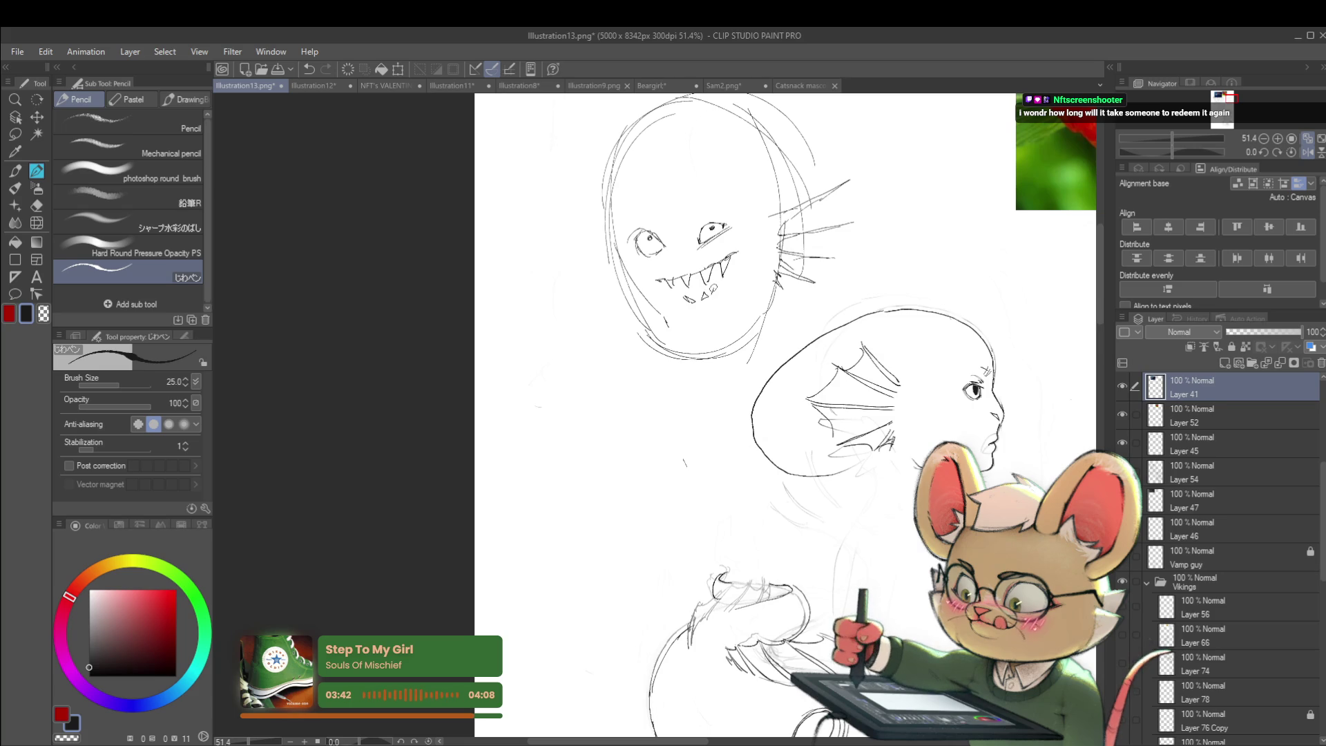
pyautogui.scroll(-2, 737, 275)
pyautogui.scroll(1, 710, 307)
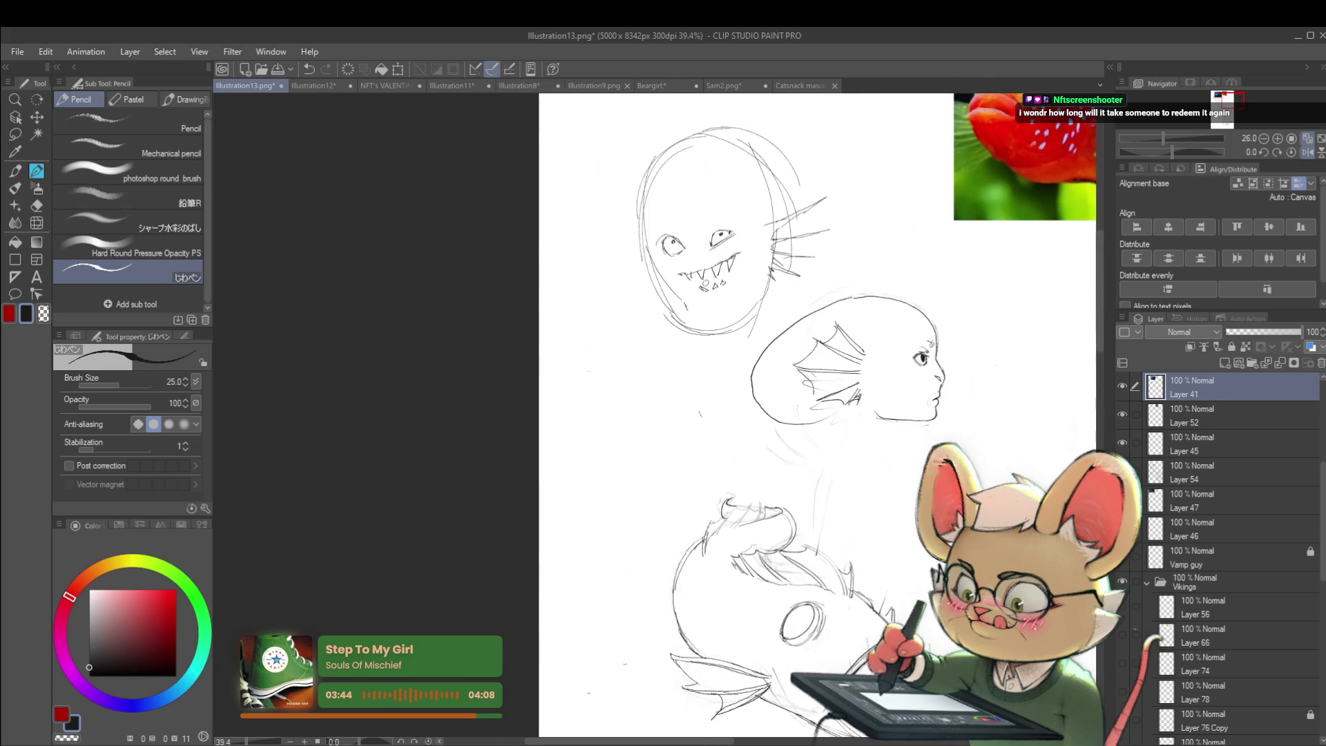
# - Draw a lip line under the teeth plus a short face stroke, then mirror the view
pyautogui.moveTo(701, 306); pyautogui.dragTo(725, 308)
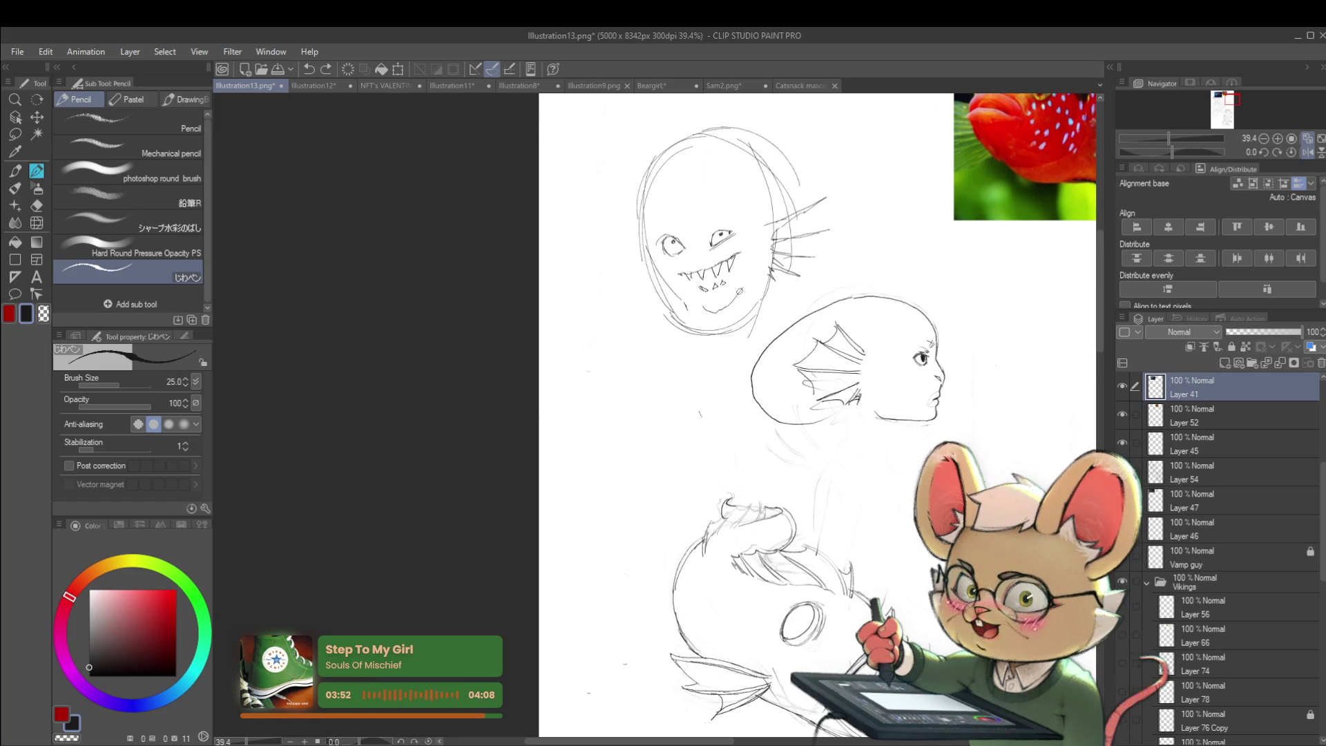
pyautogui.moveTo(744, 285); pyautogui.dragTo(674, 289)
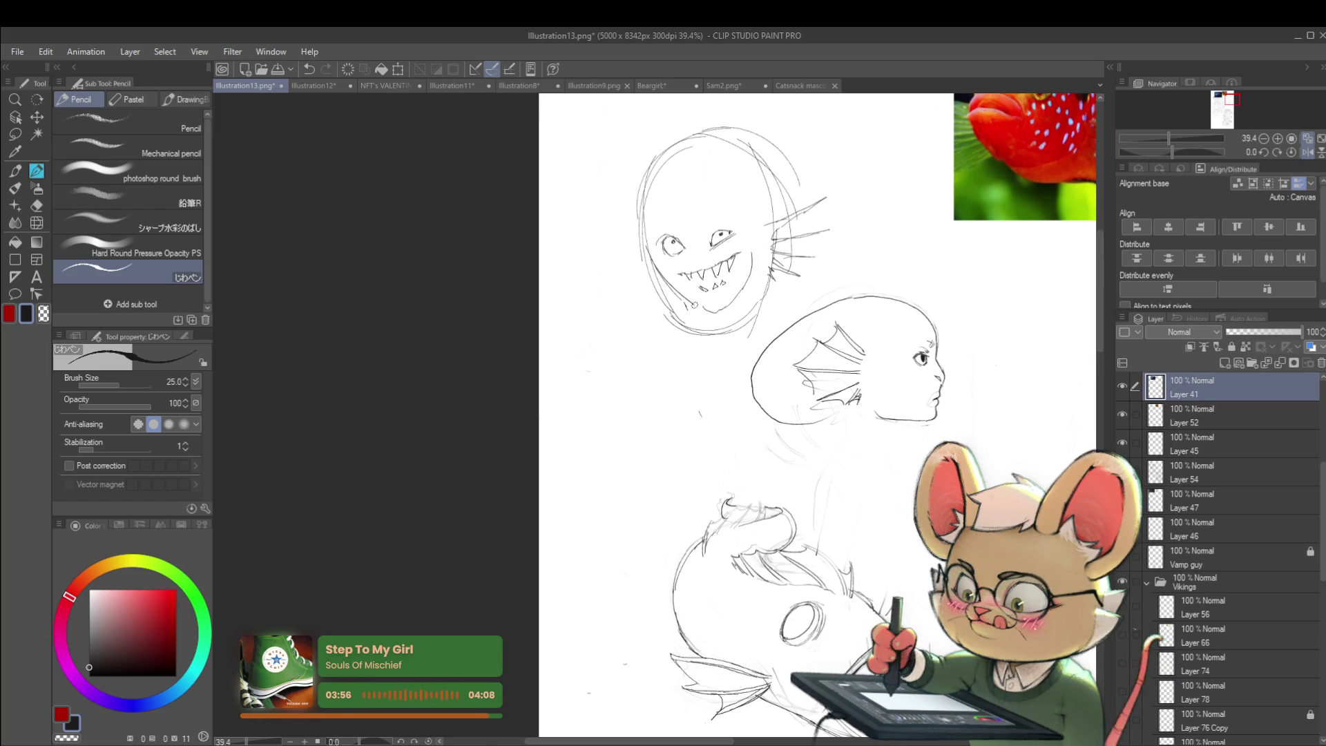
pyautogui.scroll(-3, 717, 293)
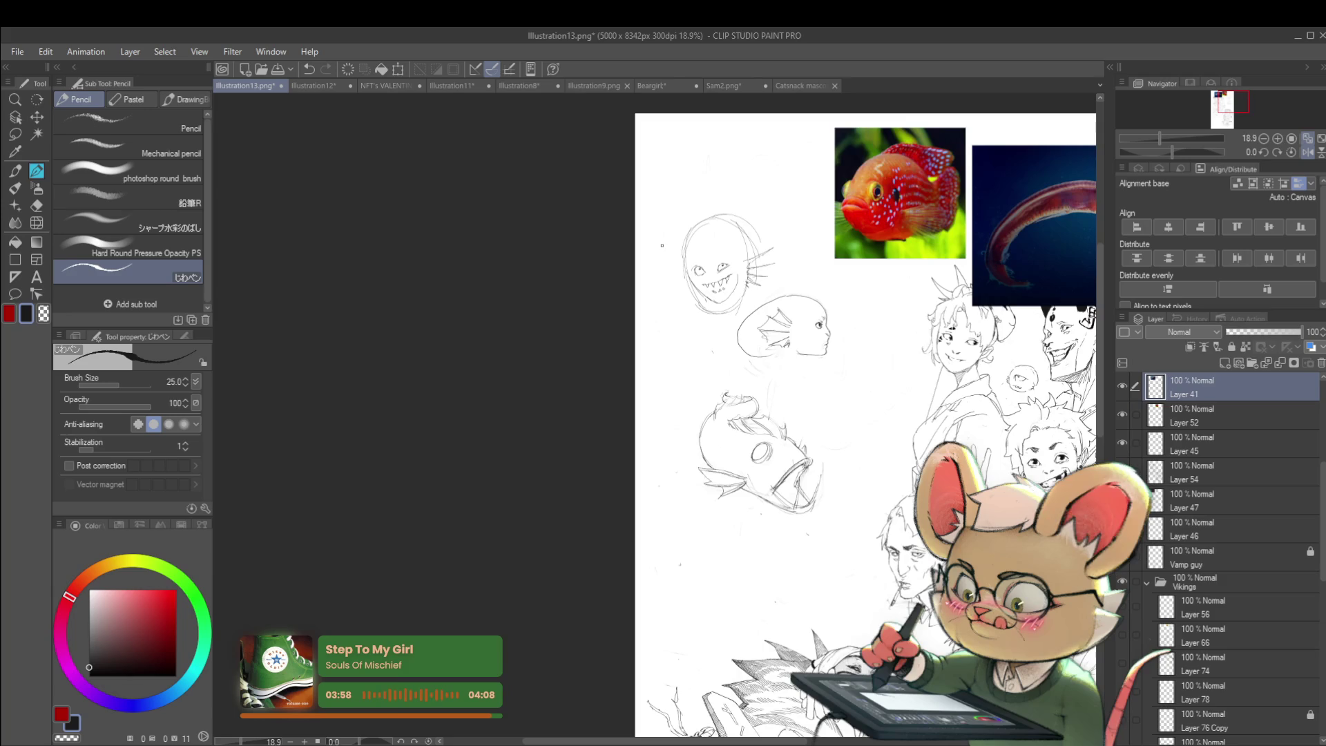
pyautogui.click(1307, 152)
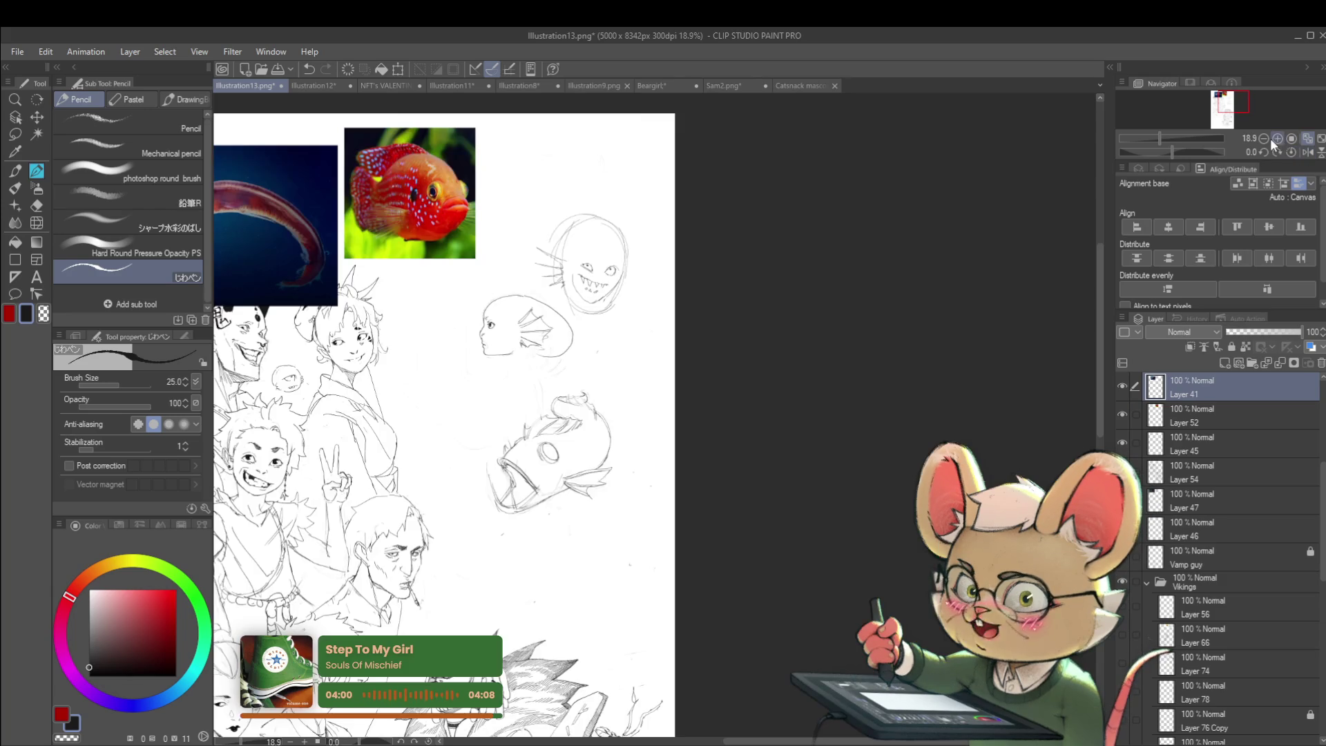
# - Rework the monster's chin strokes and redraw the head's inner contour into a taller top
pyautogui.scroll(3, 599, 283)
pyautogui.hotkey('ctrl', 'z')
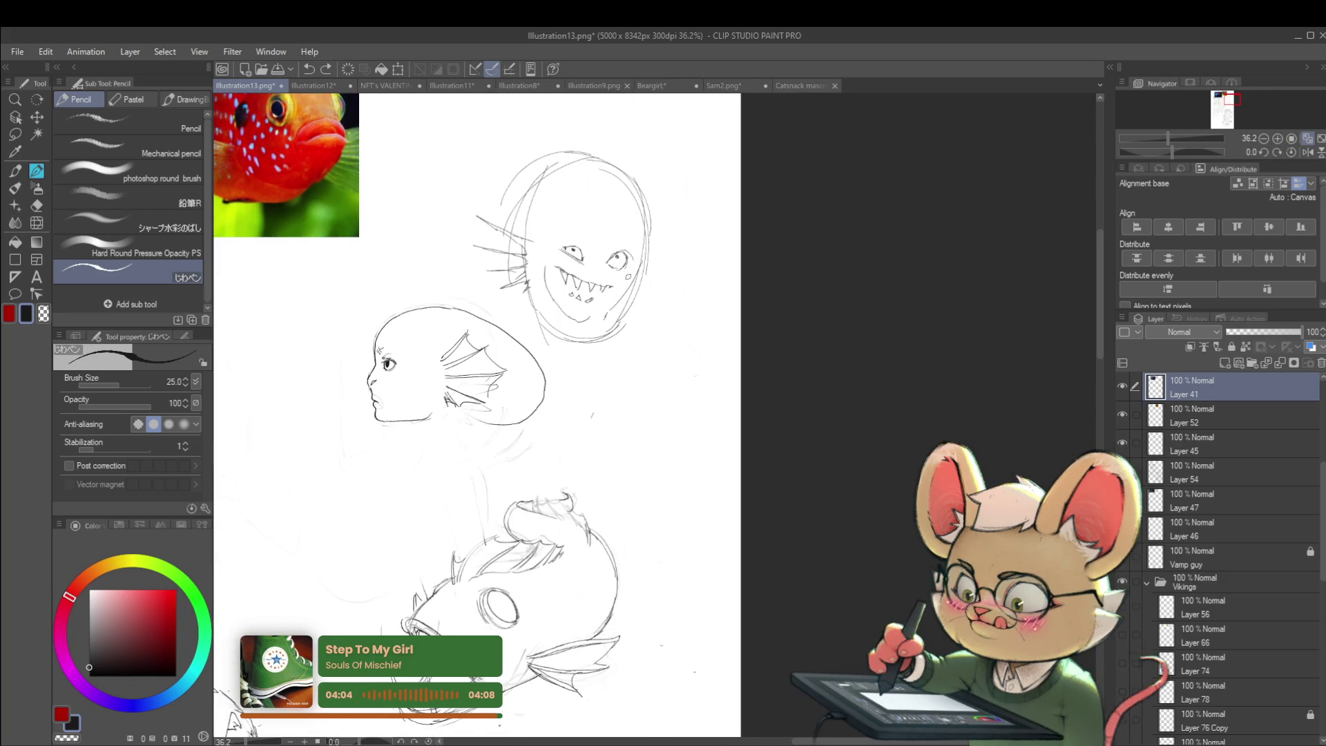
pyautogui.moveTo(621, 284); pyautogui.dragTo(590, 316)
pyautogui.moveTo(656, 268)
pyautogui.mouseDown()
pyautogui.moveTo(590, 270)
pyautogui.moveTo(719, 298)
pyautogui.mouseUp()
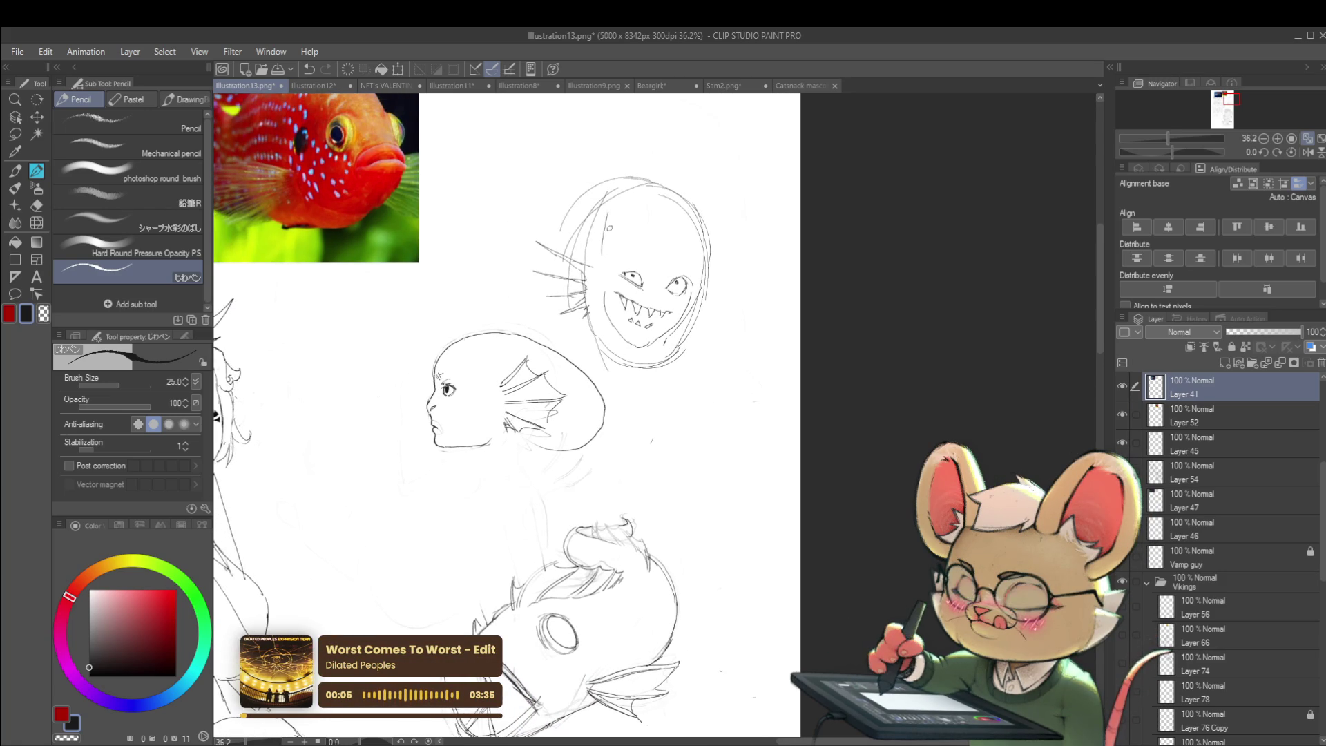
pyautogui.hotkey('ctrl', 'z')
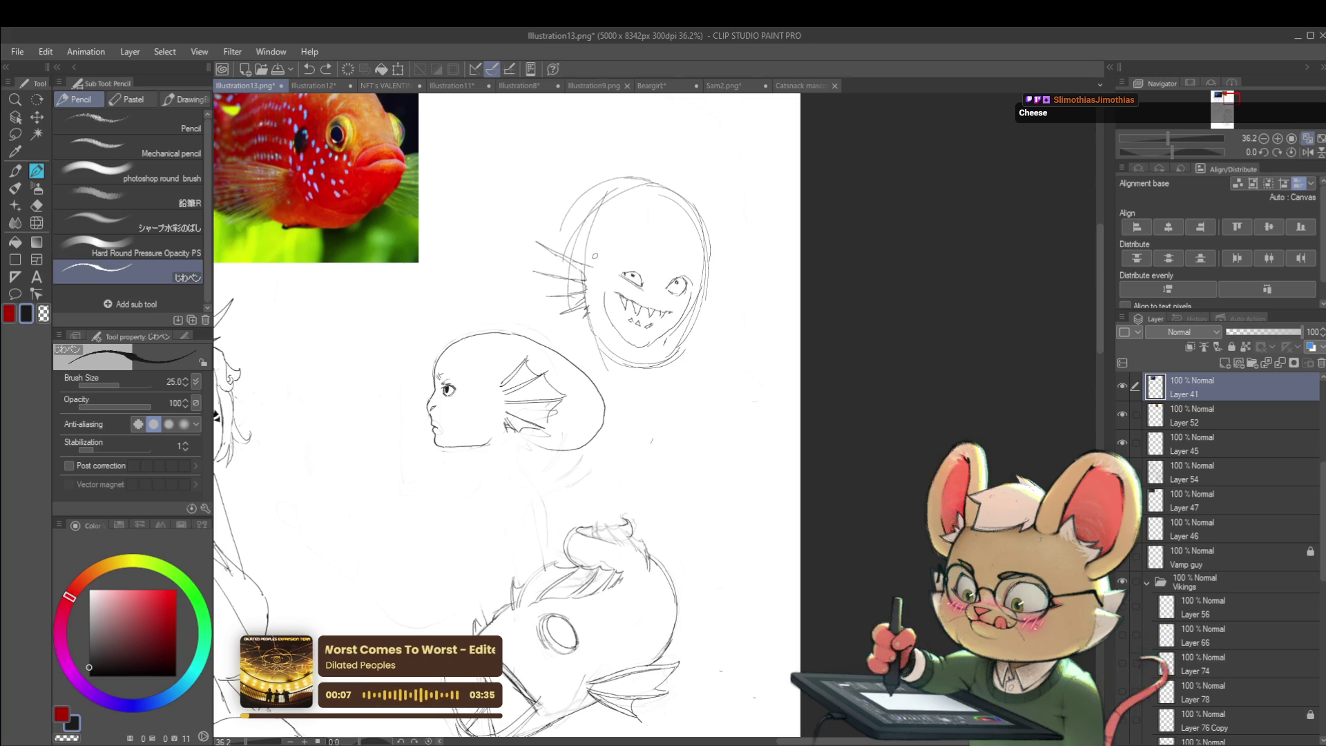
pyautogui.moveTo(598, 260); pyautogui.dragTo(651, 273)
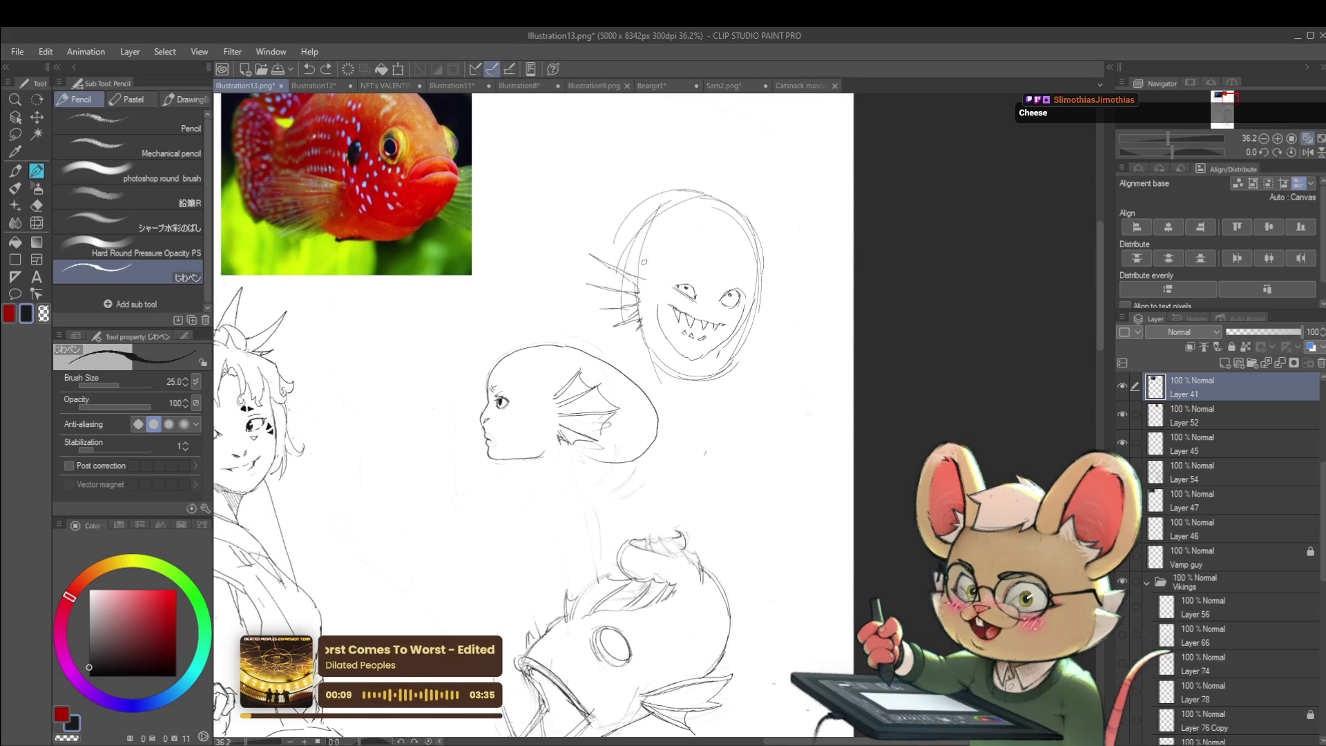
pyautogui.moveTo(661, 214); pyautogui.dragTo(649, 262)
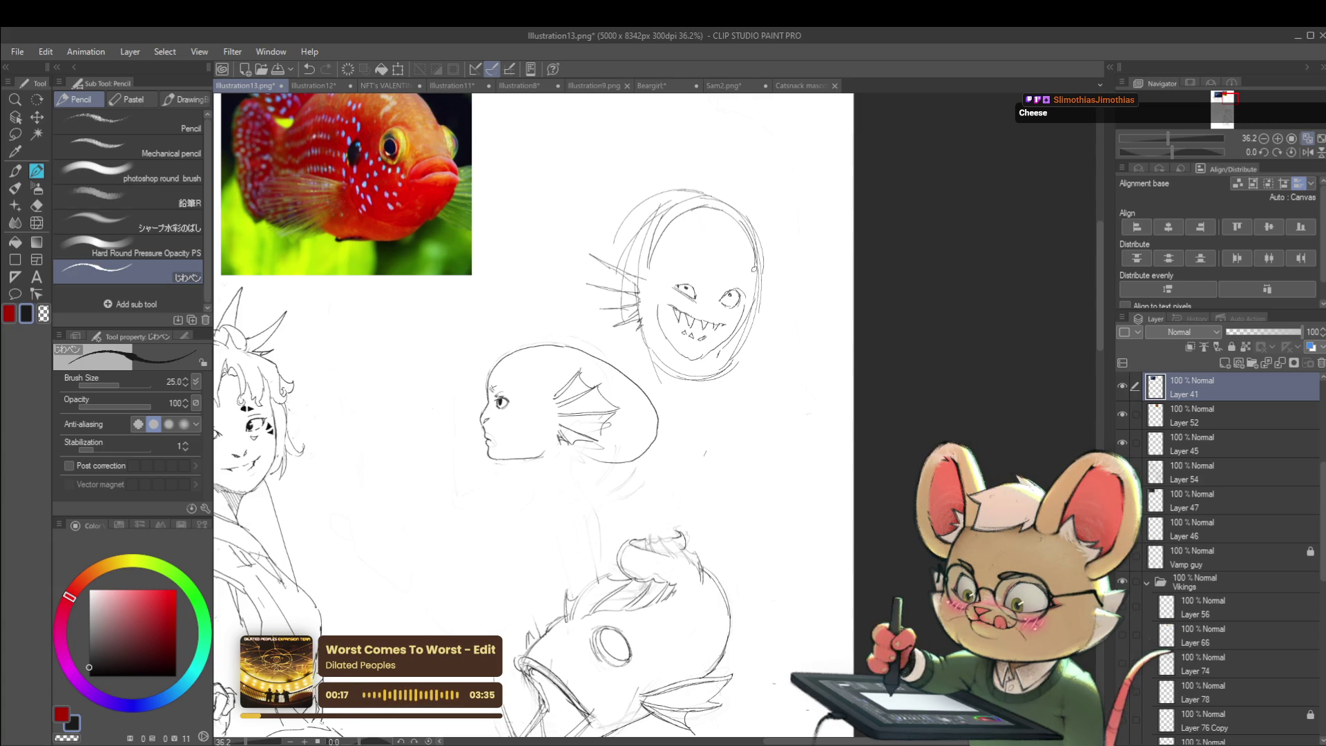
pyautogui.scroll(-1, 754, 273)
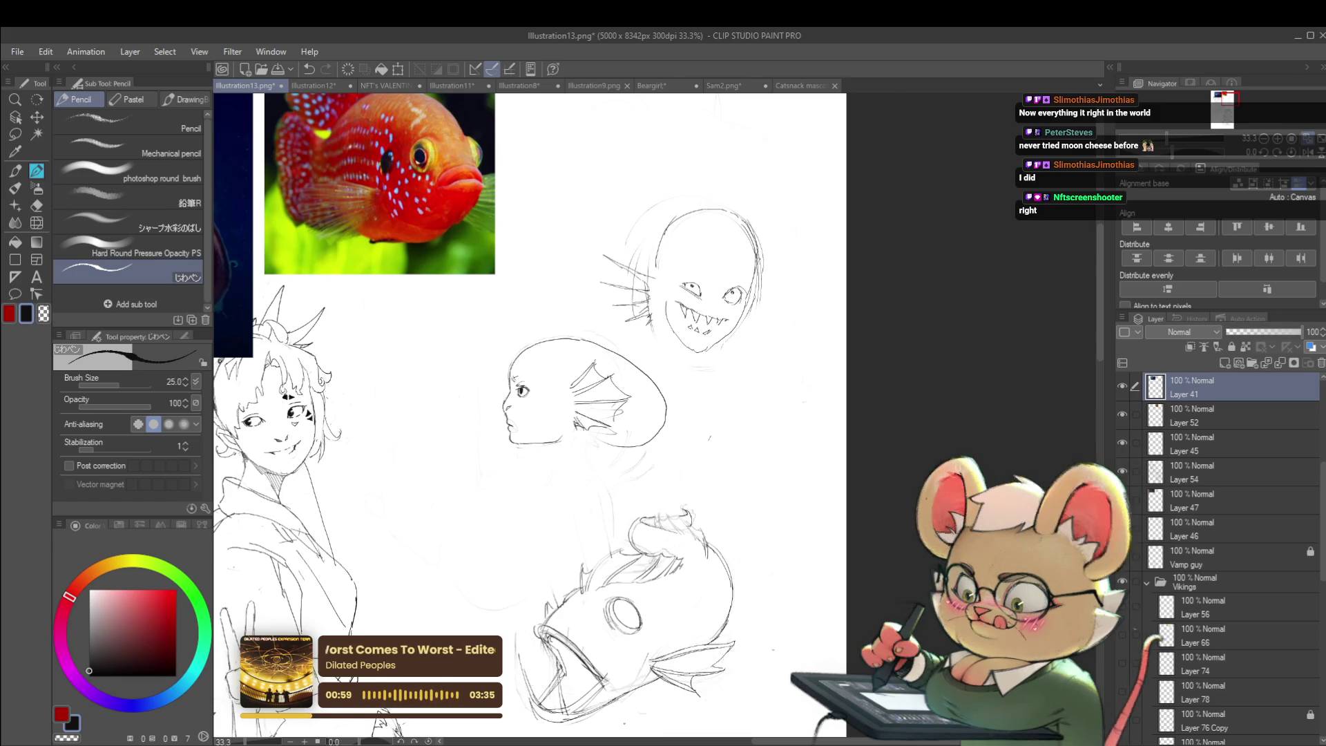
# - Darken the monster's right eye pupil and flip the view back to normal
pyautogui.scroll(2, 730, 294)
pyautogui.scroll(1, 721, 299)
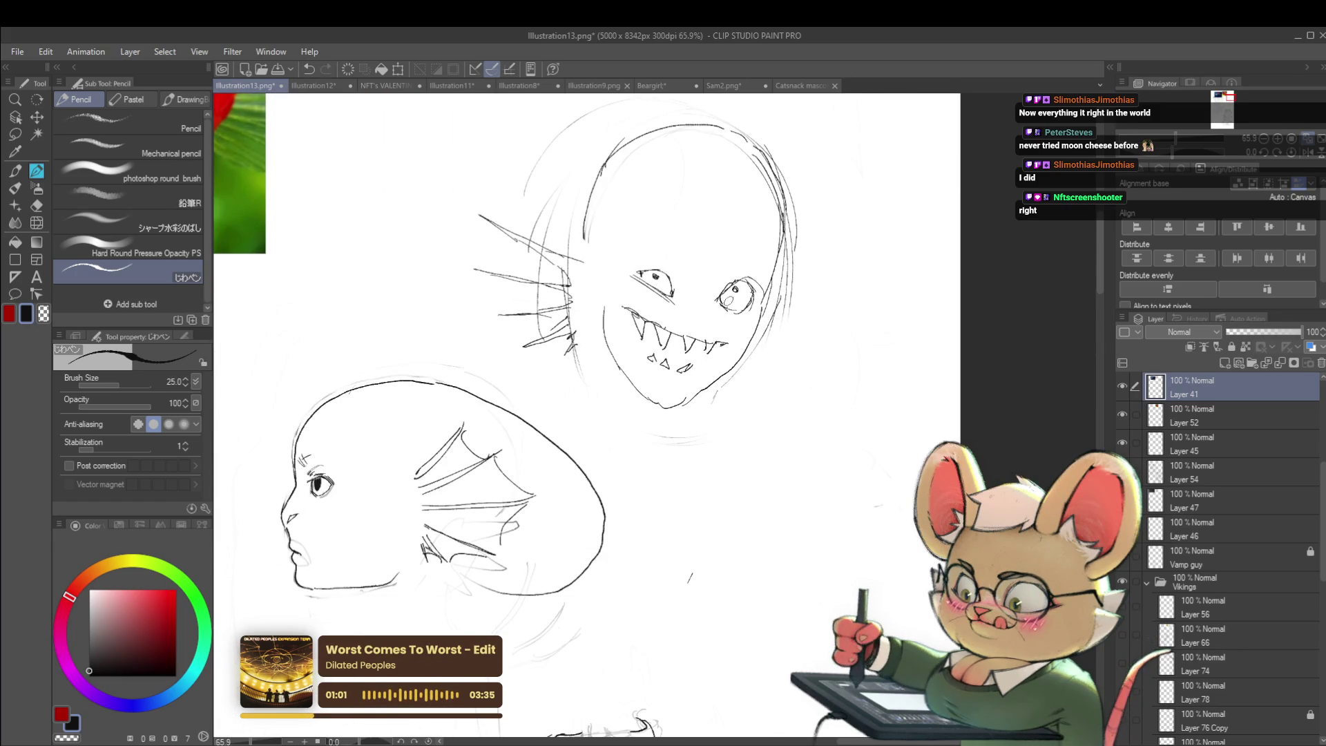
pyautogui.moveTo(733, 284); pyautogui.dragTo(737, 290)
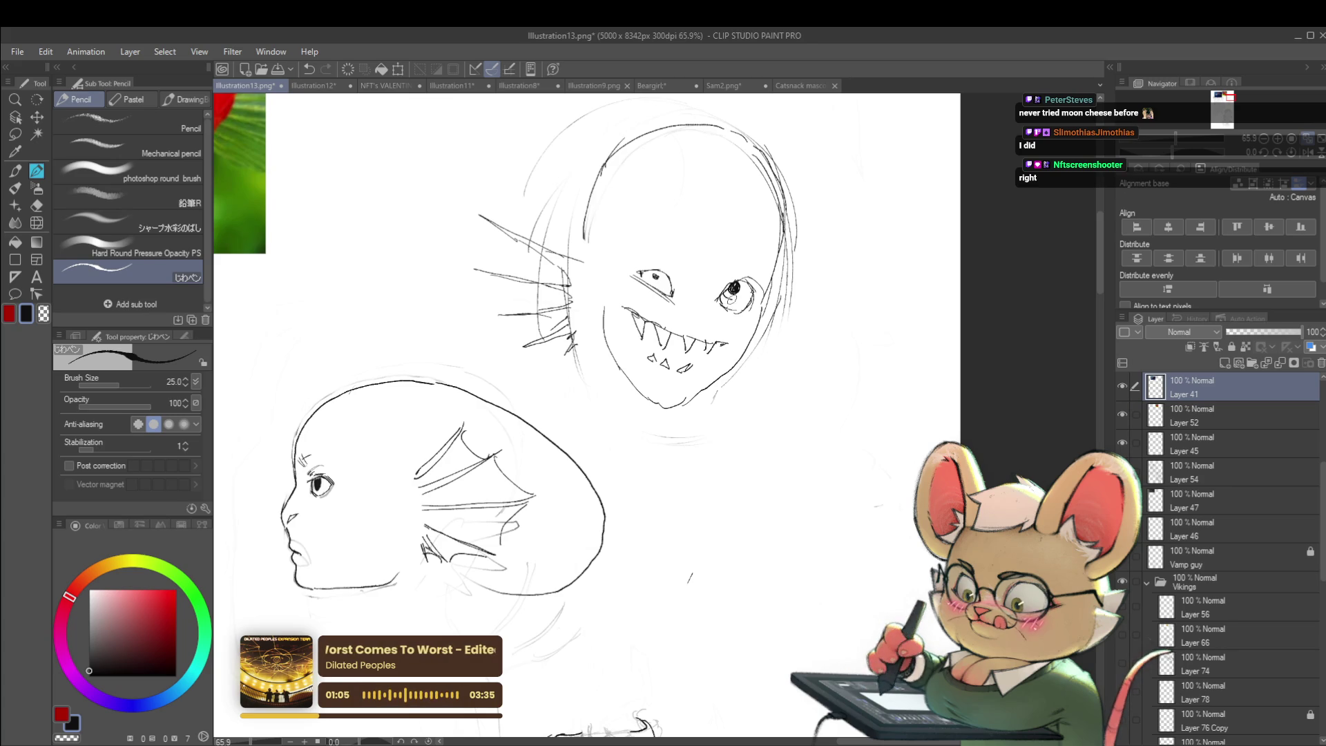
pyautogui.scroll(-4, 759, 280)
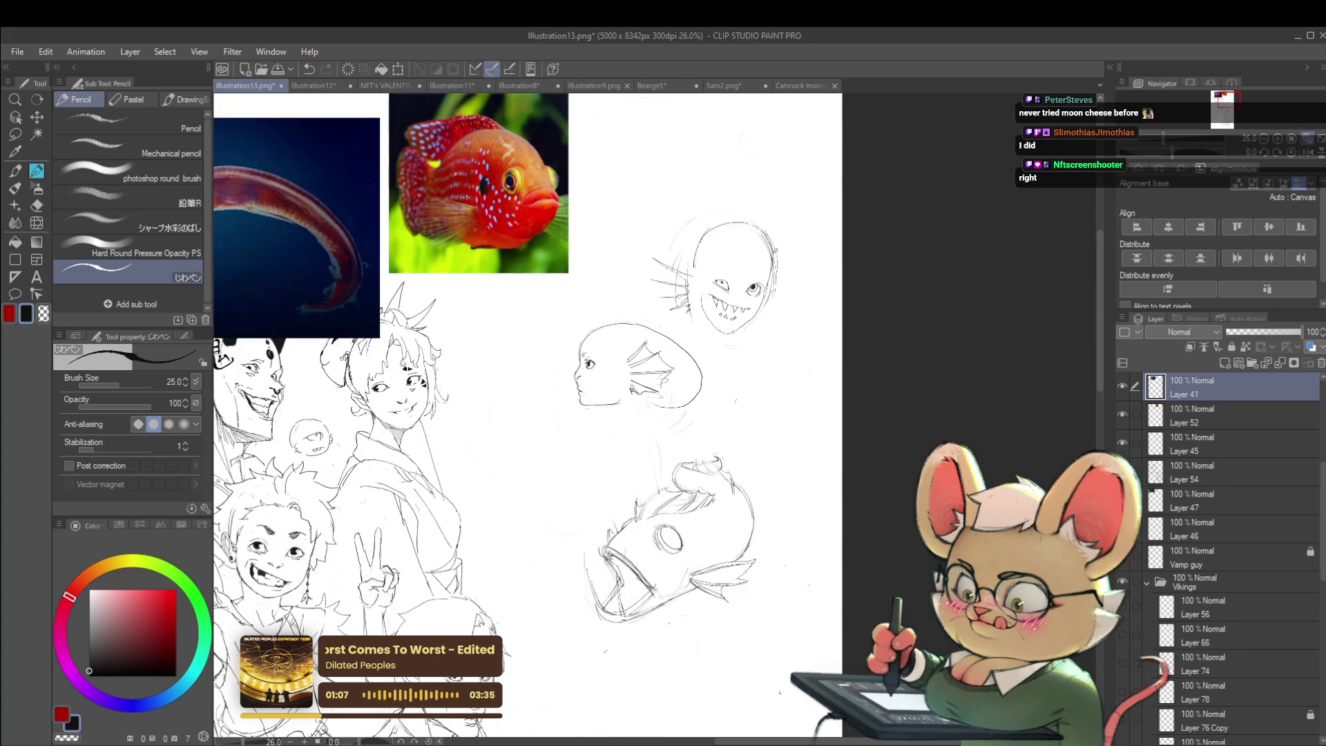
pyautogui.click(1303, 153)
# - Ink the left corner of the toothy mouth black, then mirror the view again
pyautogui.scroll(4, 569, 291)
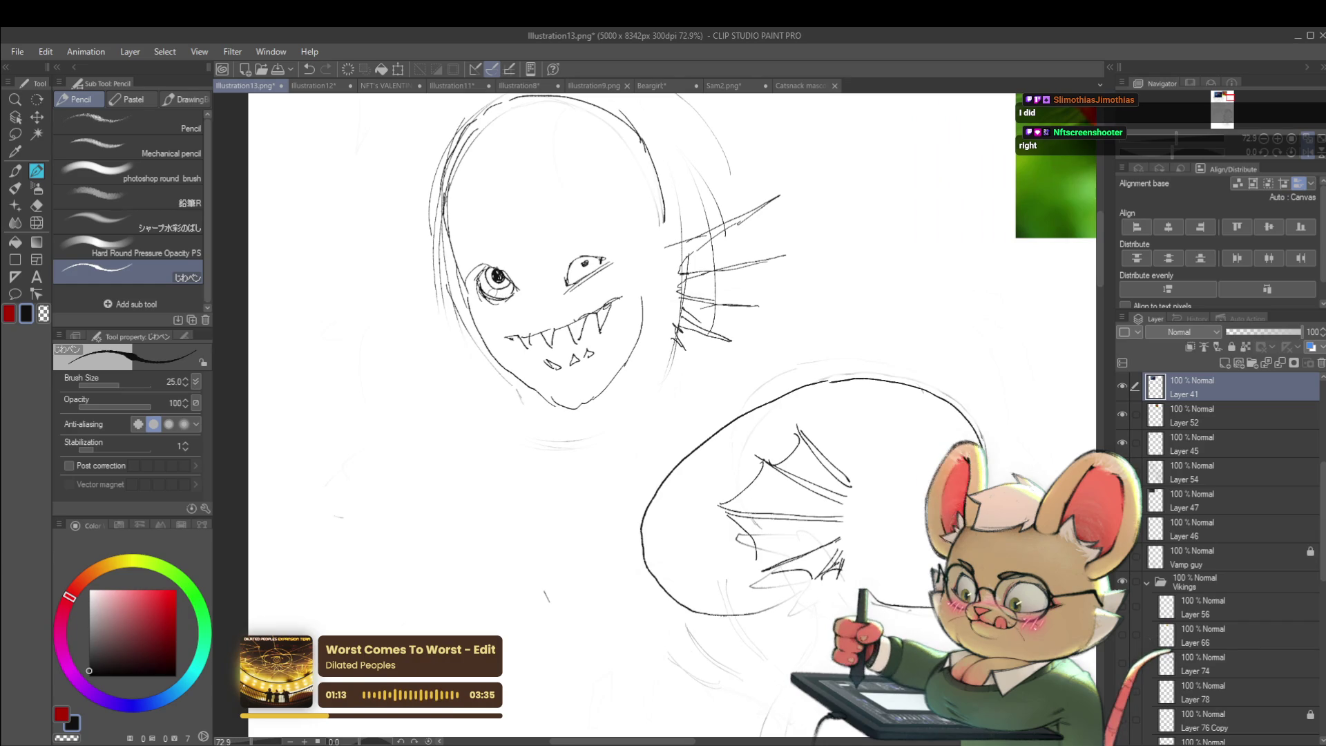
pyautogui.scroll(-4, 488, 284)
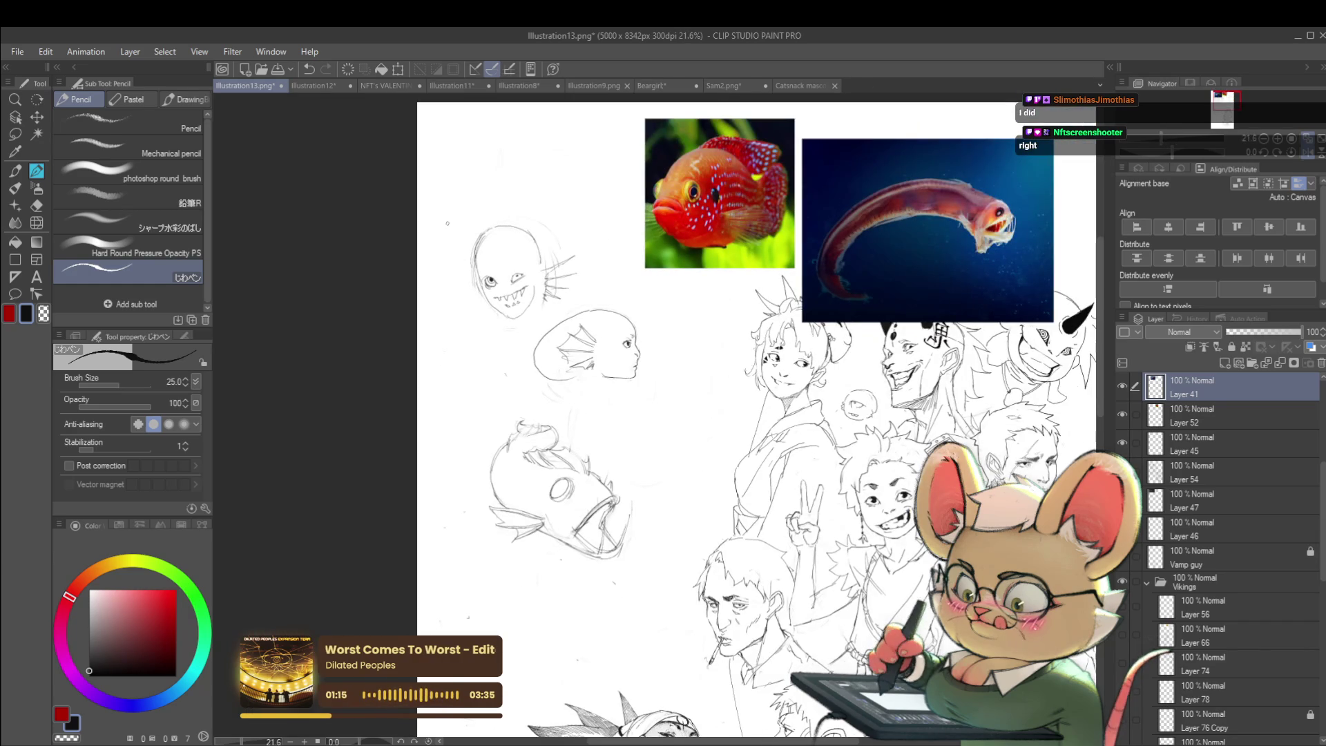
pyautogui.scroll(5, 448, 227)
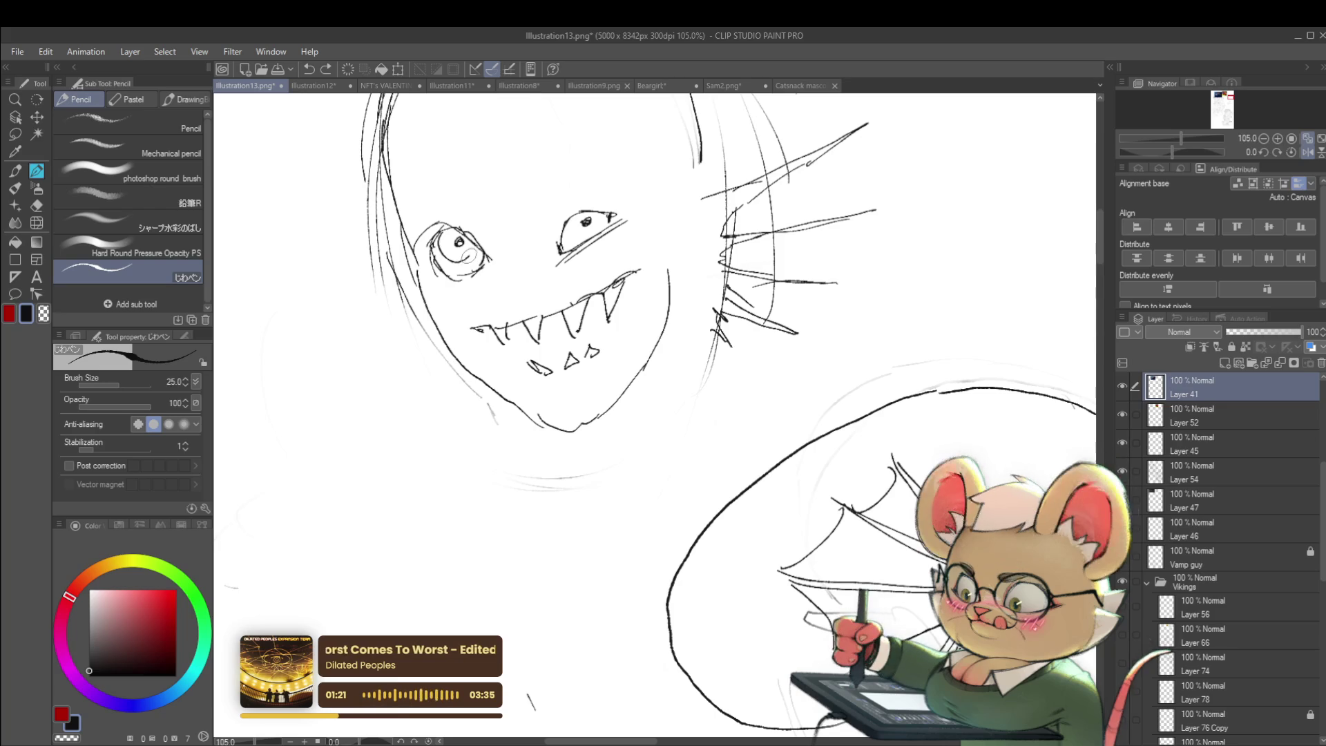
pyautogui.scroll(-3, 477, 245)
pyautogui.scroll(-2, 477, 242)
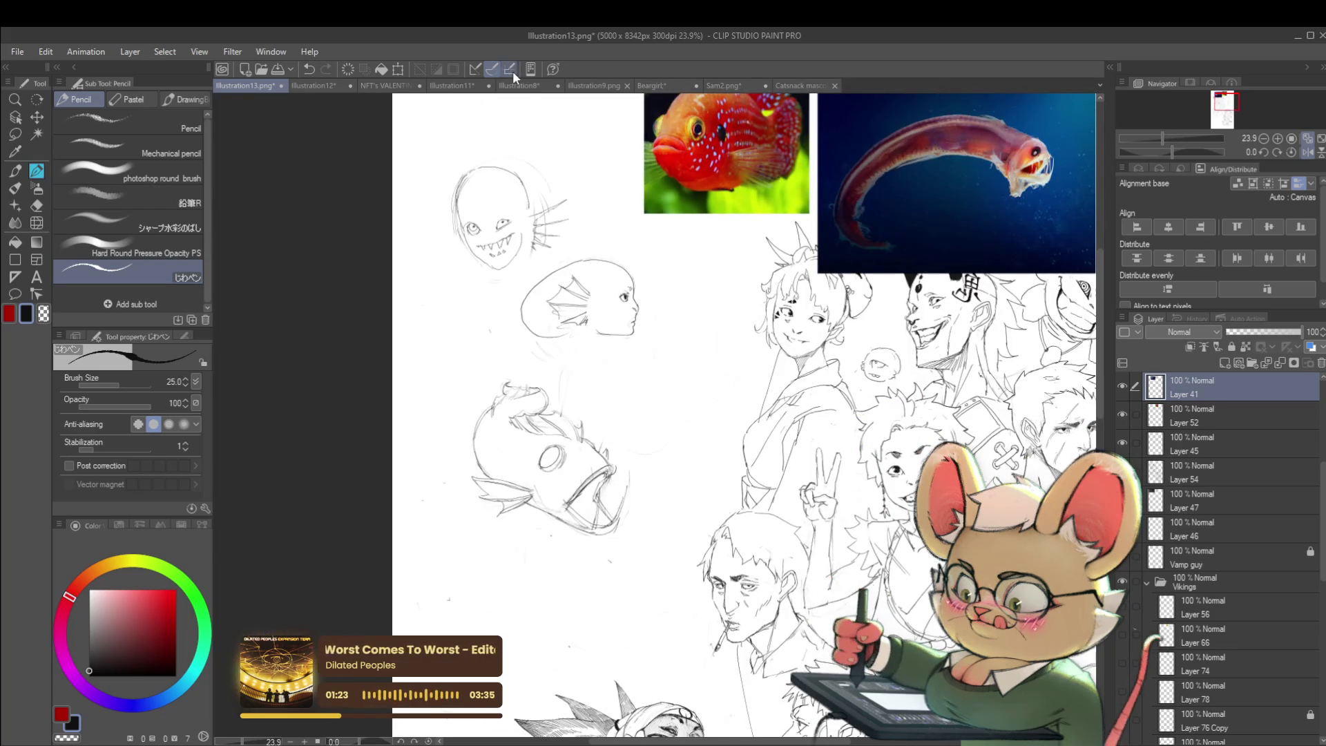
pyautogui.scroll(4, 476, 242)
pyautogui.scroll(2, 483, 260)
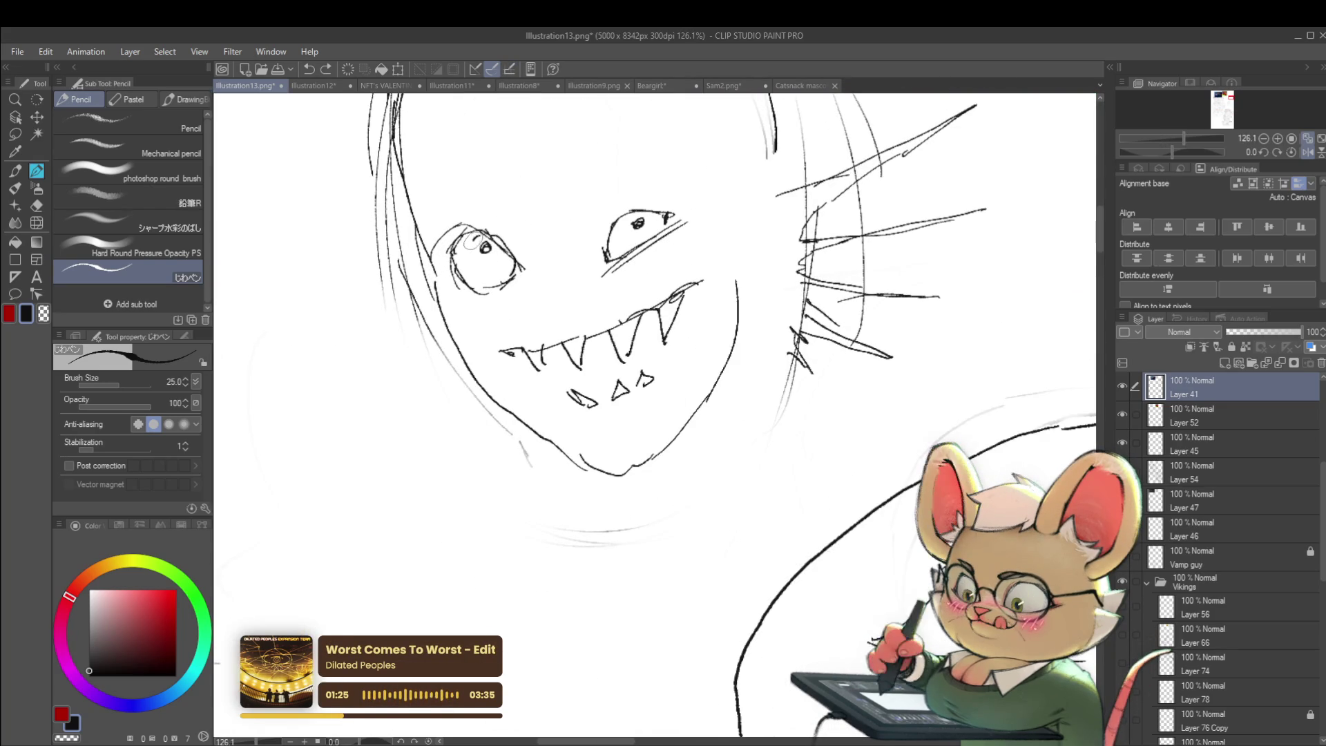
pyautogui.scroll(-5, 495, 253)
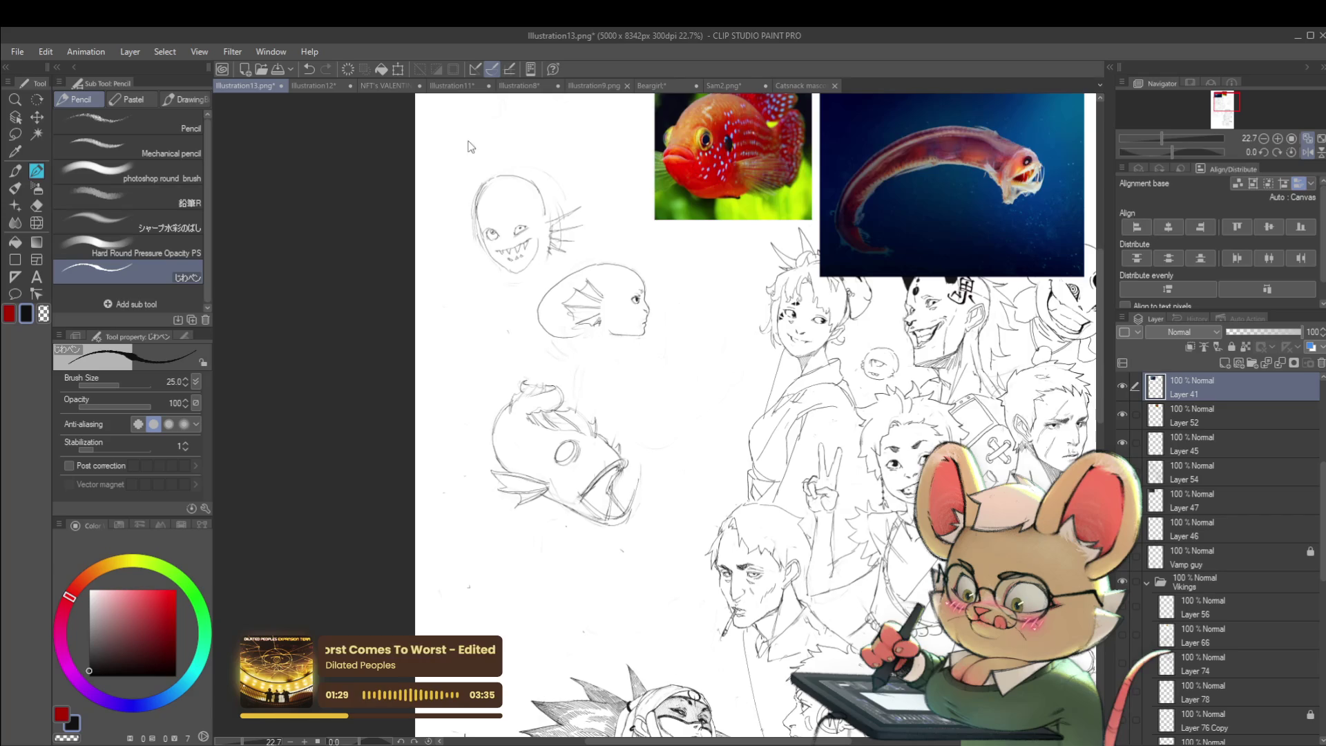
pyautogui.scroll(3, 528, 243)
pyautogui.moveTo(477, 280); pyautogui.dragTo(505, 295)
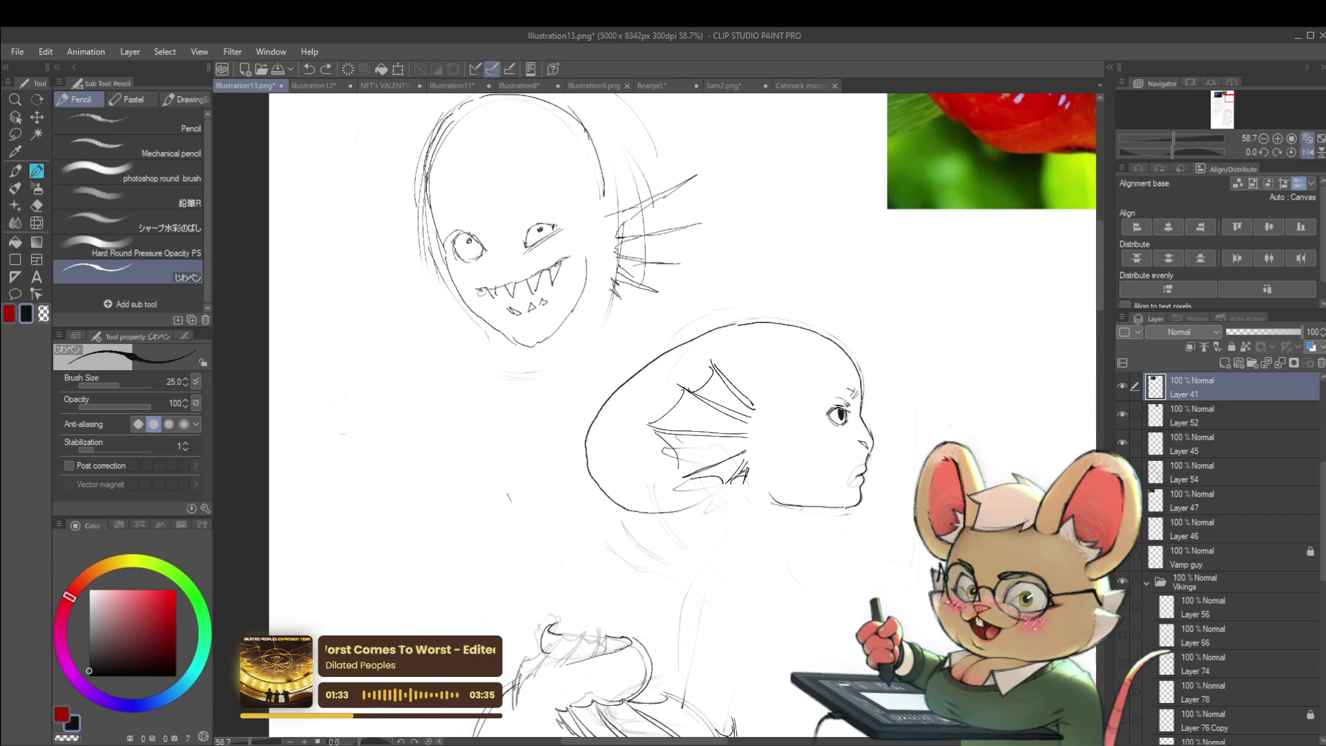
pyautogui.moveTo(491, 295)
pyautogui.mouseDown()
pyautogui.moveTo(511, 312)
pyautogui.moveTo(501, 289)
pyautogui.mouseUp()
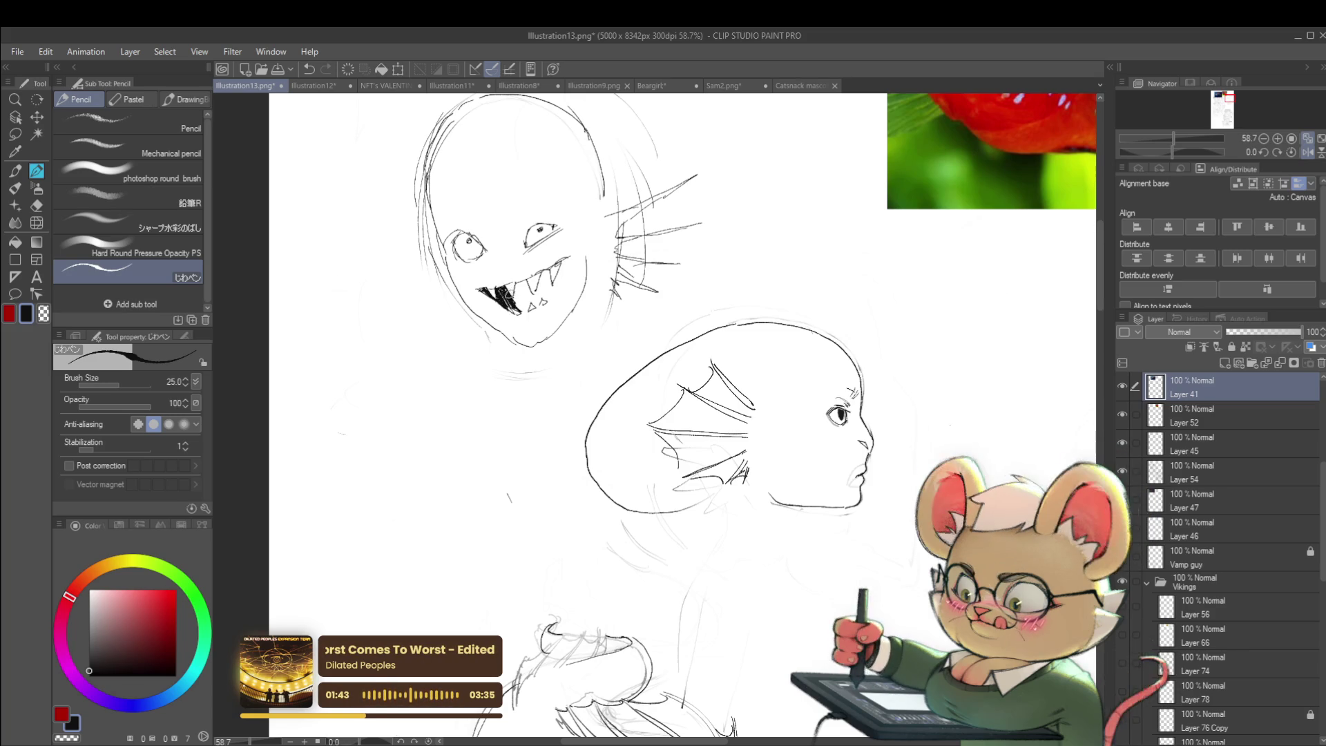
pyautogui.scroll(-4, 516, 288)
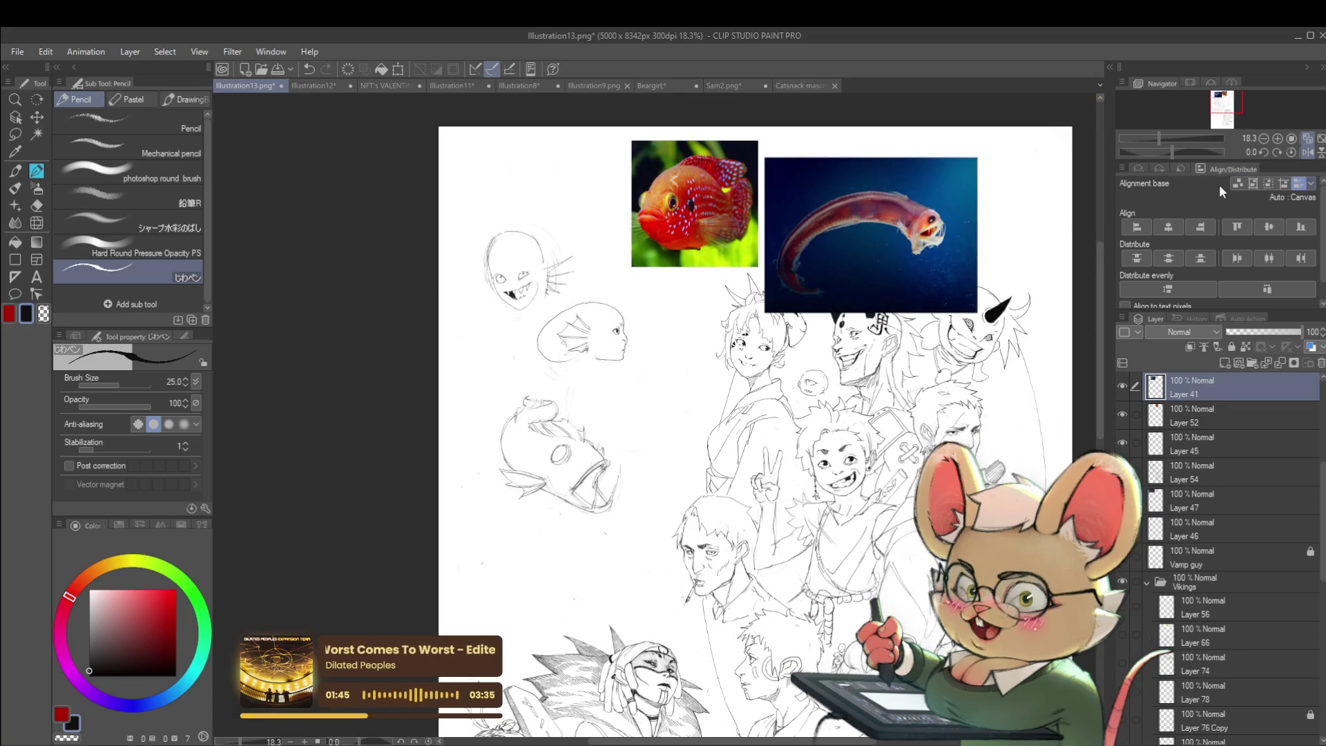
pyautogui.click(1307, 152)
# - Fill the fanged creature's open mouth with black pencil shading behind the teeth
pyautogui.scroll(4, 791, 287)
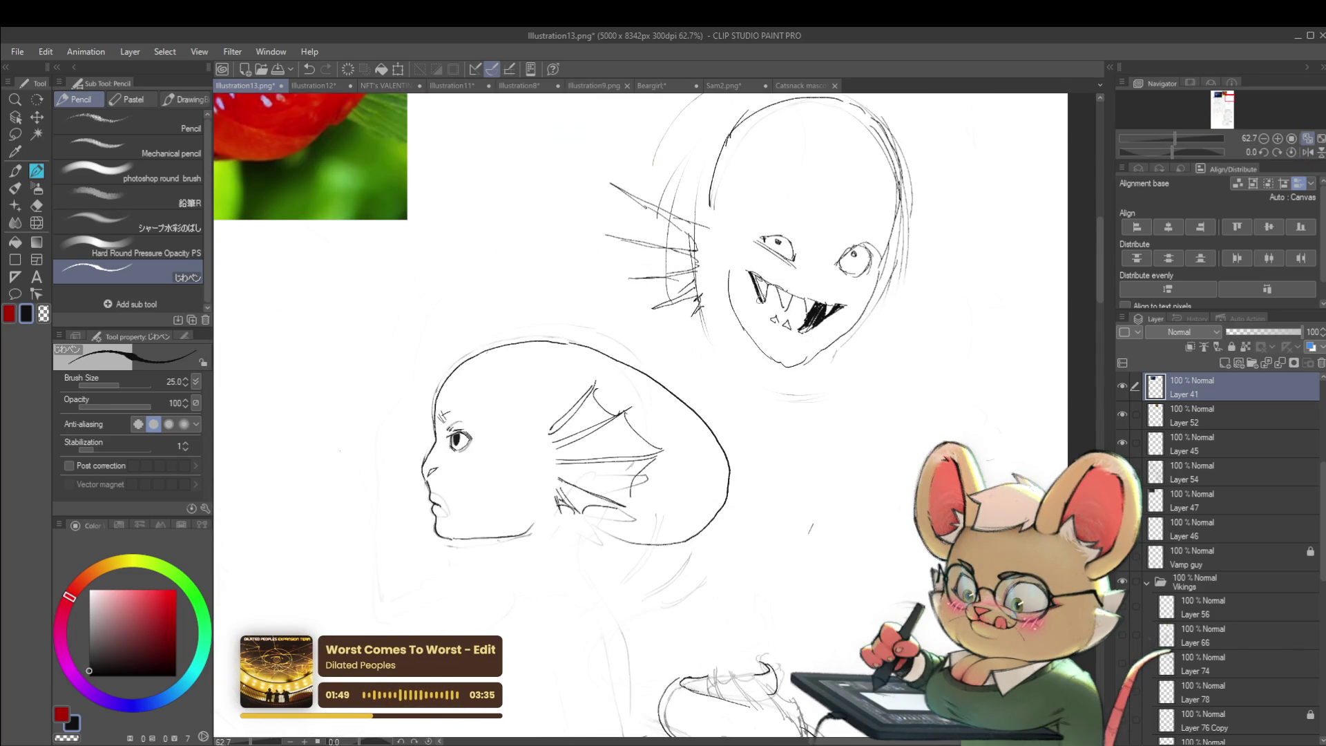
pyautogui.moveTo(754, 280)
pyautogui.mouseDown()
pyautogui.moveTo(773, 315)
pyautogui.moveTo(770, 294)
pyautogui.moveTo(779, 303)
pyautogui.mouseUp()
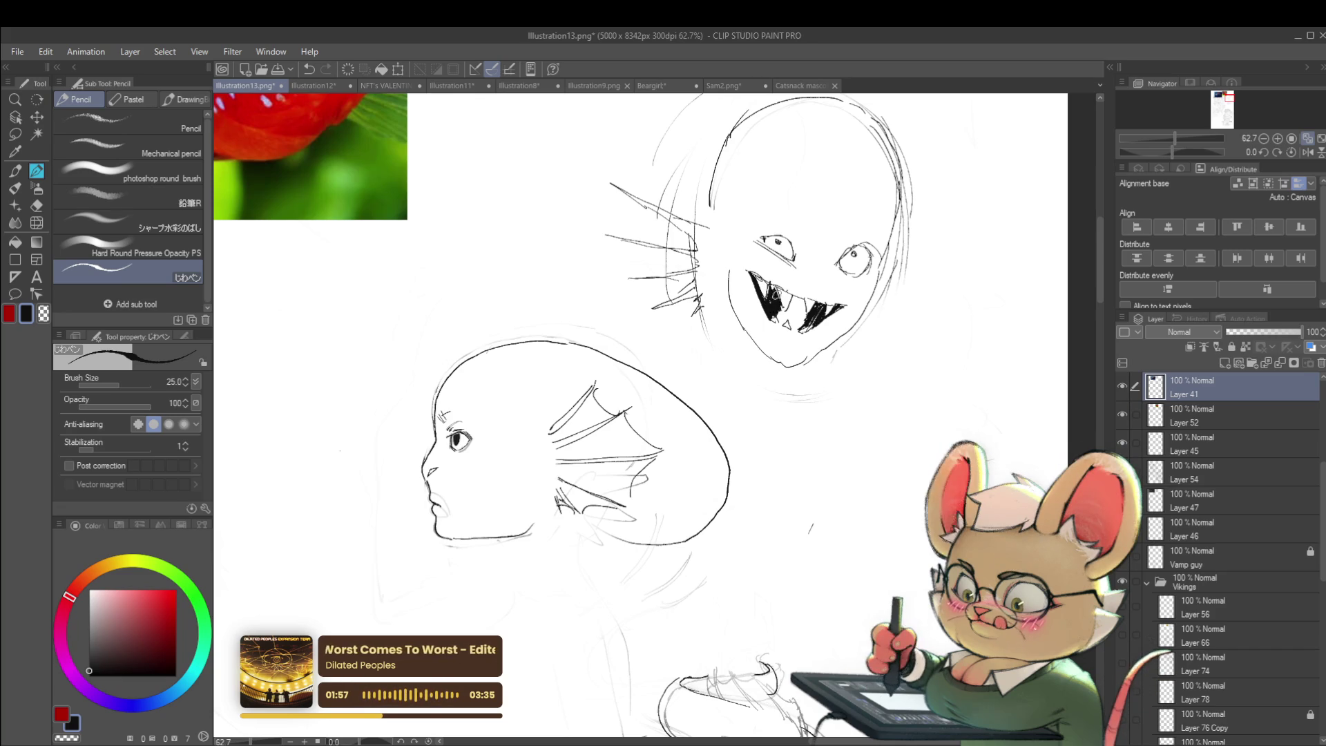
pyautogui.scroll(-5, 779, 302)
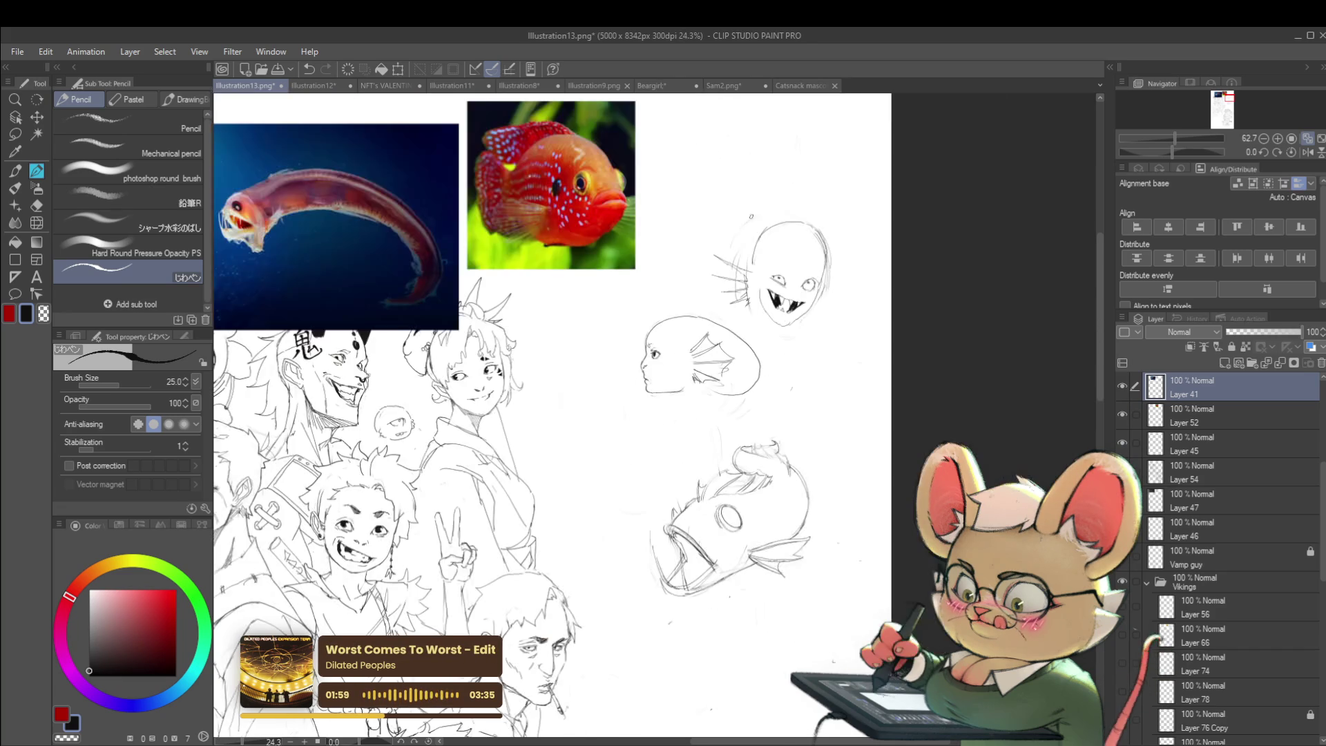
pyautogui.scroll(5, 780, 297)
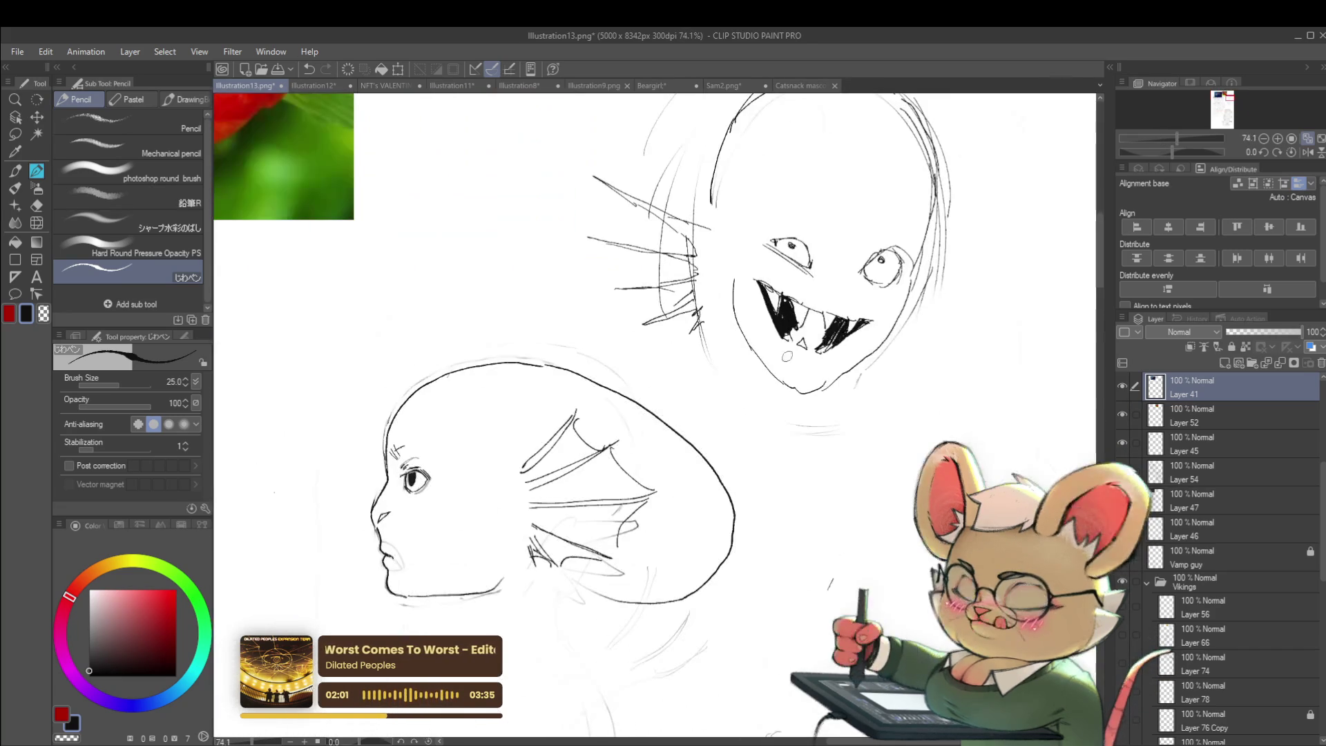
pyautogui.moveTo(787, 327); pyautogui.dragTo(793, 338)
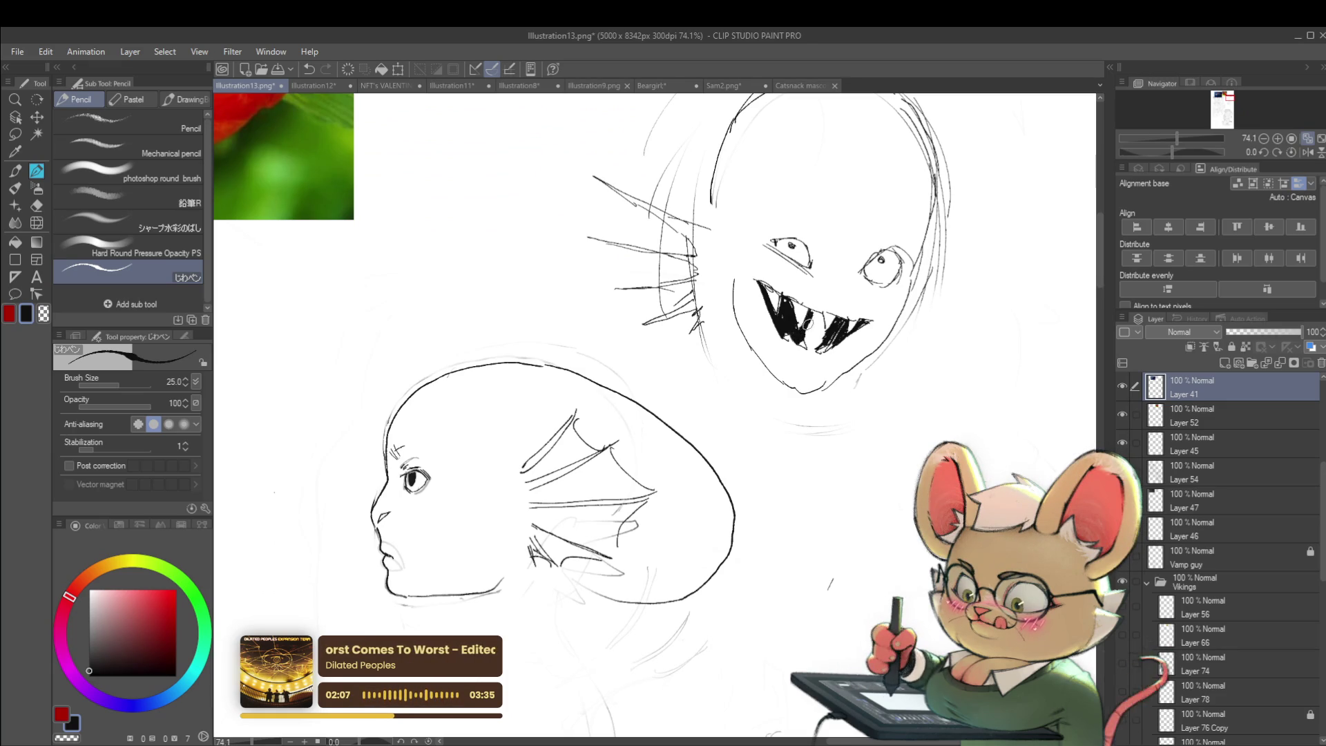
pyautogui.moveTo(807, 330); pyautogui.dragTo(815, 317)
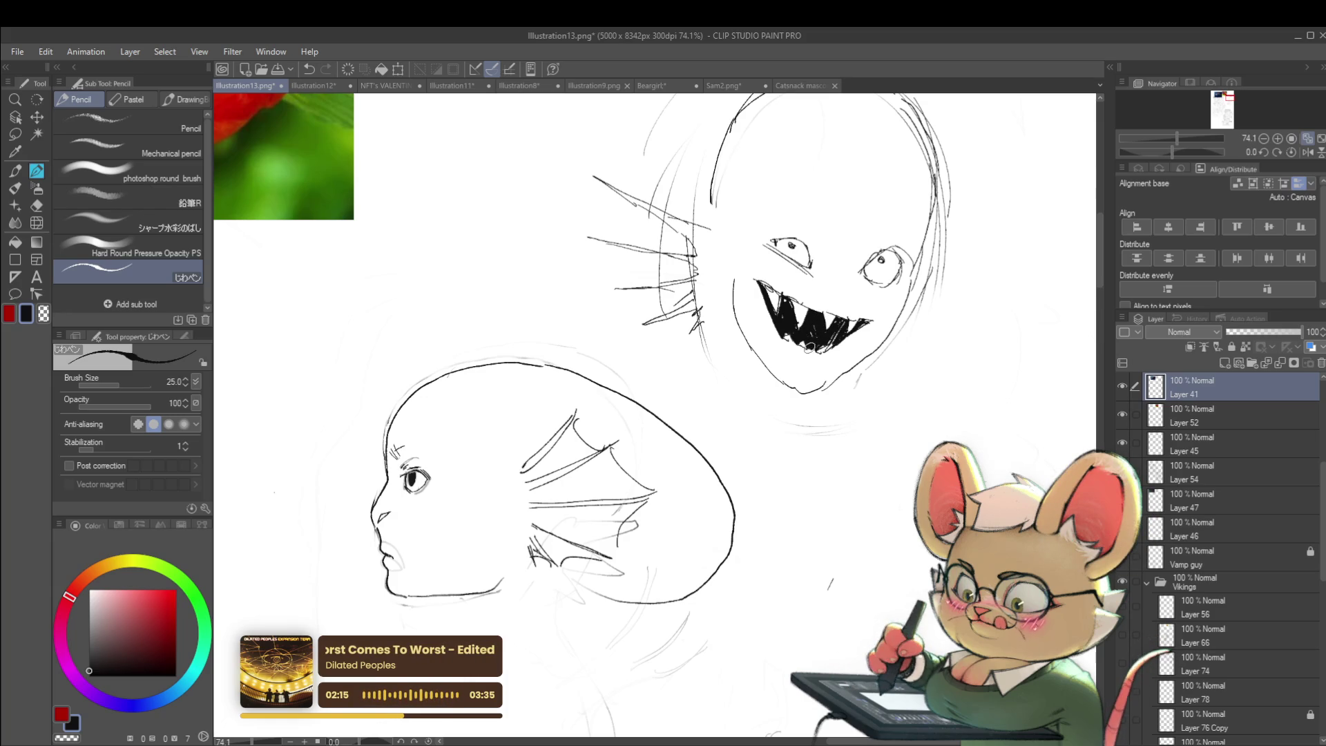
# - Shape a lighter tongue inside the dark mouth and mirror the view to check
pyautogui.scroll(-5, 819, 311)
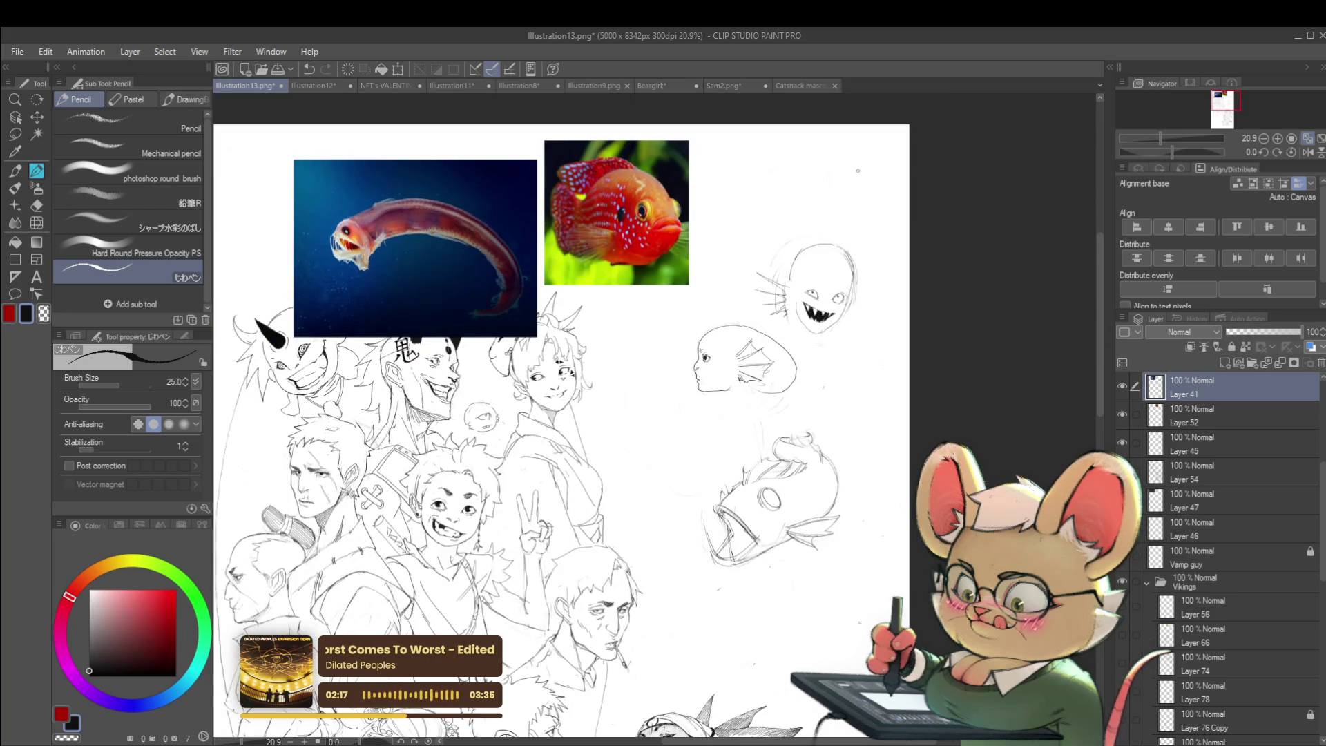
pyautogui.scroll(5, 807, 296)
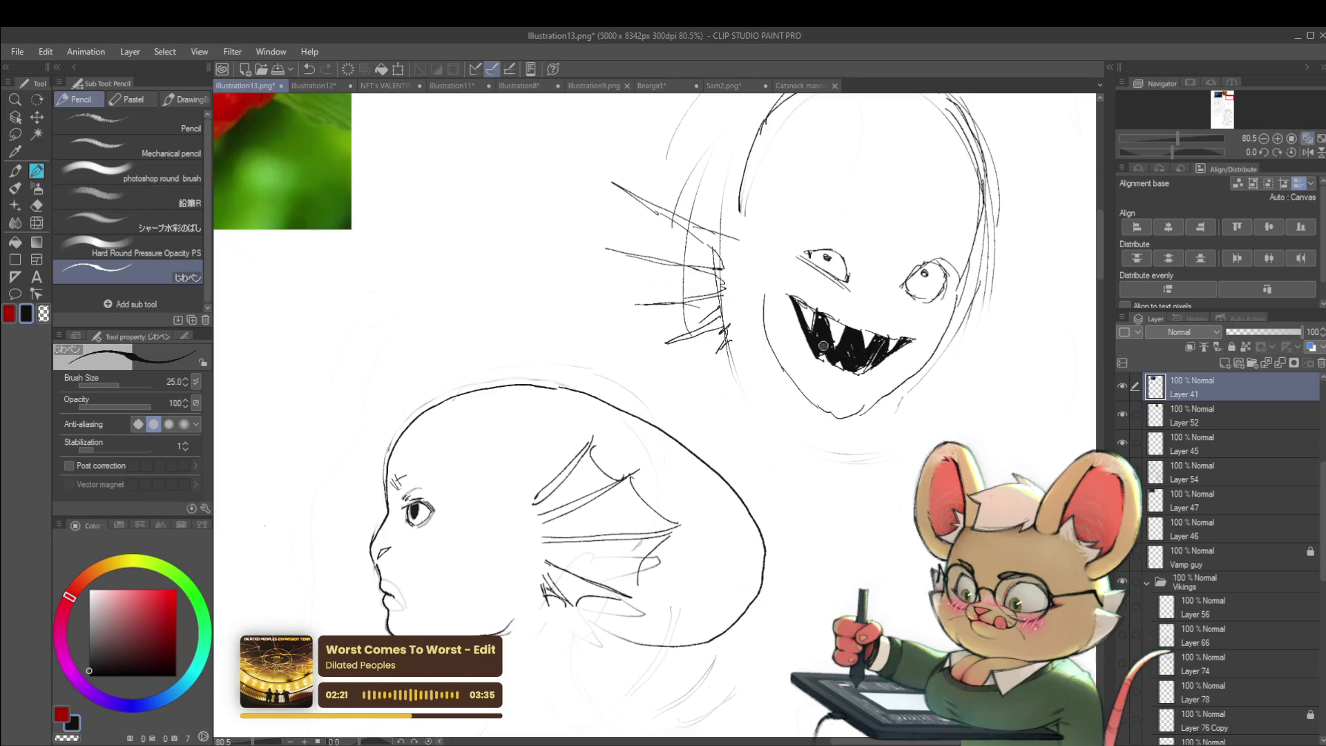
pyautogui.moveTo(818, 348); pyautogui.dragTo(851, 367)
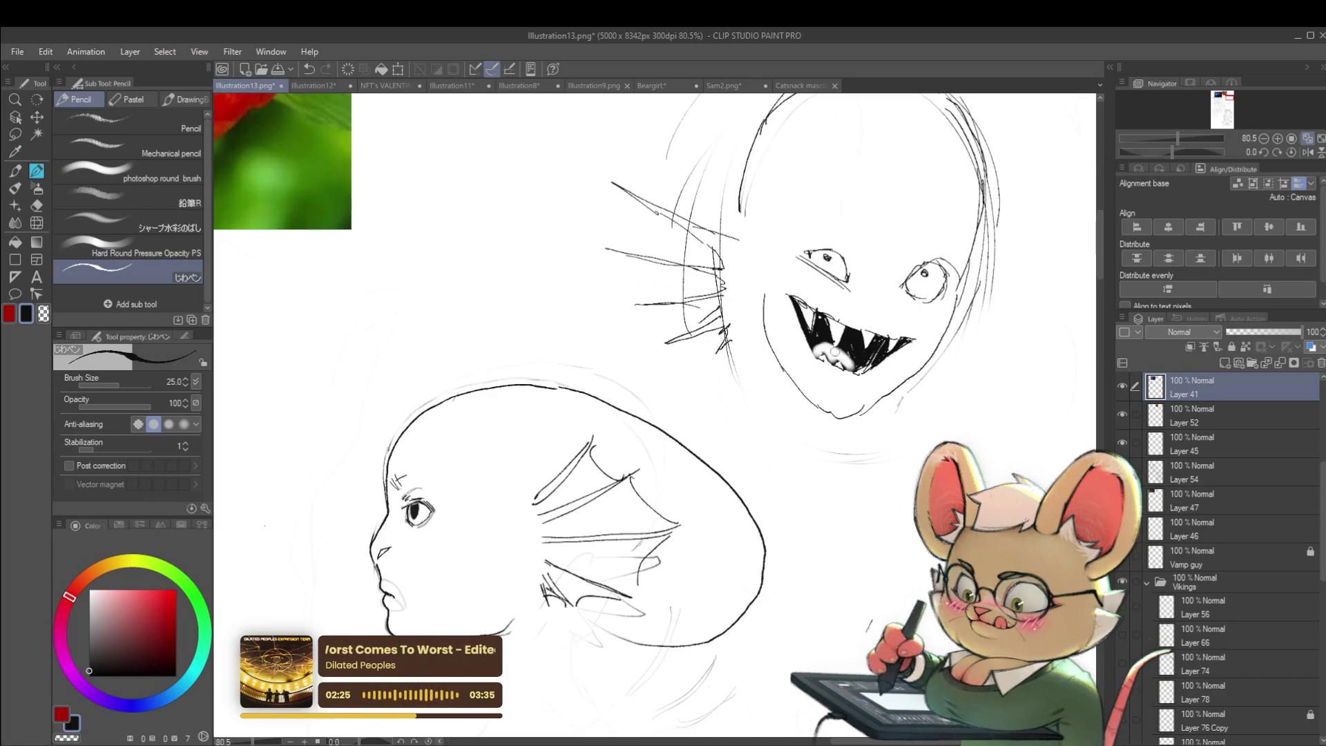
pyautogui.scroll(-6, 824, 342)
pyautogui.scroll(1, 878, 129)
pyautogui.click(1307, 151)
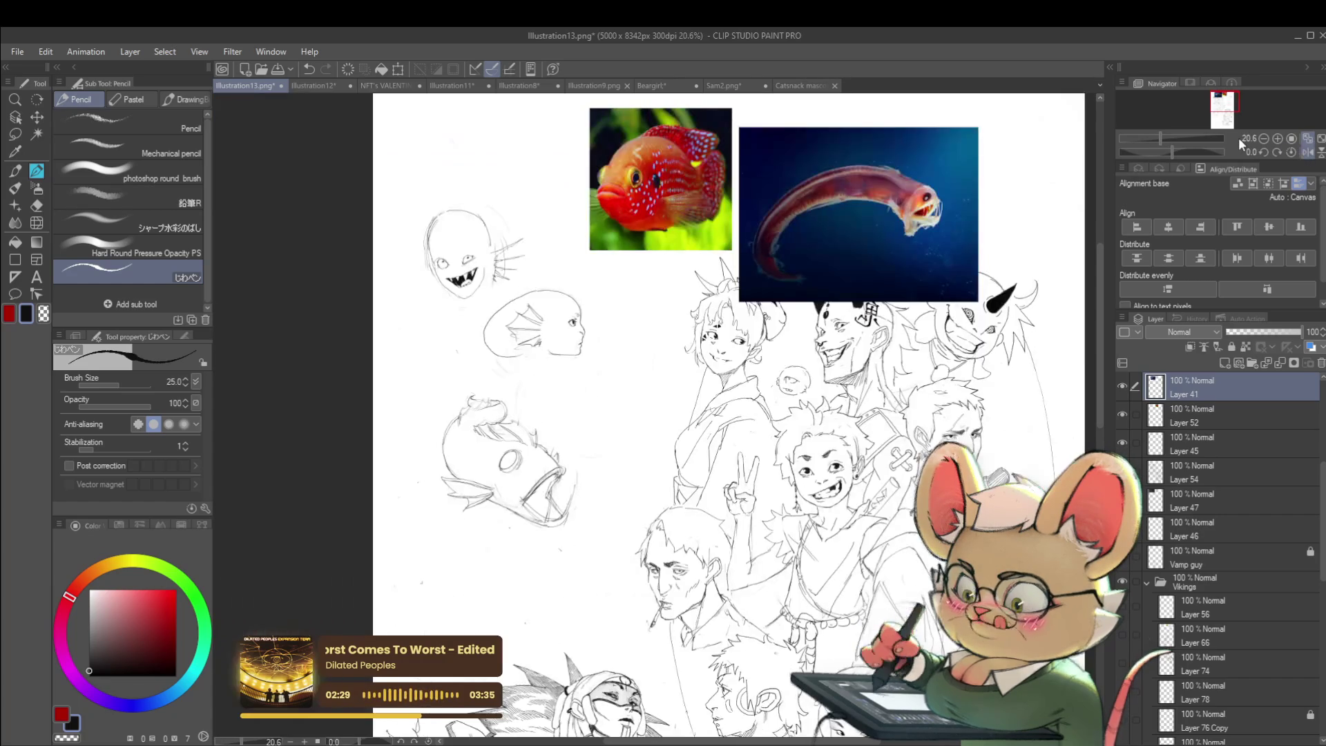
# - Mirror the canvas view horizontally to check the sketches, then flip it back
pyautogui.click(1278, 138)
pyautogui.click(1277, 138)
pyautogui.scroll(3, 456, 283)
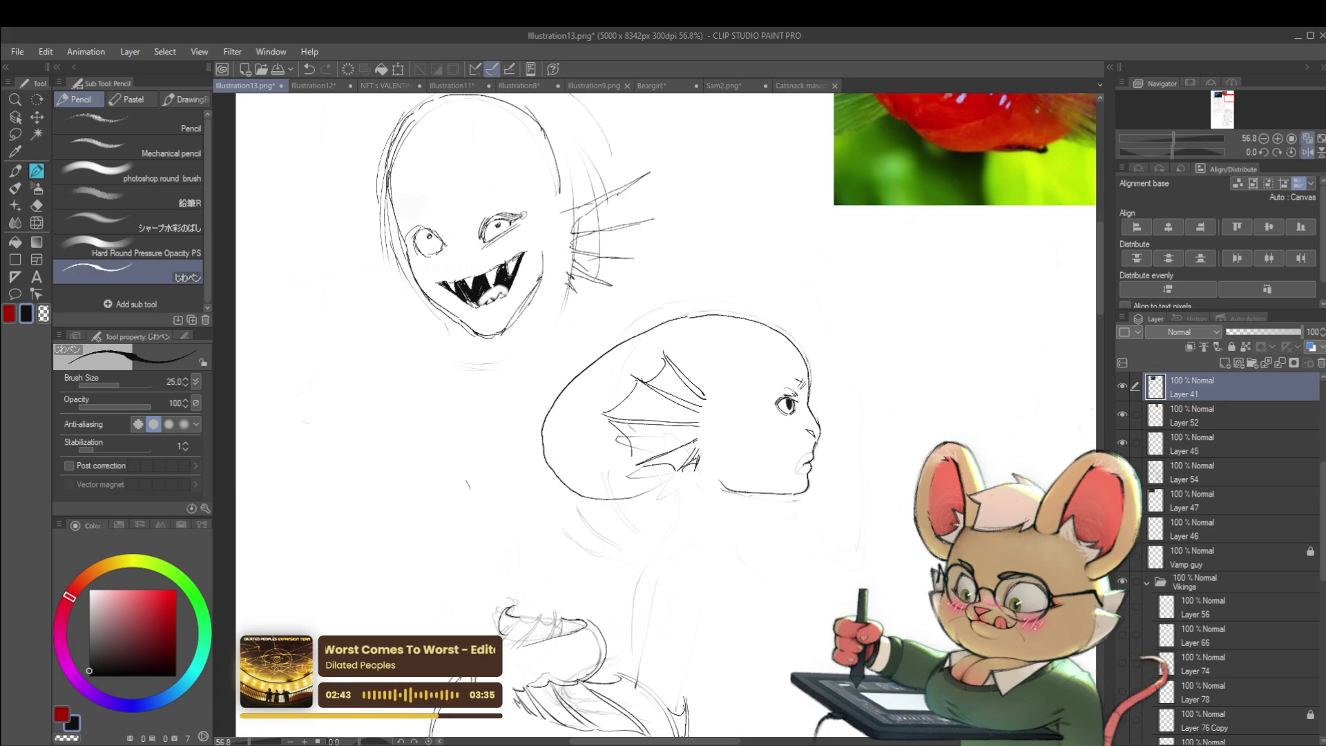
pyautogui.scroll(-5, 518, 221)
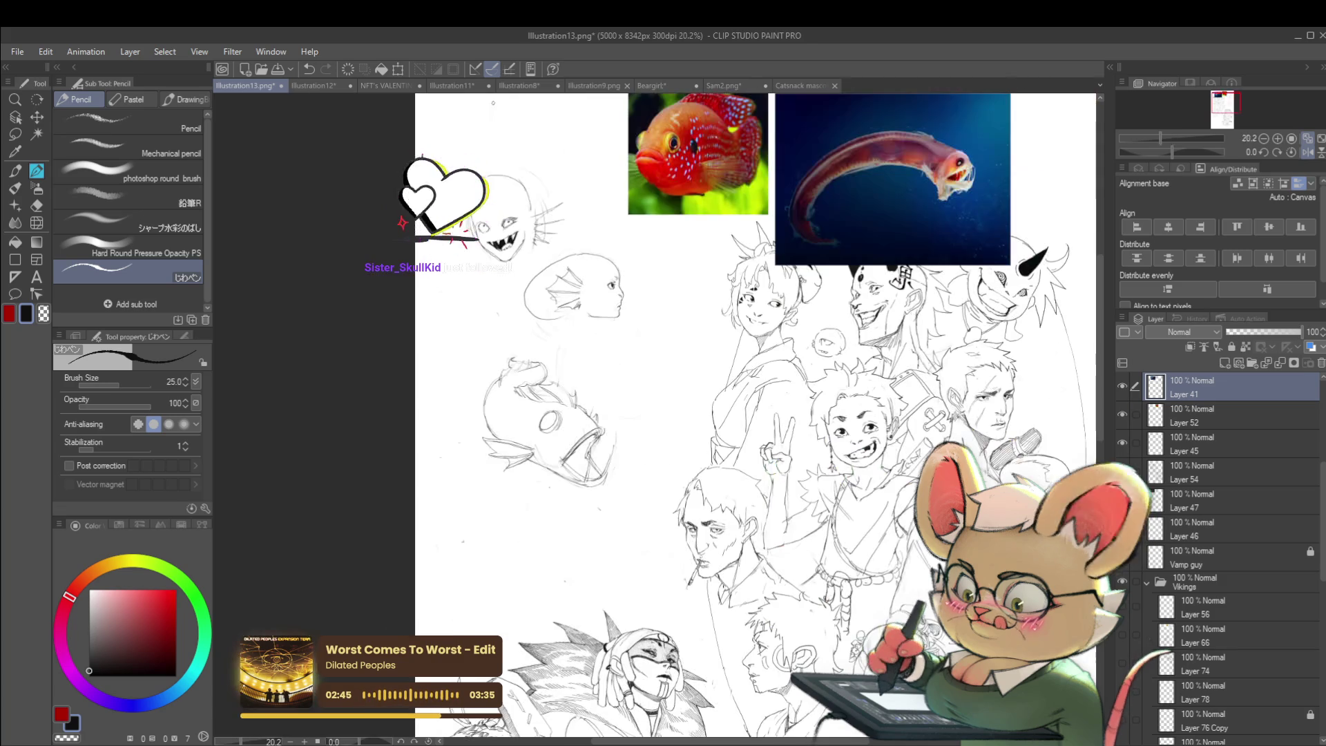
pyautogui.click(1307, 152)
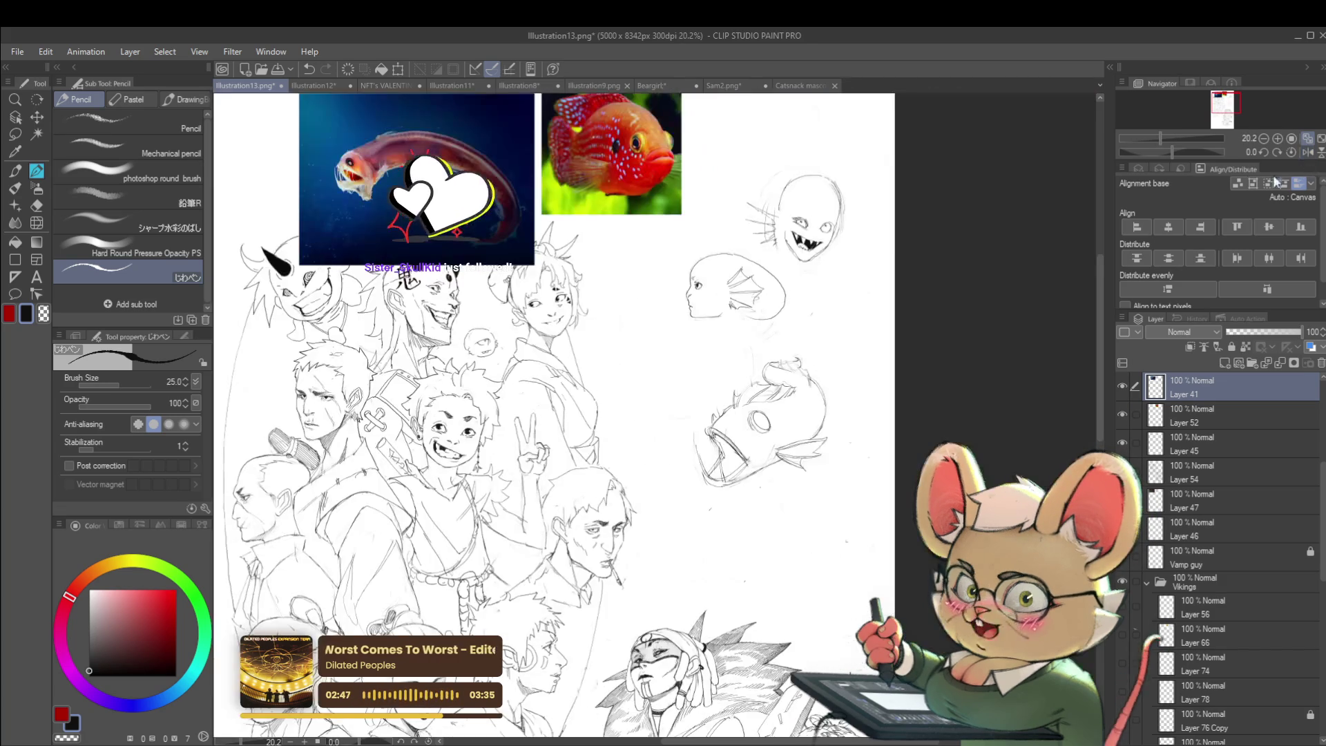
pyautogui.scroll(1, 656, 414)
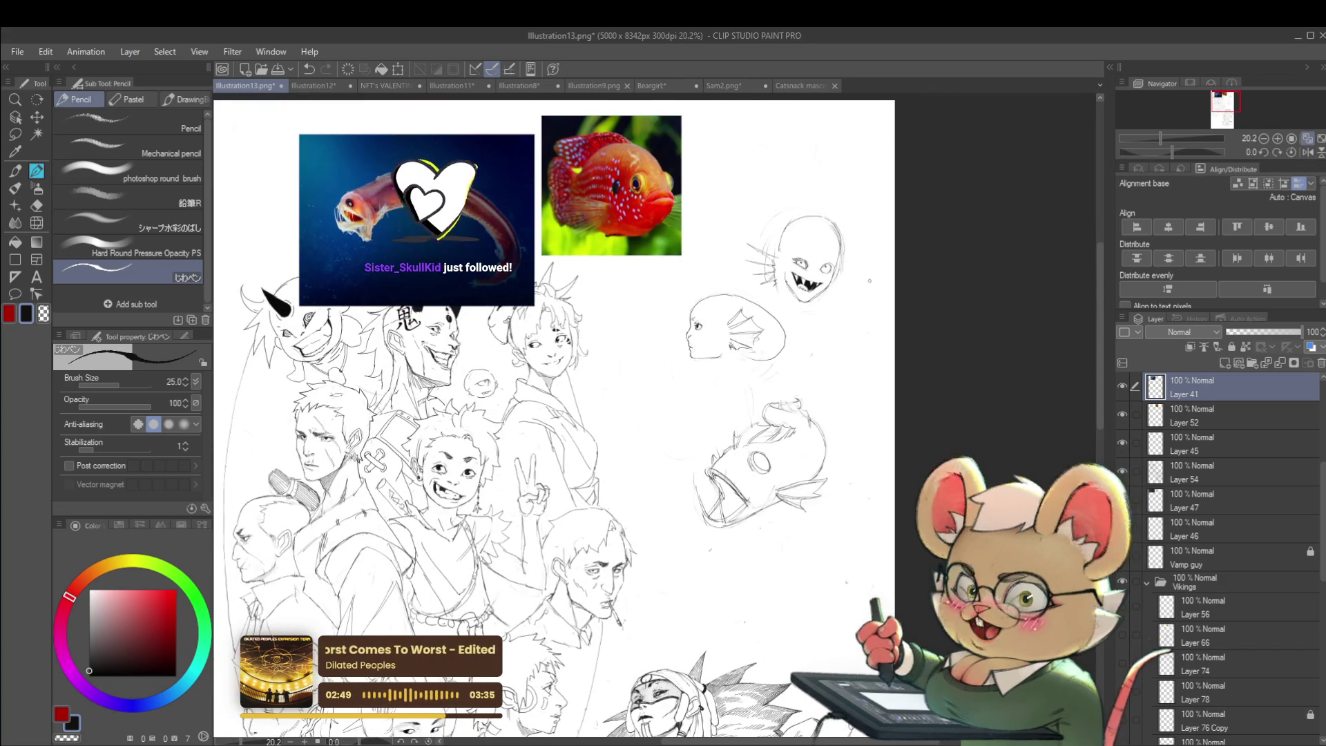
pyautogui.scroll(3, 839, 318)
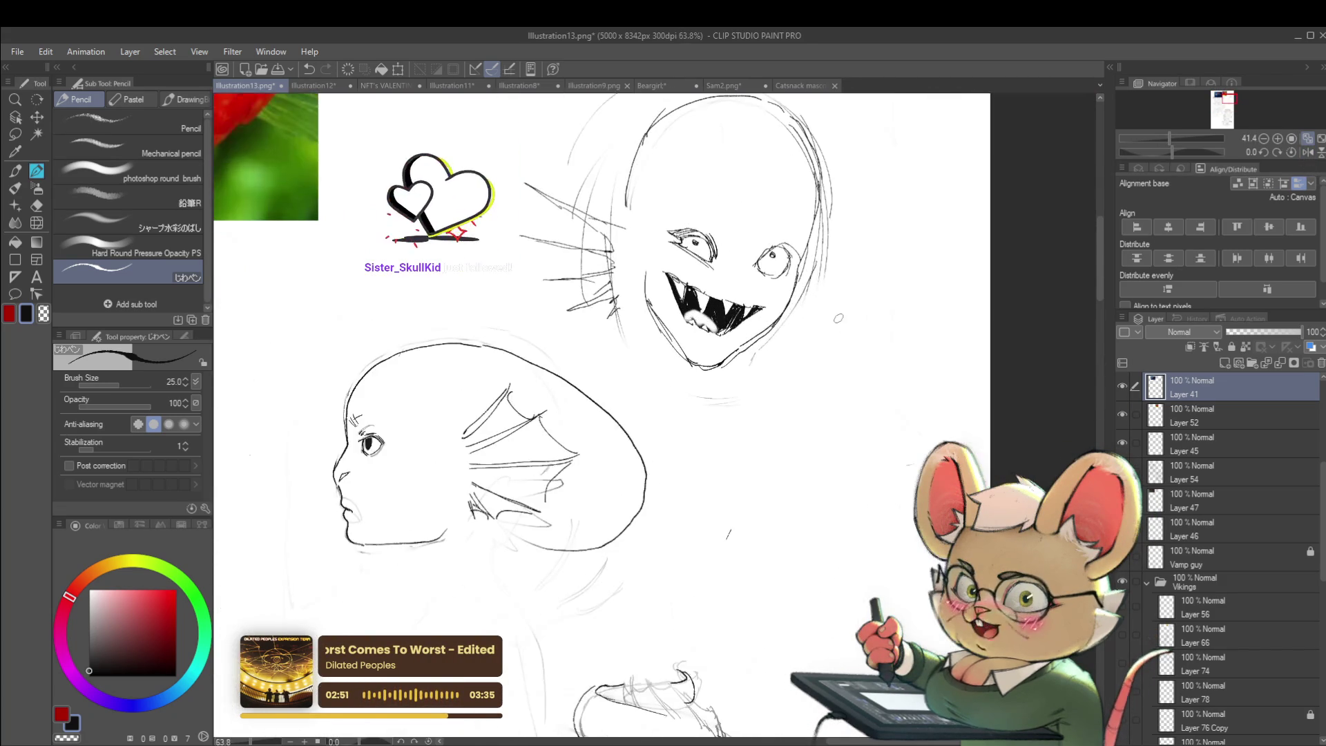
pyautogui.scroll(2, 768, 265)
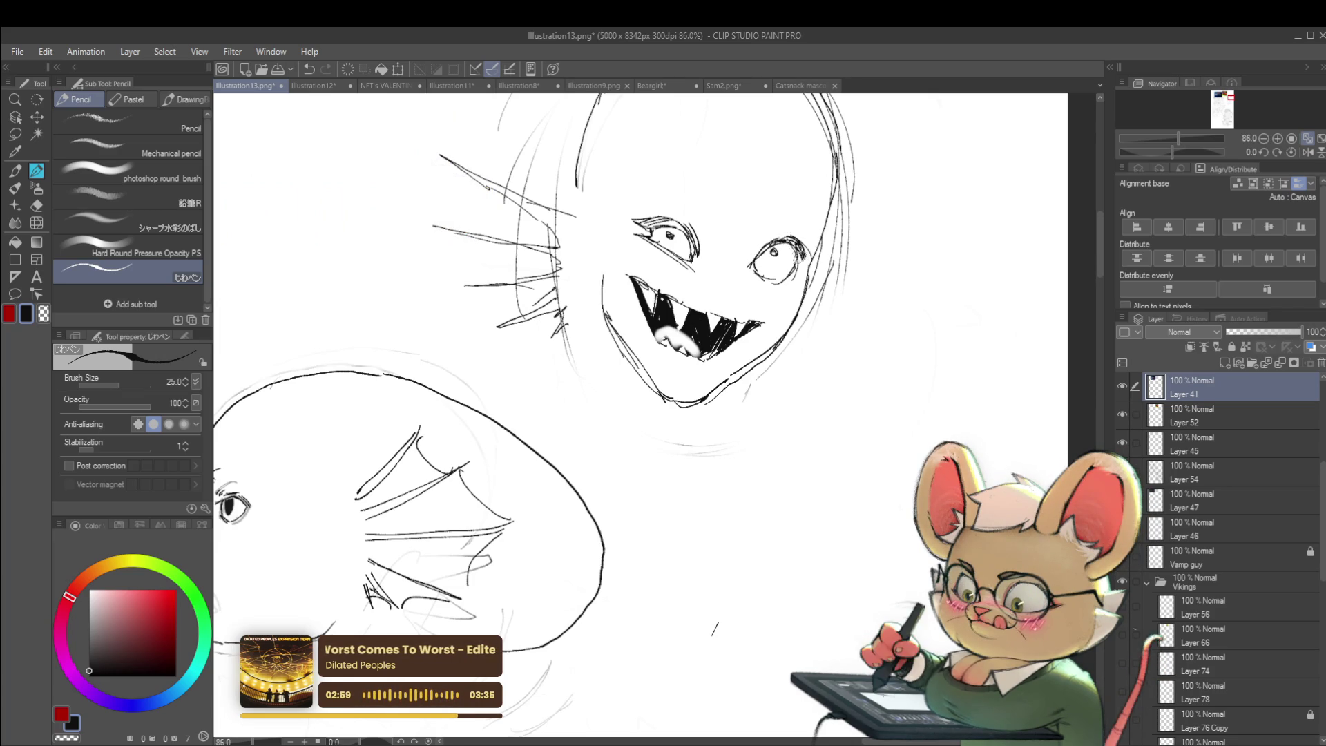
# - Mirror the view, undo the stray pencil mark, and extend the line under the mermaid's chin
pyautogui.press('h')
pyautogui.scroll(-5, 656, 415)
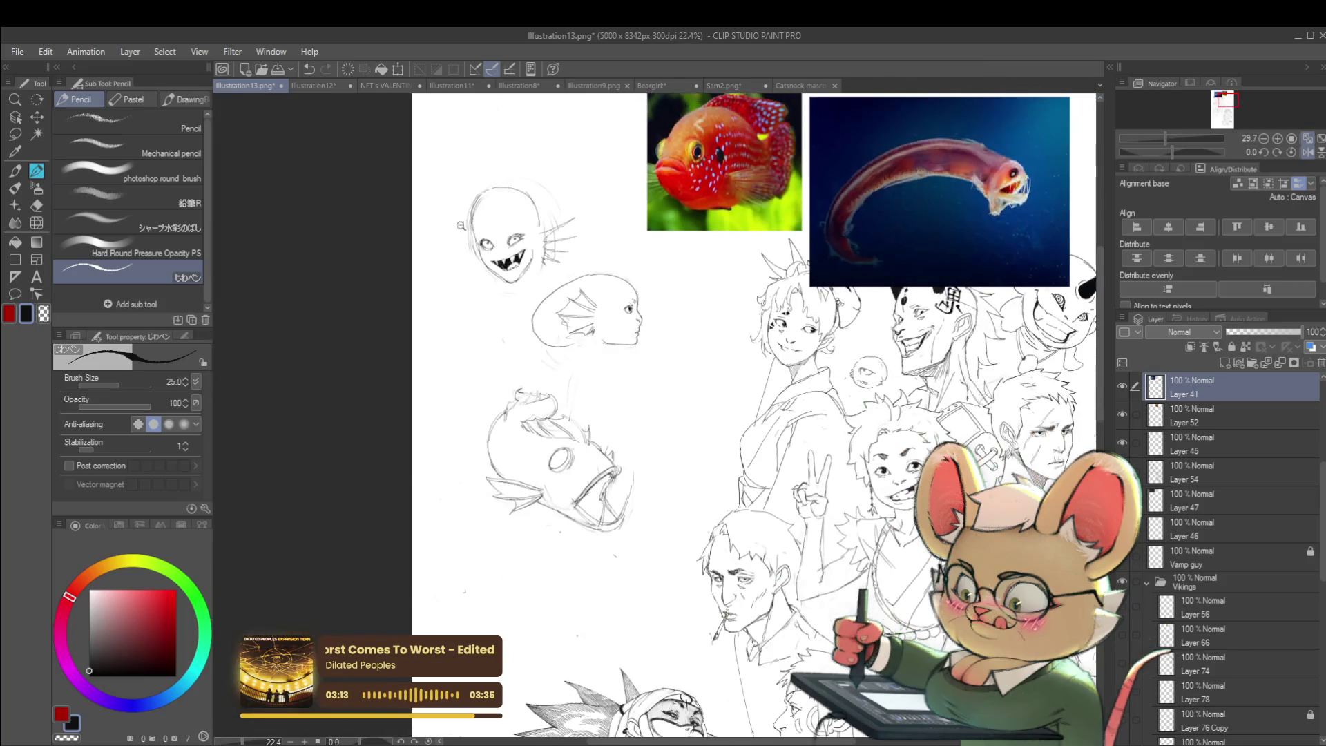
pyautogui.hotkey('ctrl', 'z')
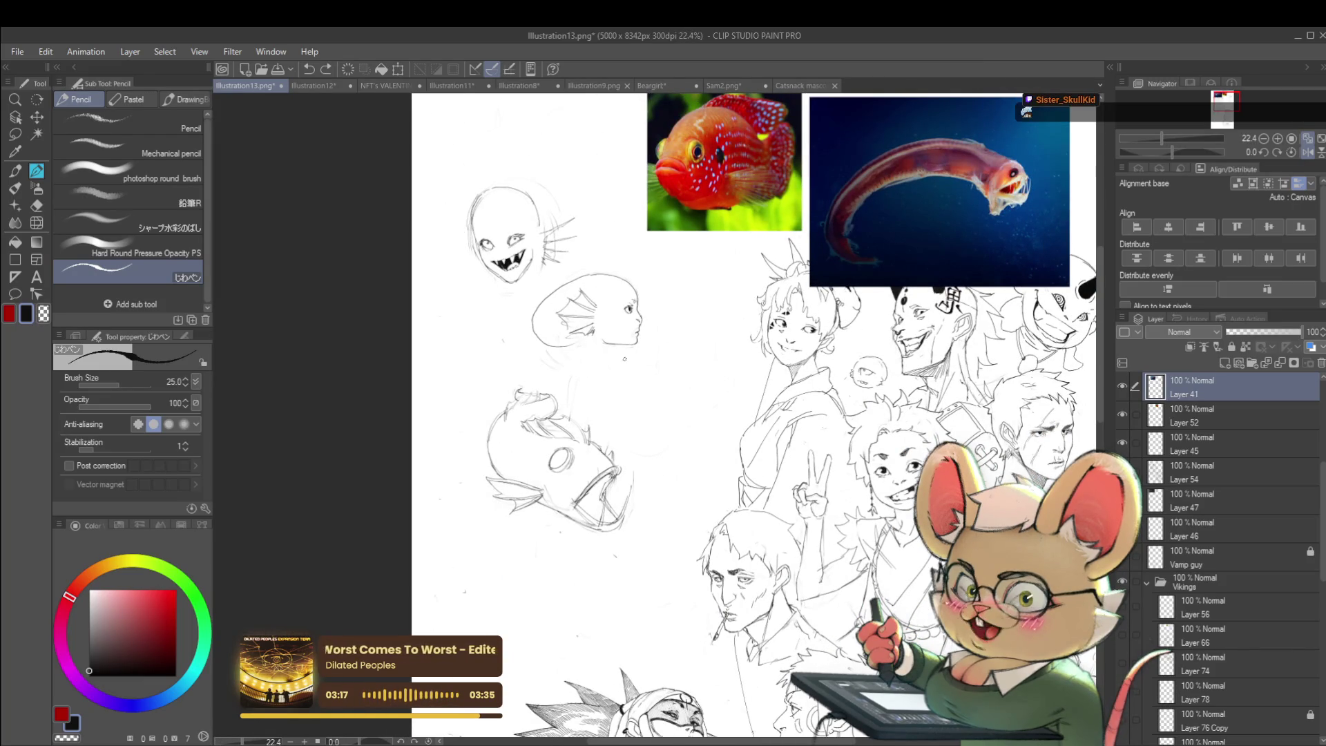
pyautogui.scroll(4, 622, 353)
pyautogui.moveTo(605, 349); pyautogui.dragTo(598, 379)
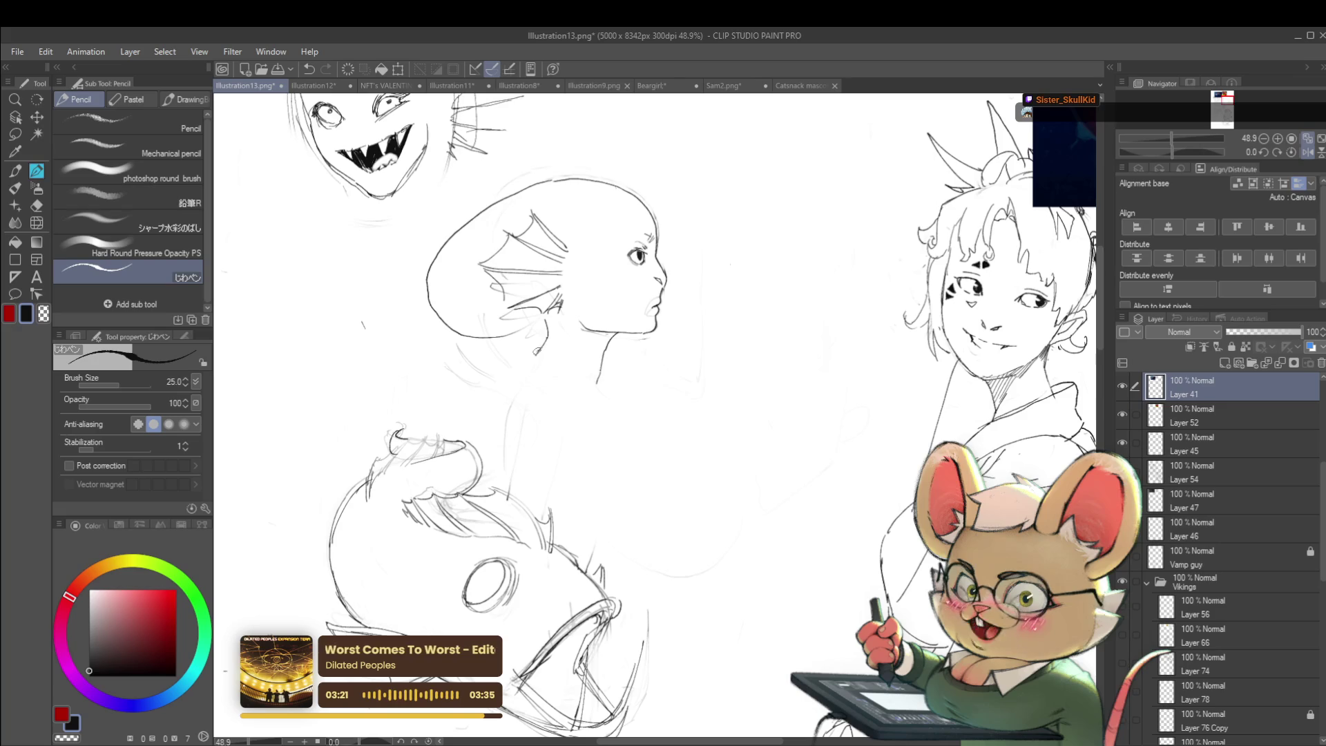
# - Flip the view back and switch to the Liquify tool with an enlarged brush size
pyautogui.scroll(-4, 624, 360)
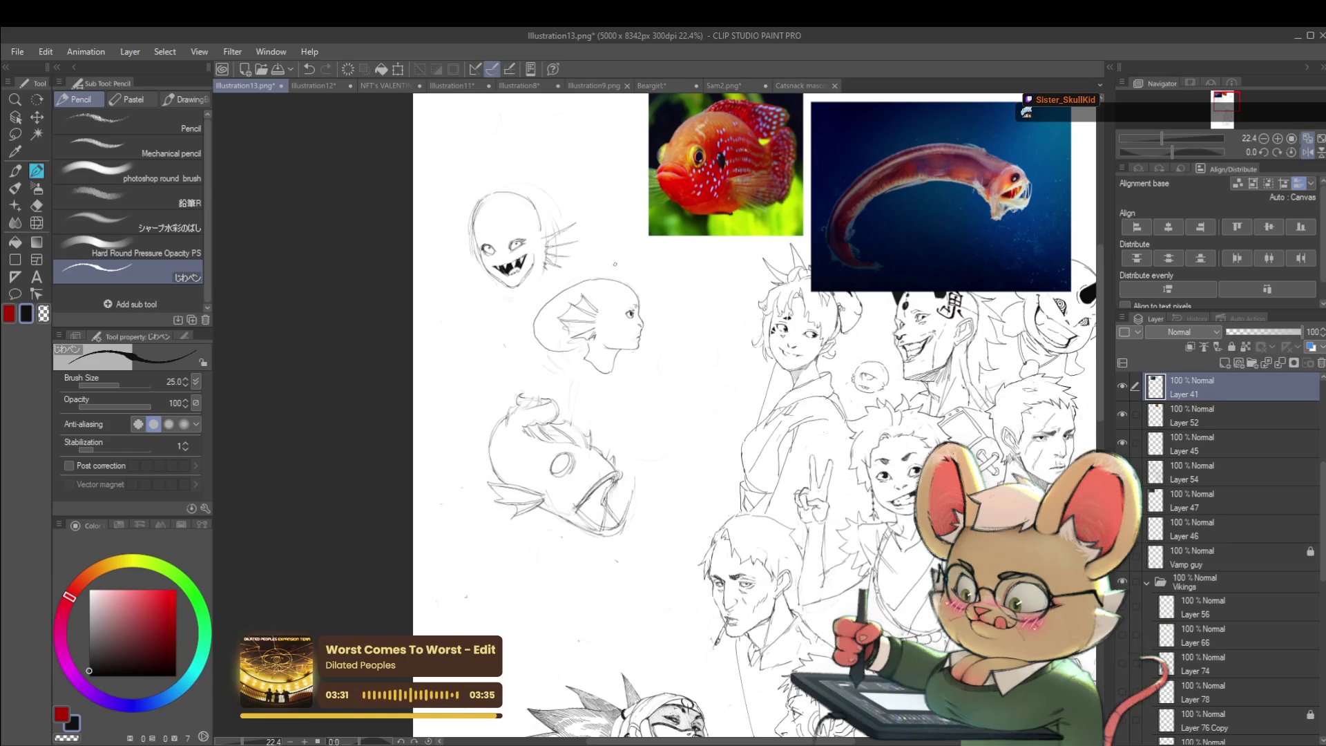
pyautogui.press('h')
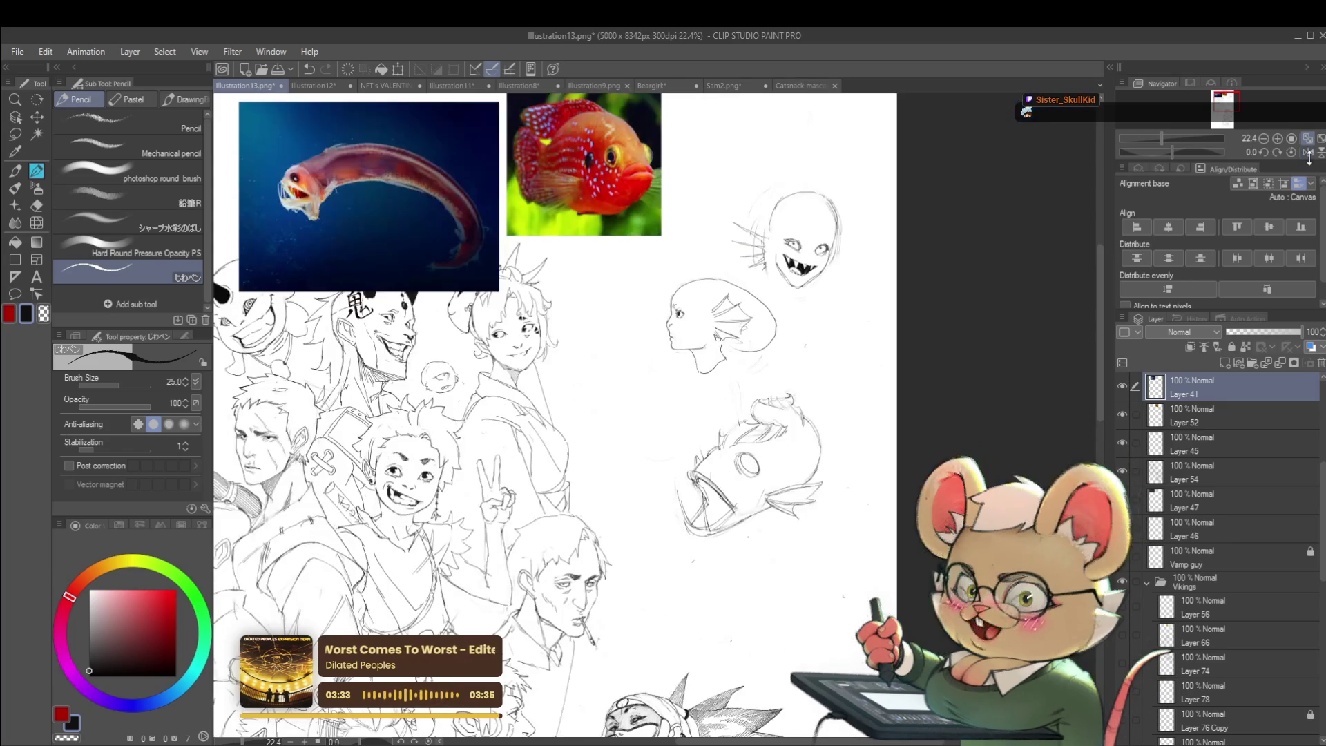
pyautogui.scroll(3, 846, 255)
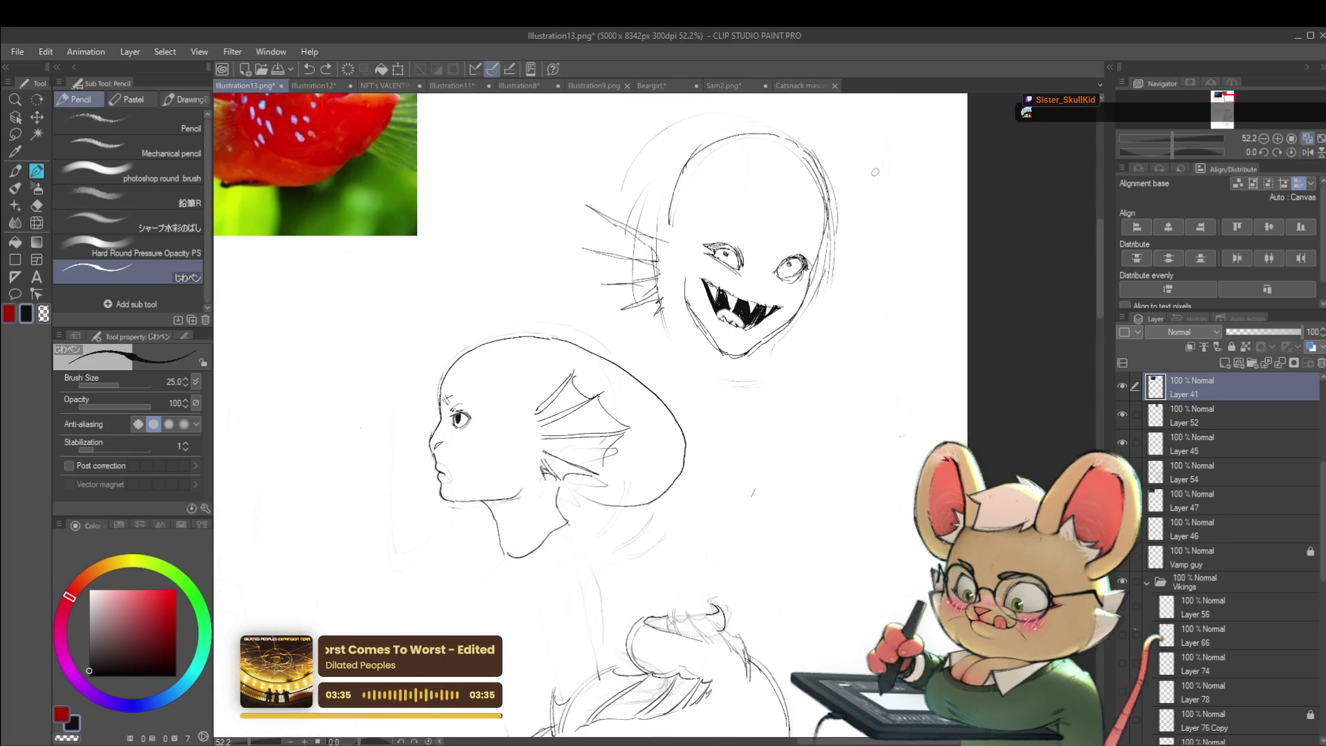
pyautogui.click(46, 221)
pyautogui.press(']')
pyautogui.press(']')
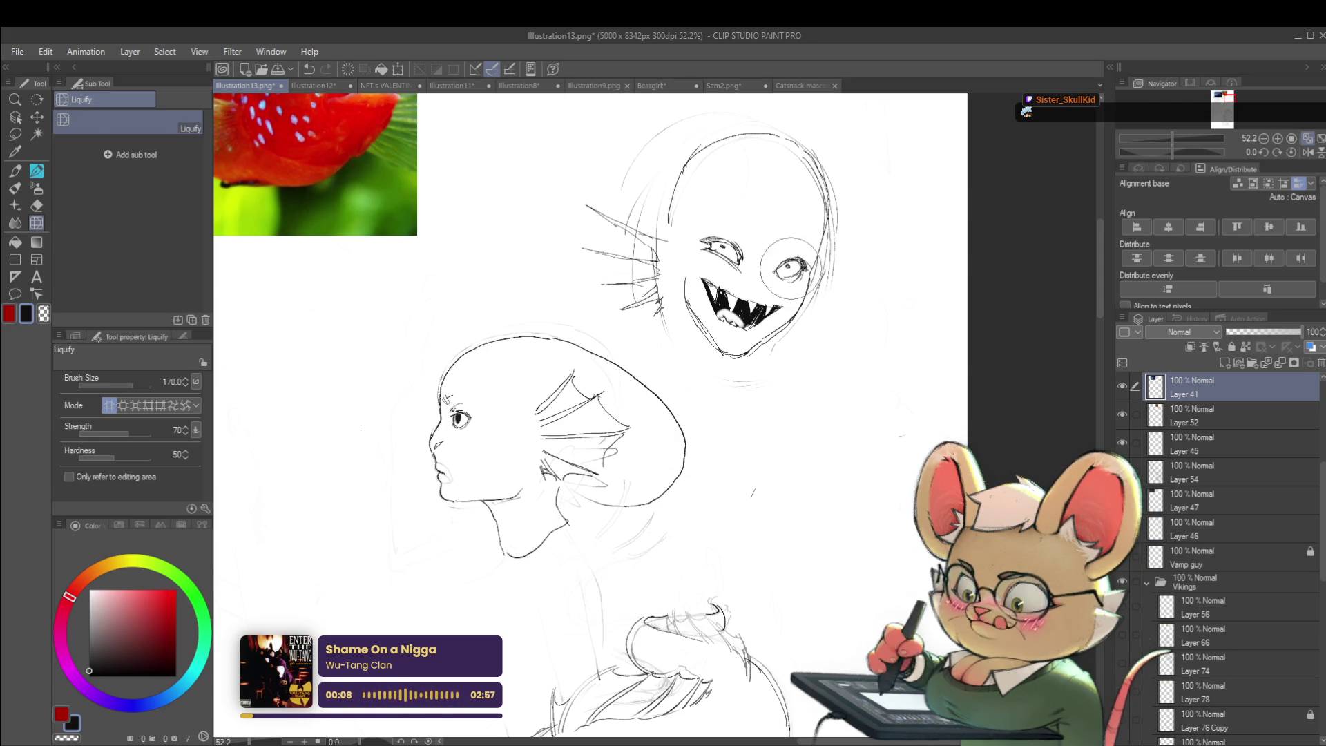
# - Return to the Pencil and darken the fanged creature's pupil
pyautogui.scroll(-5, 788, 207)
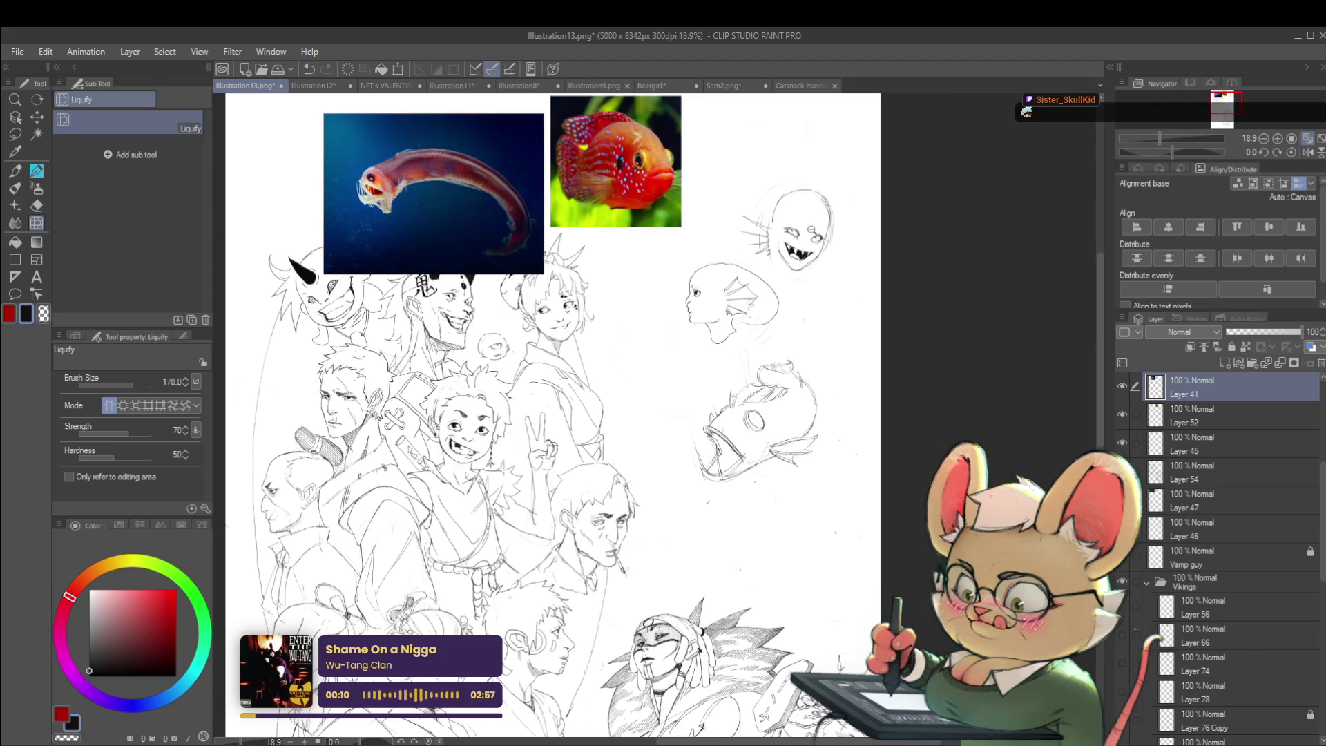
pyautogui.scroll(5, 794, 225)
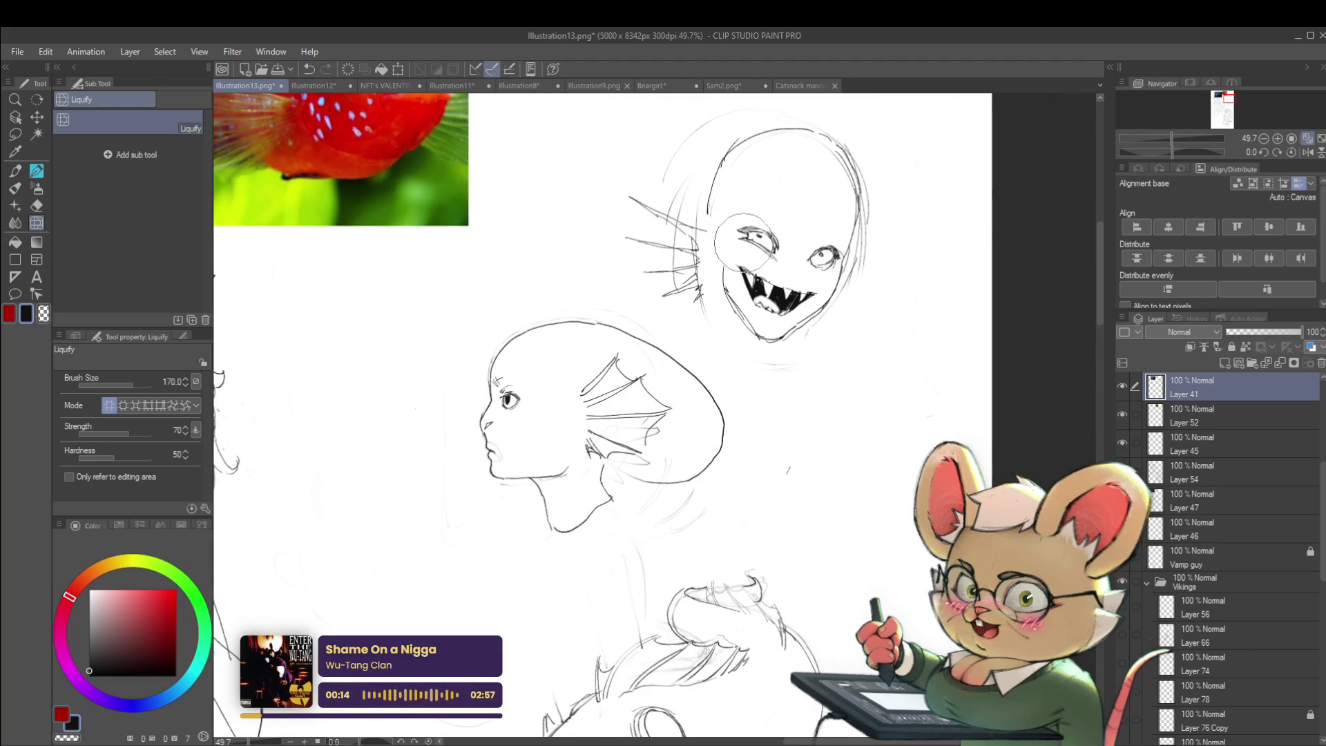
pyautogui.scroll(2, 763, 234)
pyautogui.press('p')
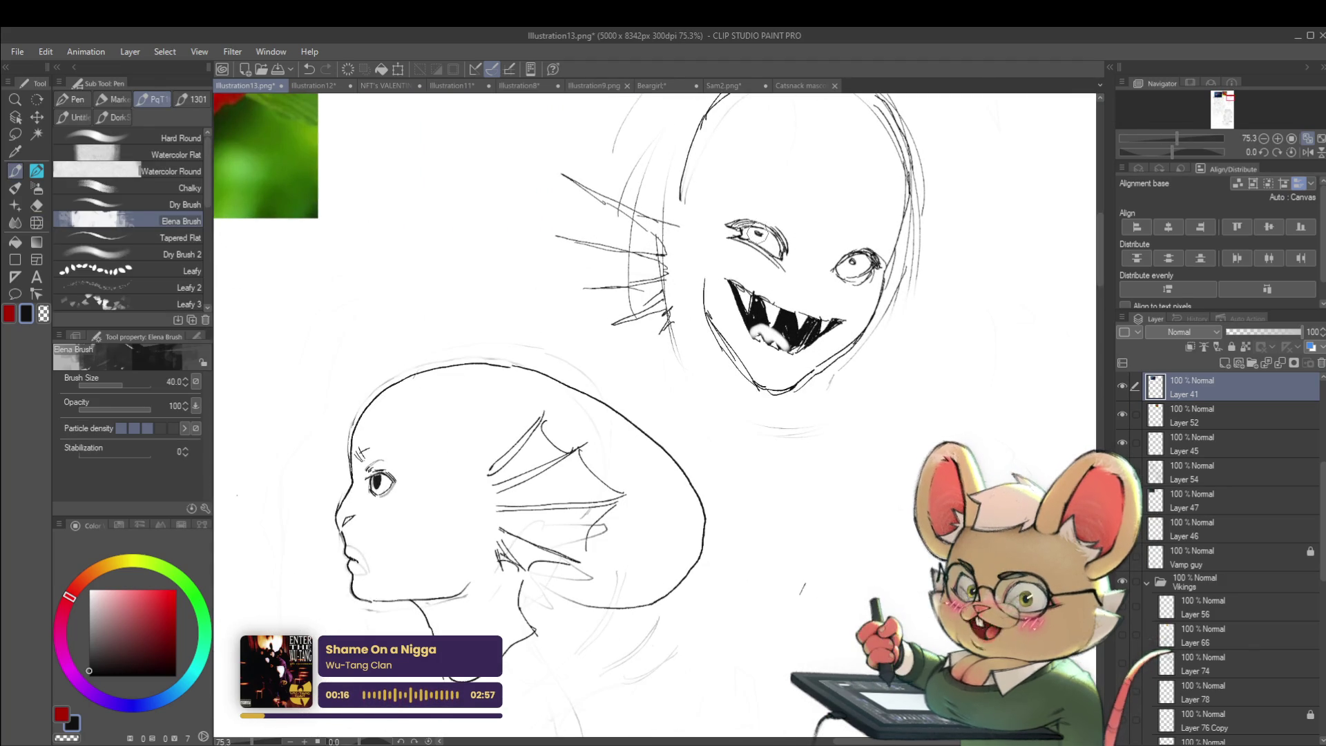
pyautogui.moveTo(753, 228); pyautogui.dragTo(762, 242)
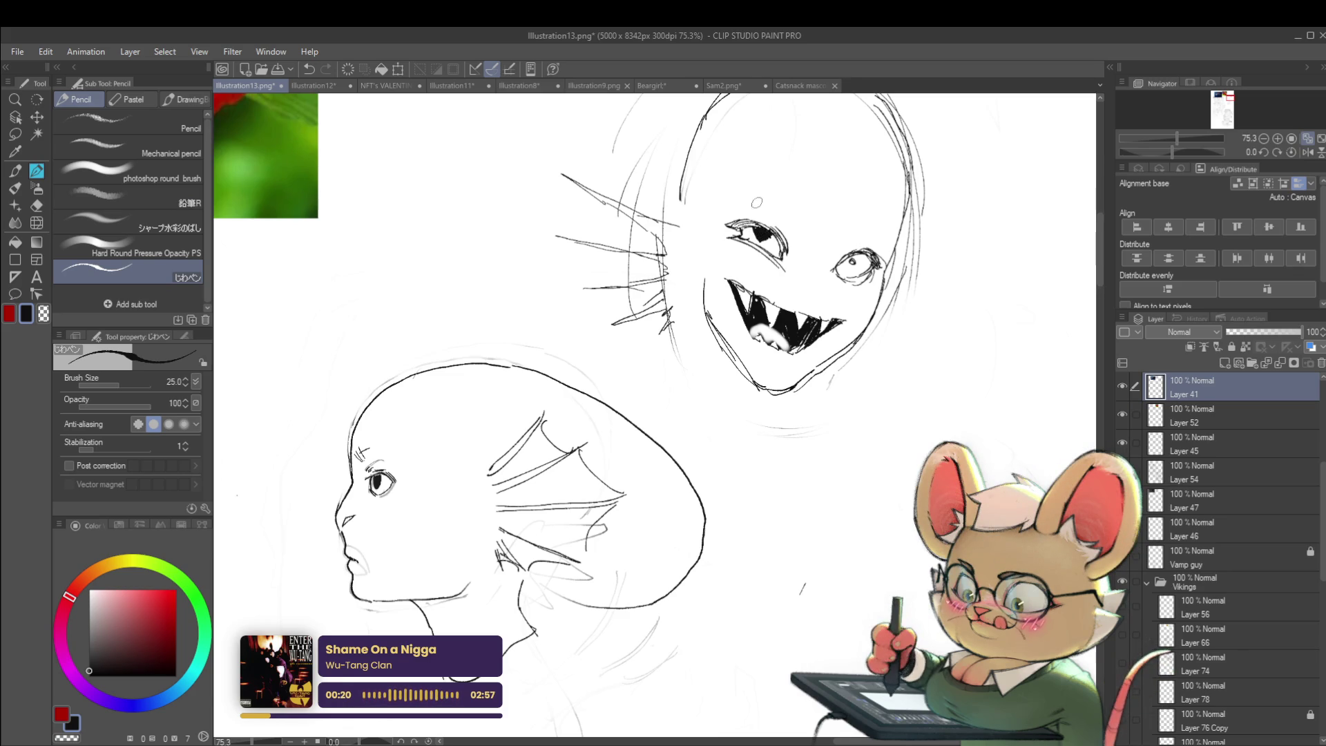
# - Mirror the view to compare and sketch a small loop beside the mermaid's face
pyautogui.scroll(-5, 795, 232)
pyautogui.scroll(4, 808, 238)
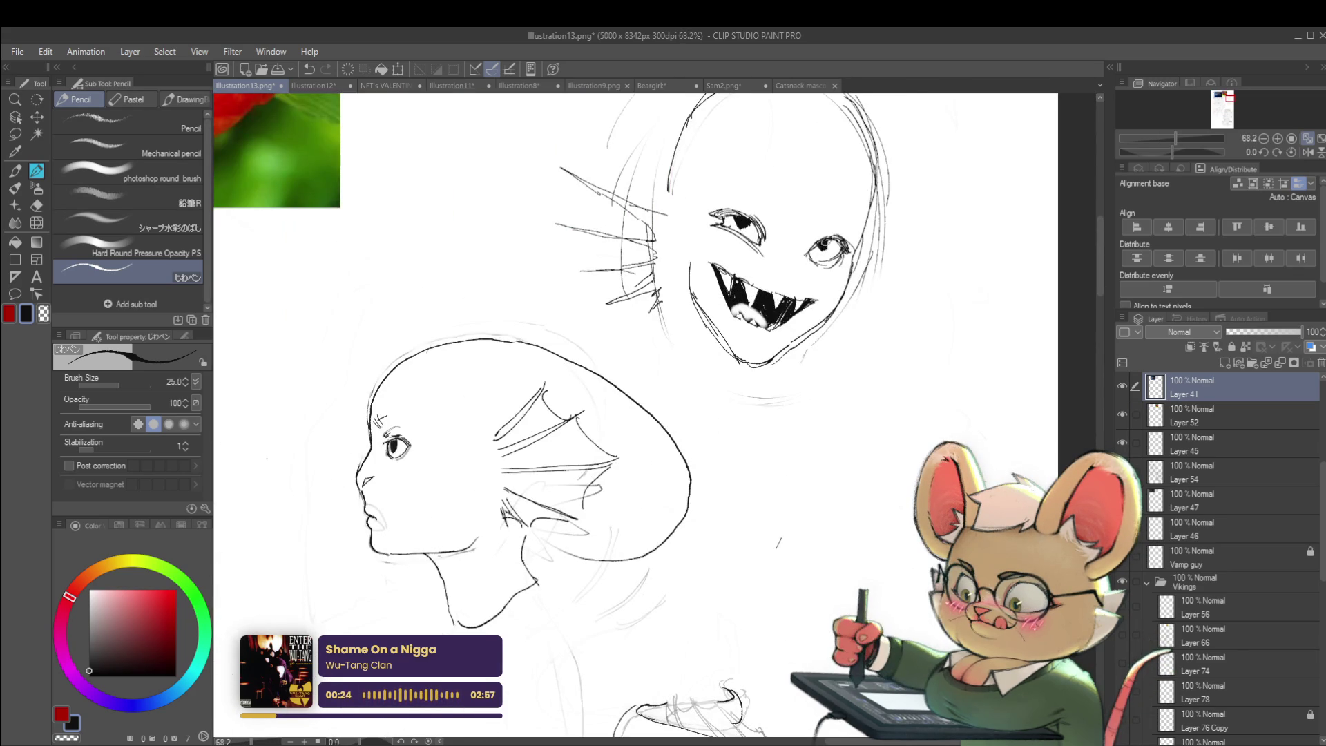
pyautogui.scroll(-5, 826, 240)
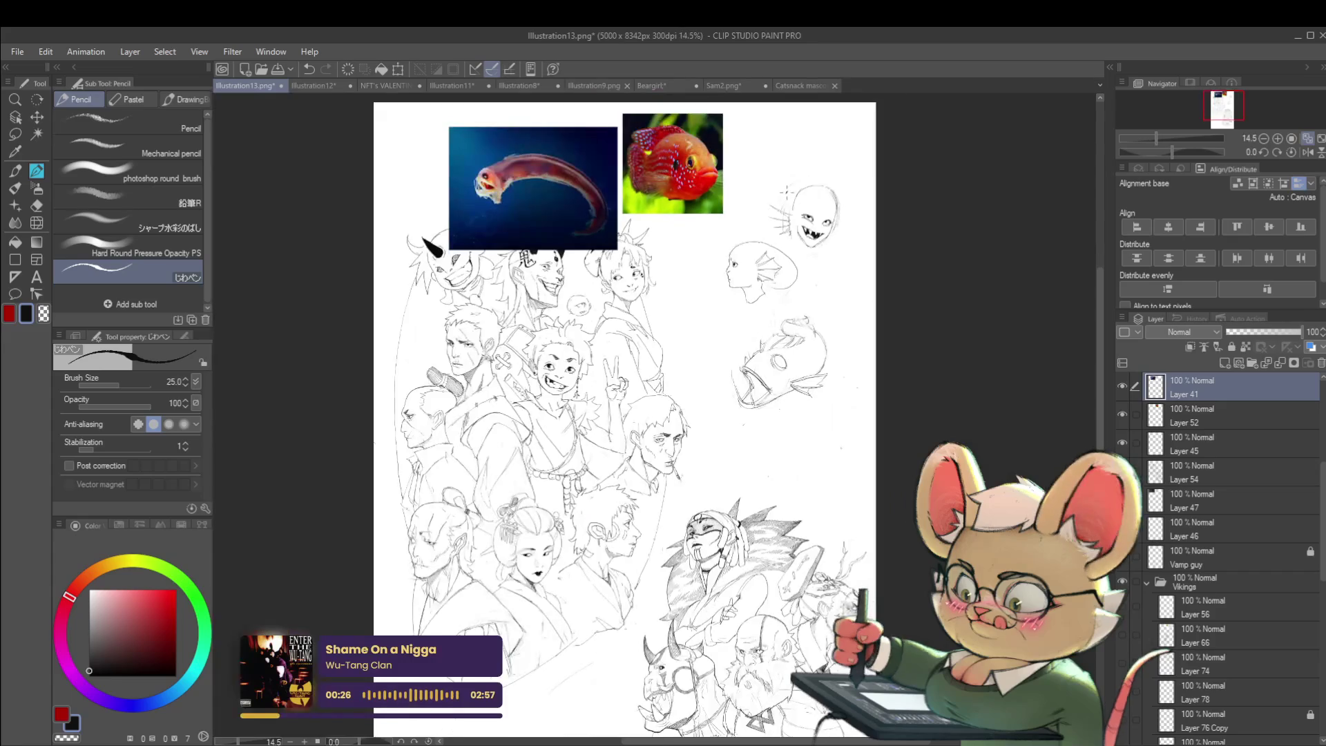
pyautogui.click(1312, 155)
pyautogui.scroll(3, 490, 228)
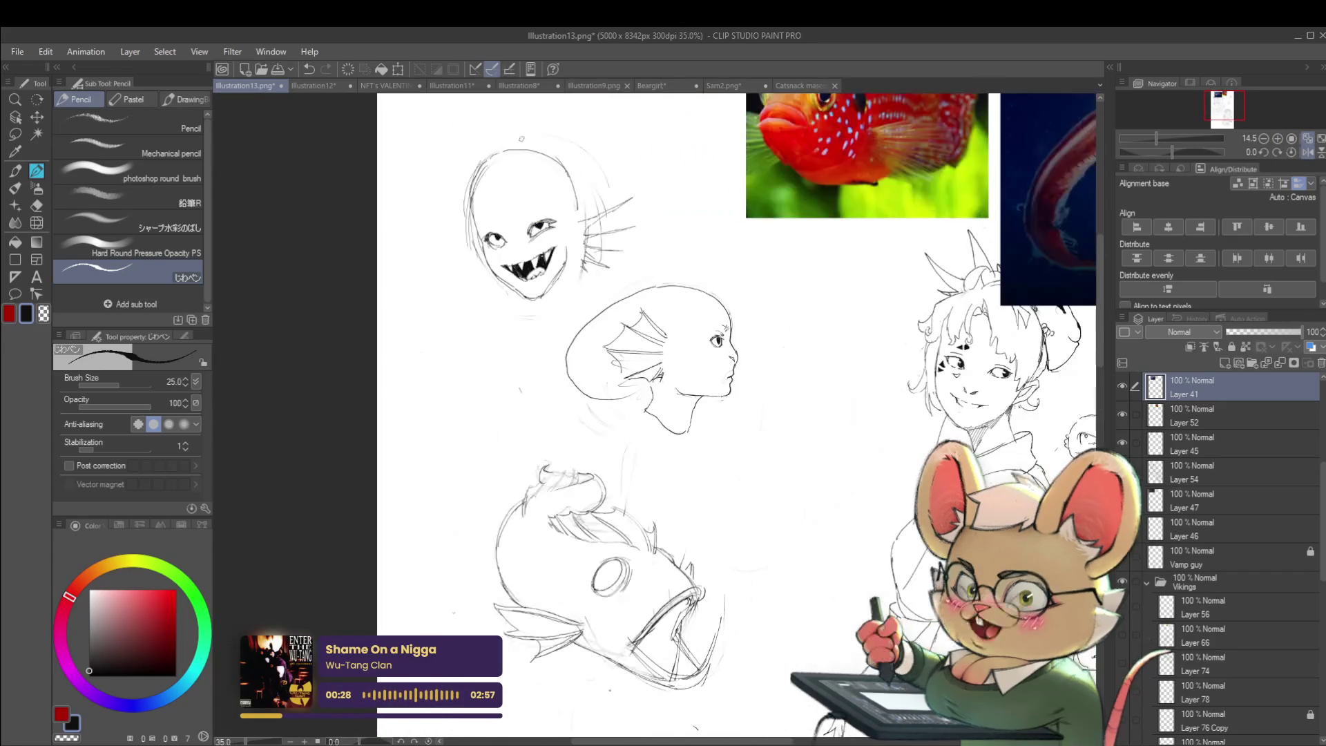
pyautogui.scroll(2, 511, 172)
pyautogui.scroll(1, 497, 228)
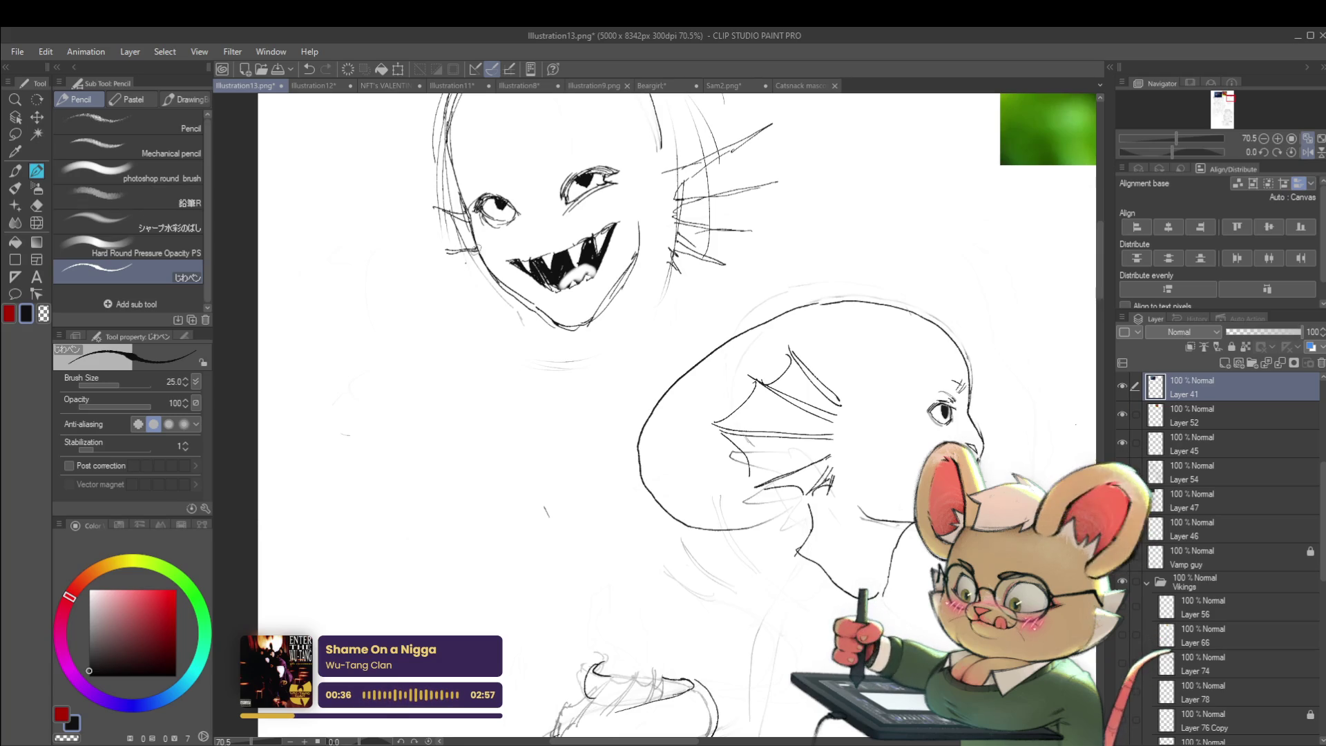
pyautogui.moveTo(478, 275); pyautogui.dragTo(469, 285)
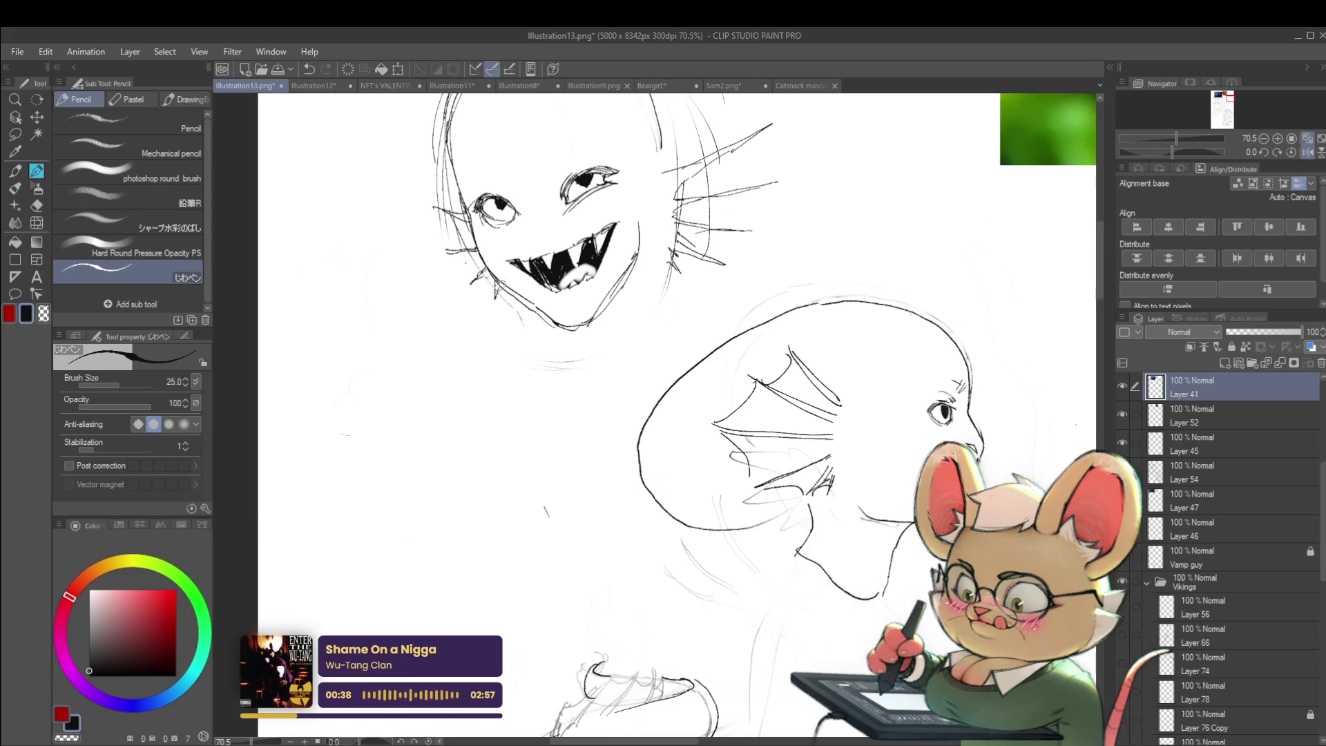
# - Lasso-select the spiky creature sketch, shift it up and left with Ctrl+T, then deselect
pyautogui.scroll(-5, 677, 414)
pyautogui.scroll(1, 583, 414)
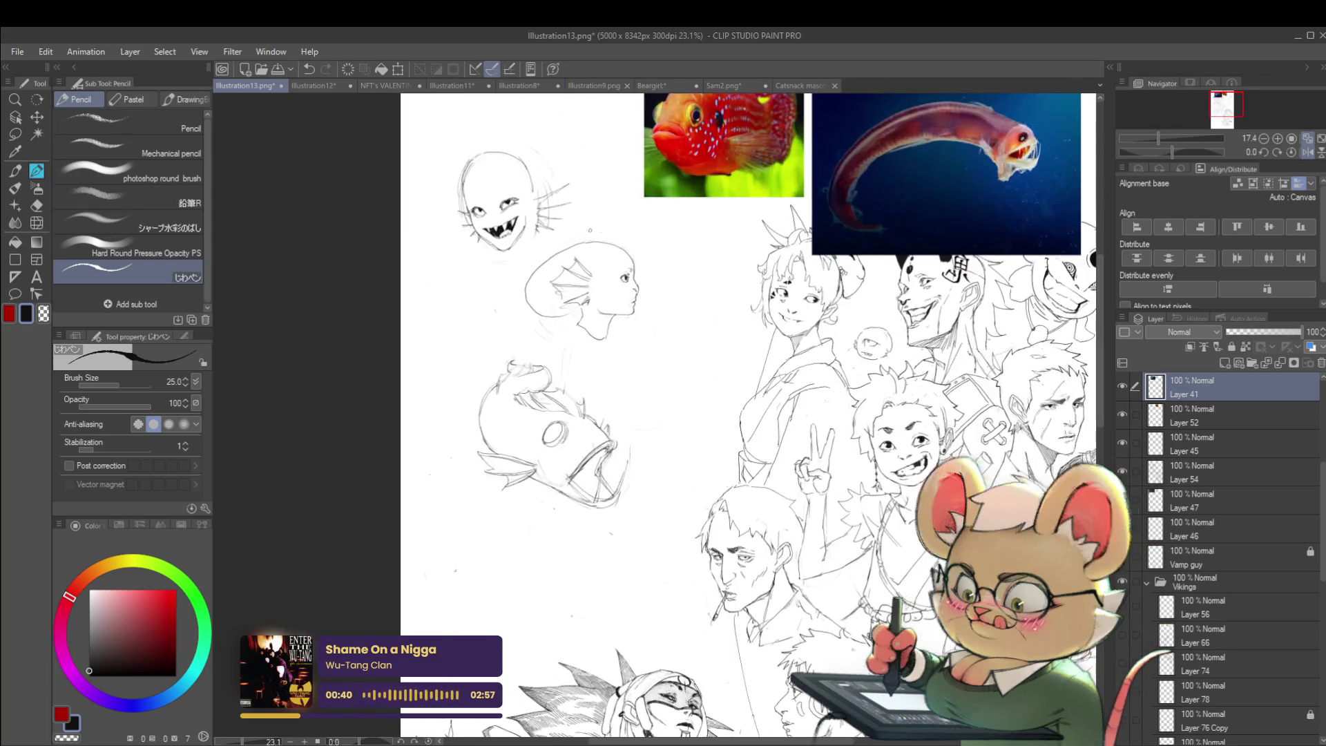
pyautogui.scroll(3, 542, 219)
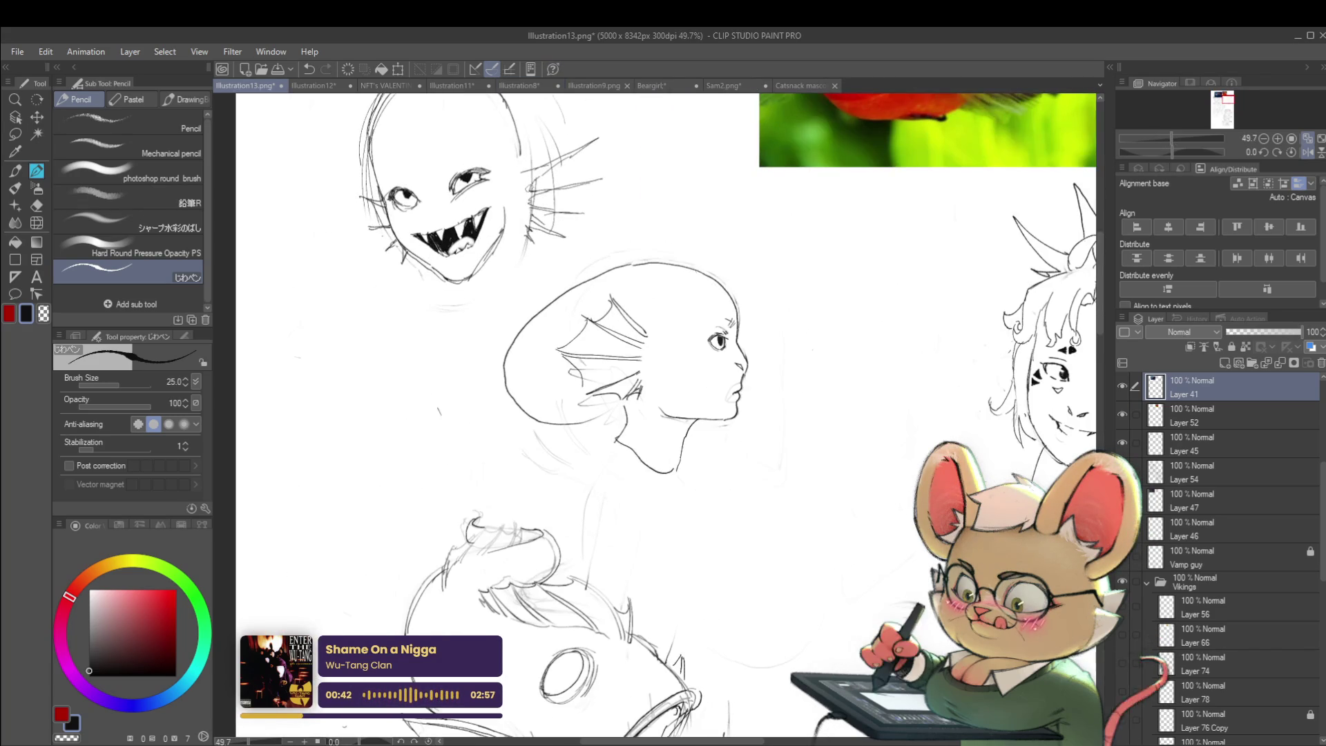
pyautogui.press('m')
pyautogui.moveTo(542, 254)
pyautogui.mouseDown()
pyautogui.moveTo(523, 247)
pyautogui.moveTo(515, 169)
pyautogui.moveTo(636, 142)
pyautogui.moveTo(549, 261)
pyautogui.mouseUp()
pyautogui.hotkey('ctrl', 't')
pyautogui.moveTo(587, 185); pyautogui.dragTo(571, 174)
pyautogui.press('Return')
pyautogui.hotkey('ctrl', 'd')
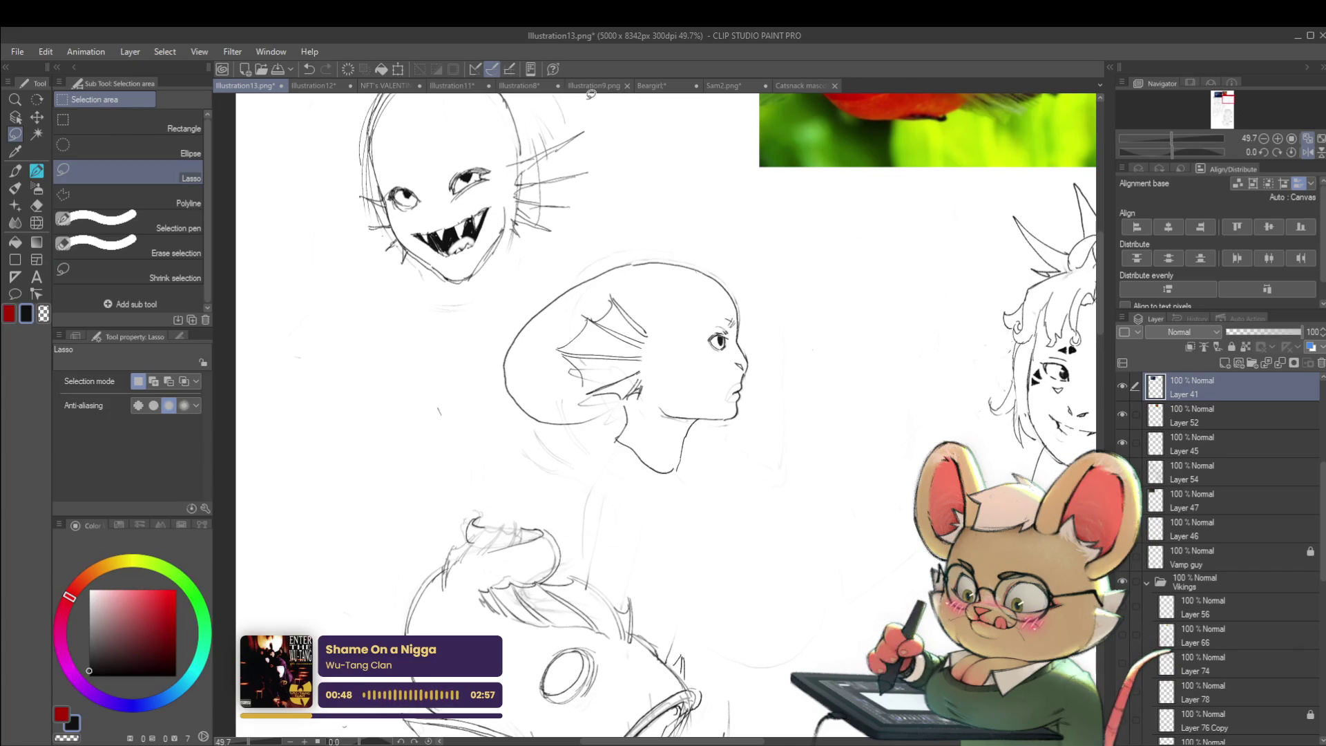
# - Pencil fin lines at the creature's right spikes and a pointed fin tip beside its face
pyautogui.press('p')
pyautogui.moveTo(573, 138)
pyautogui.mouseDown()
pyautogui.moveTo(587, 152)
pyautogui.moveTo(578, 170)
pyautogui.mouseUp()
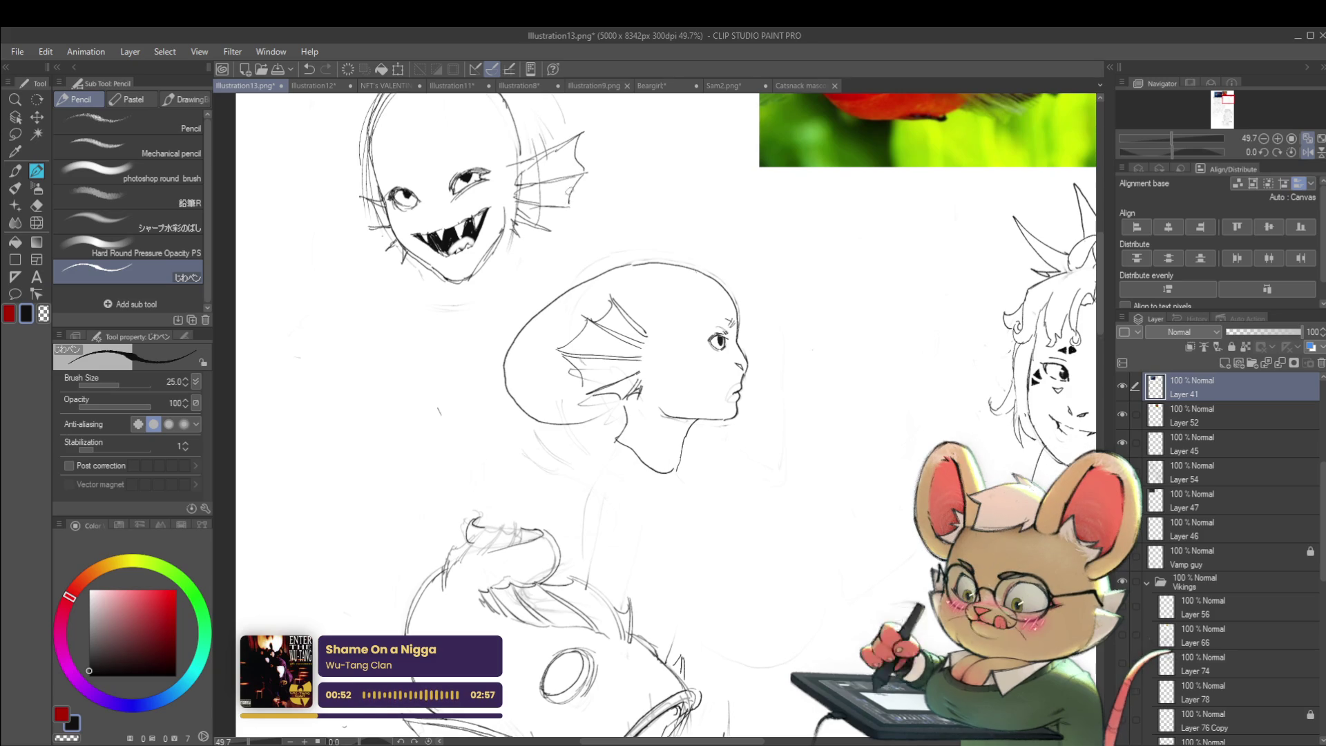
pyautogui.scroll(-5, 568, 216)
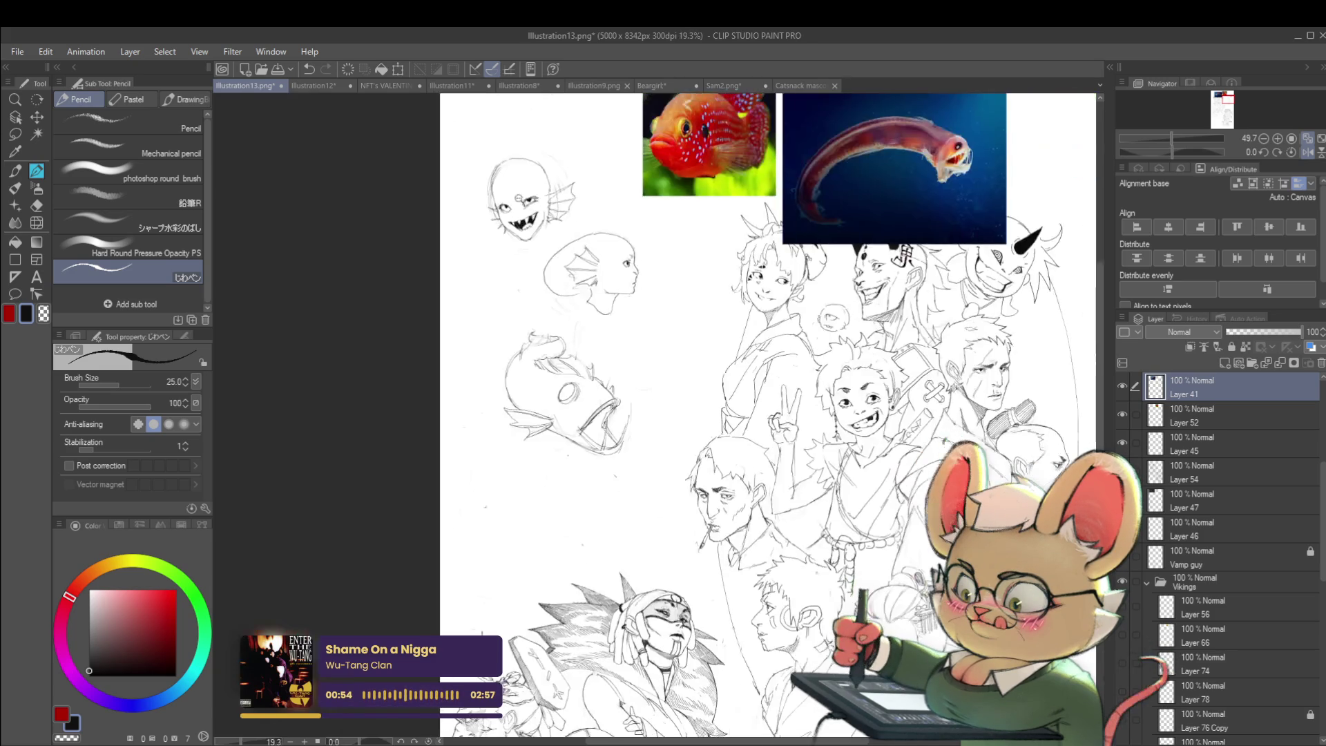
pyautogui.click(1308, 151)
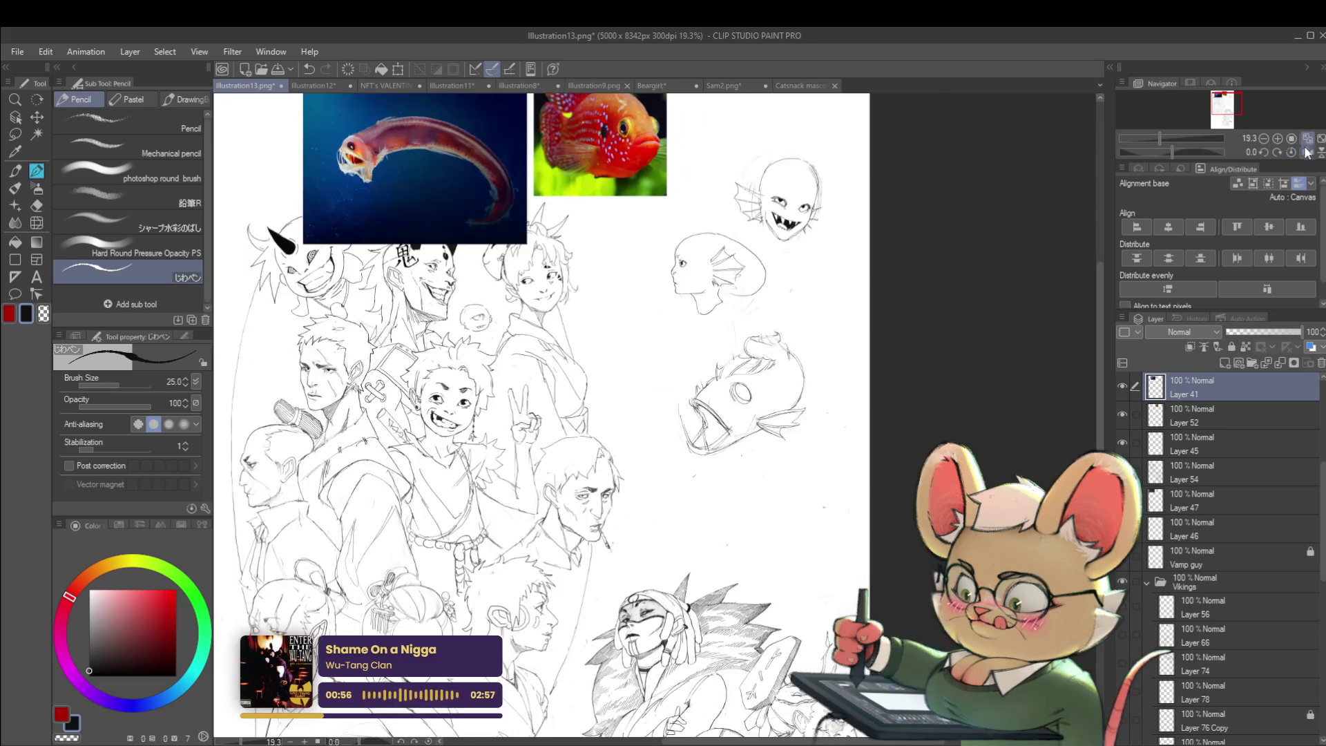
pyautogui.scroll(6, 803, 195)
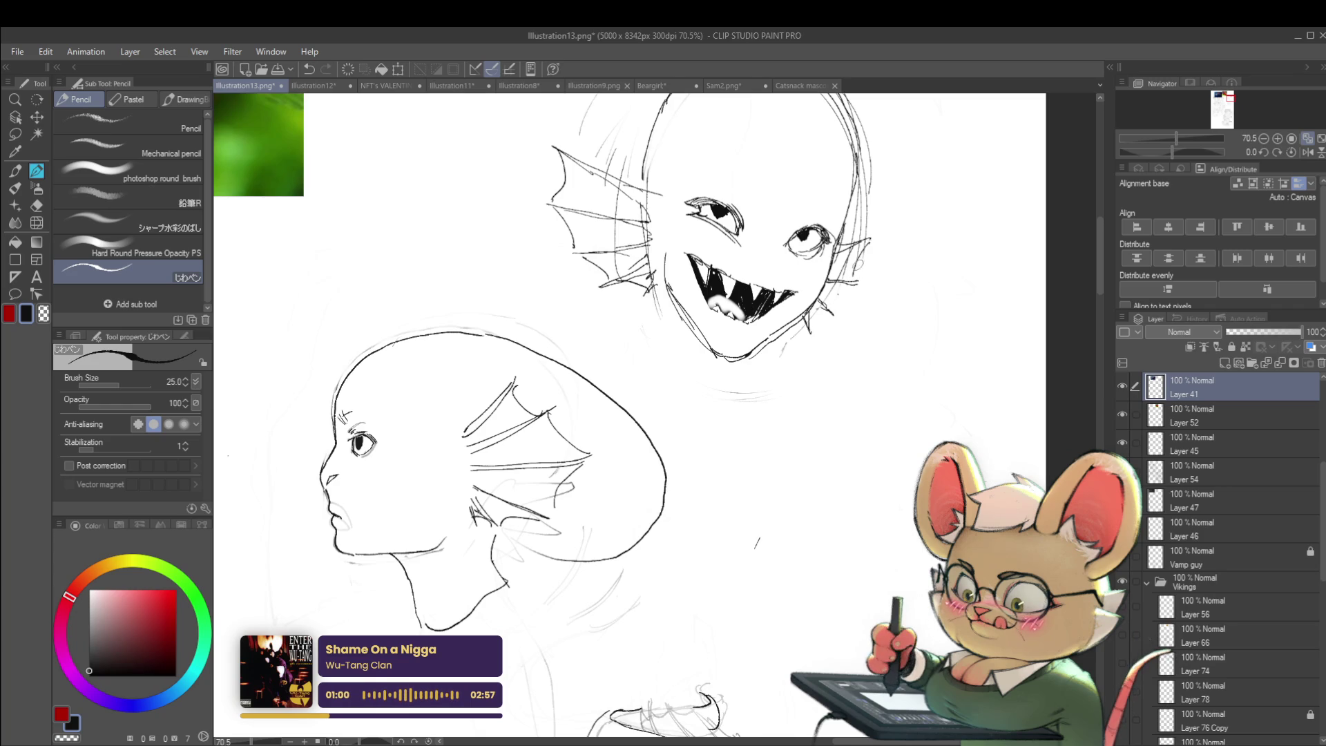
pyautogui.moveTo(885, 234); pyautogui.dragTo(846, 254)
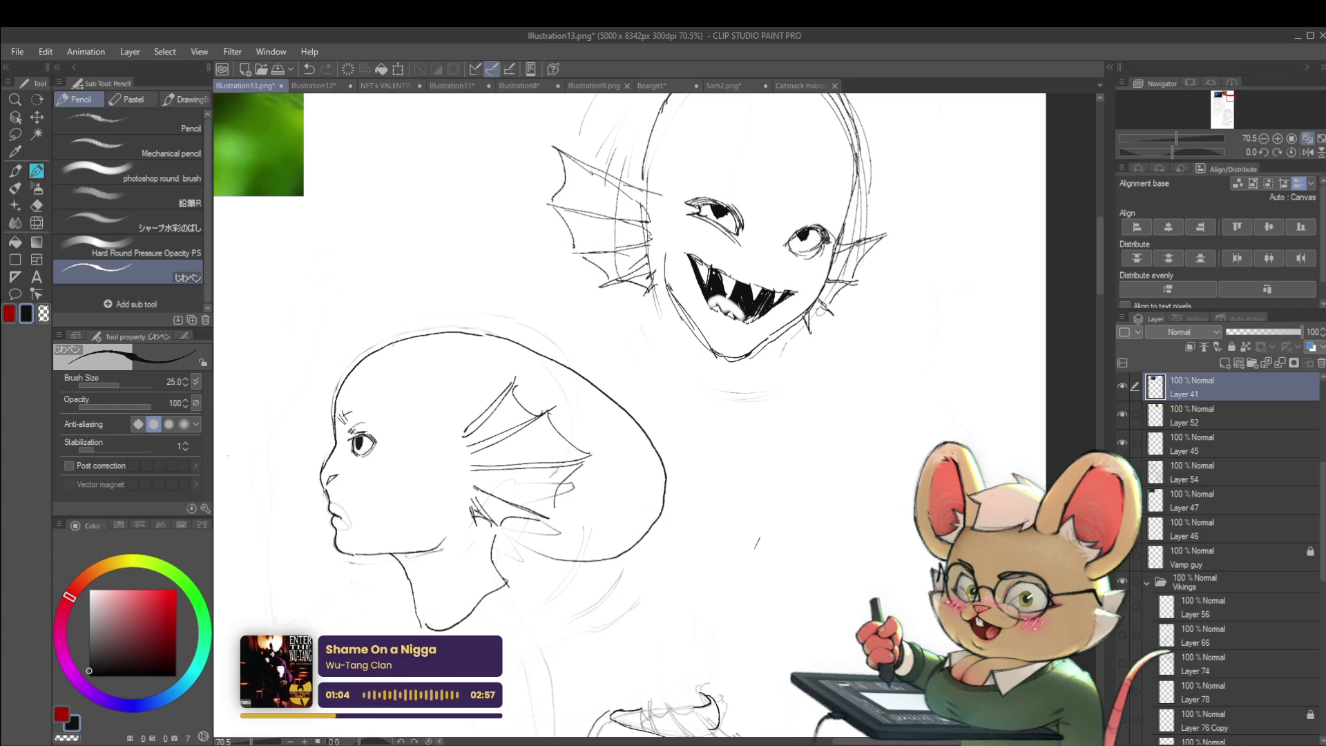
# - Mirror the view to check the drawing and sketch hair strokes on the fanged fish head
pyautogui.scroll(-6, 860, 290)
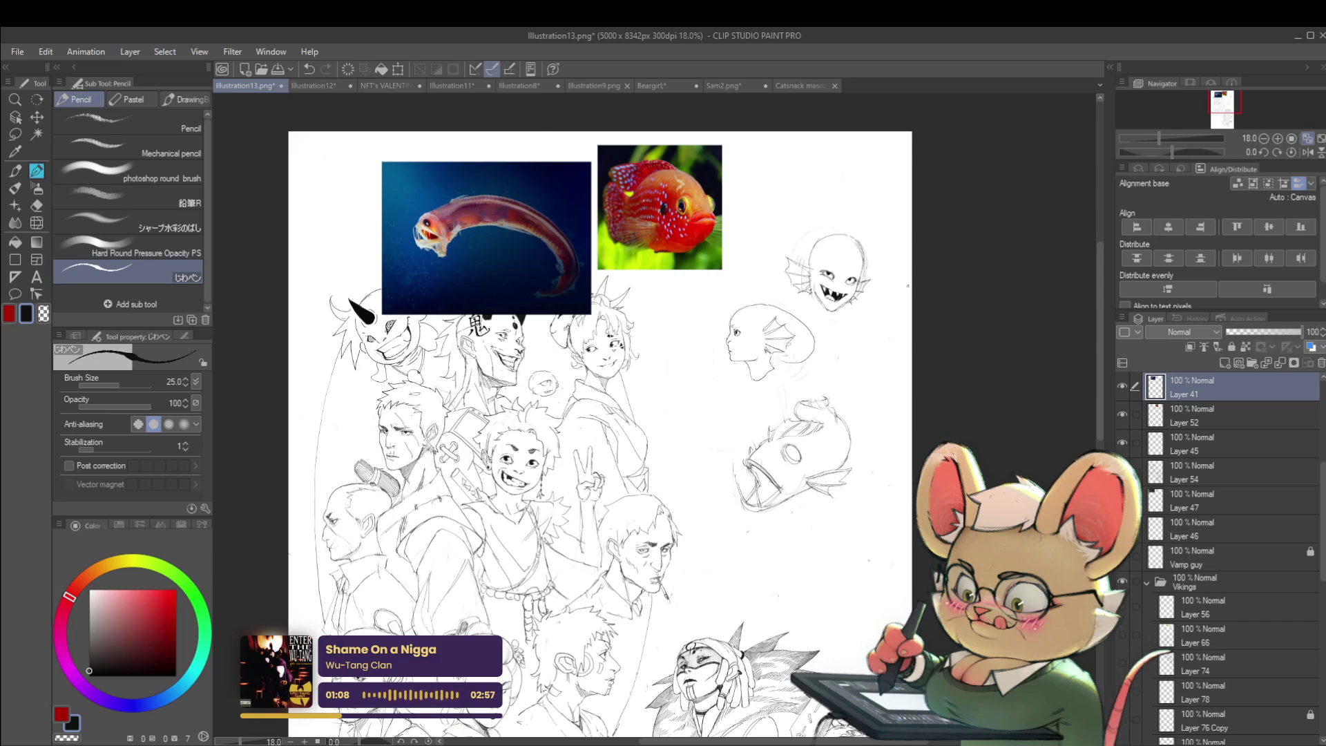
pyautogui.scroll(3, 818, 316)
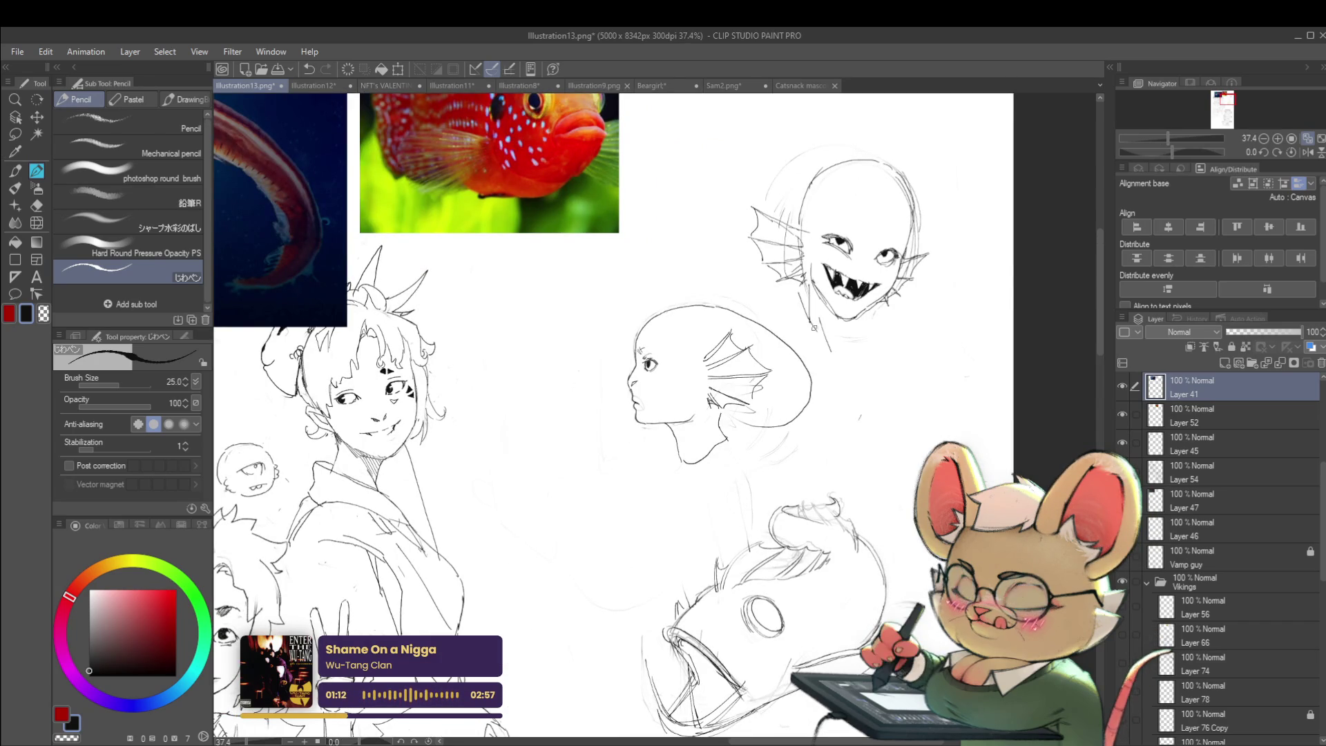
pyautogui.scroll(-3, 850, 325)
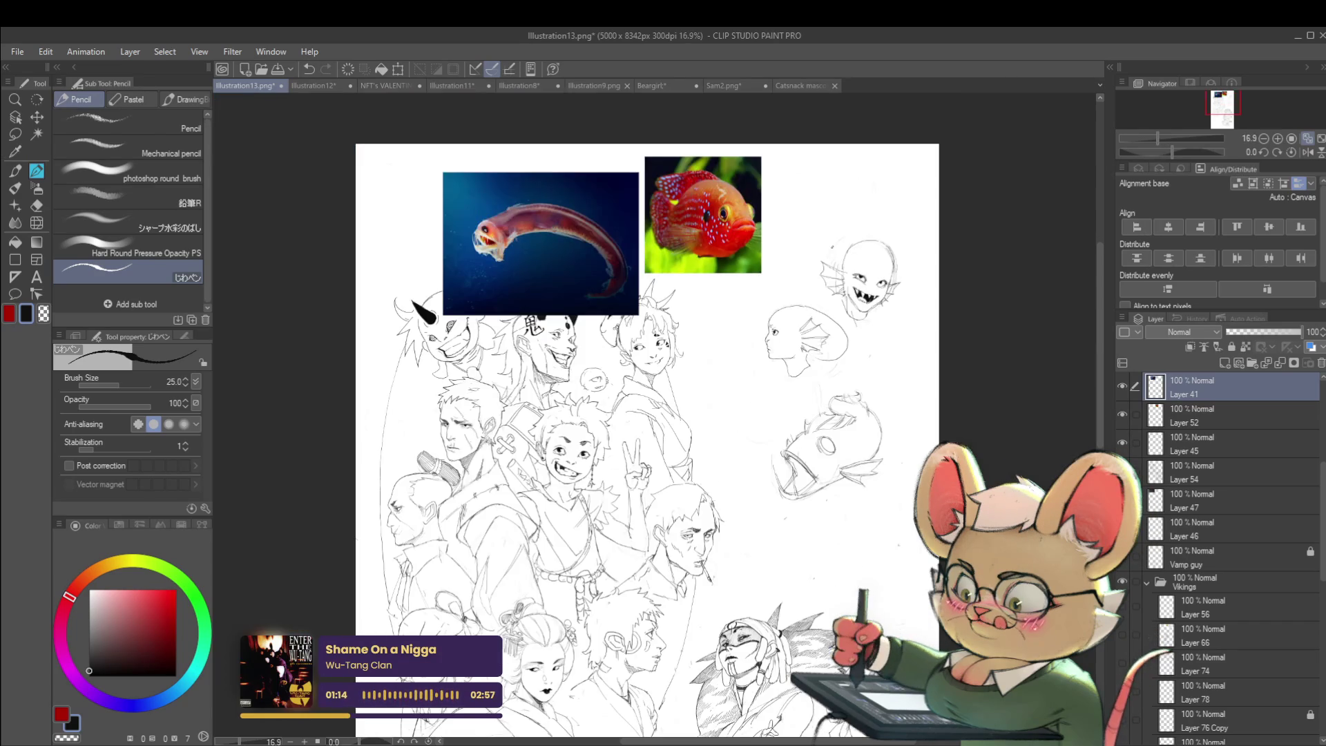
pyautogui.click(1307, 153)
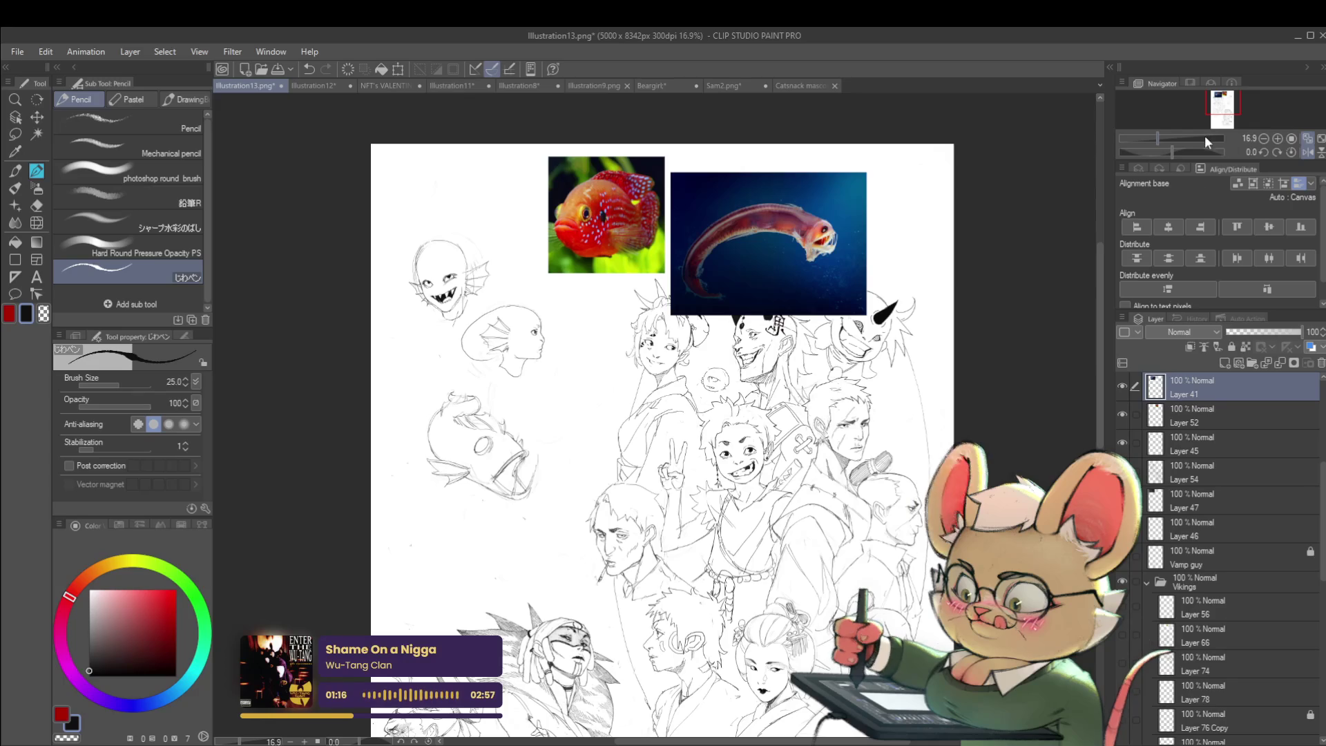
pyautogui.scroll(2, 432, 267)
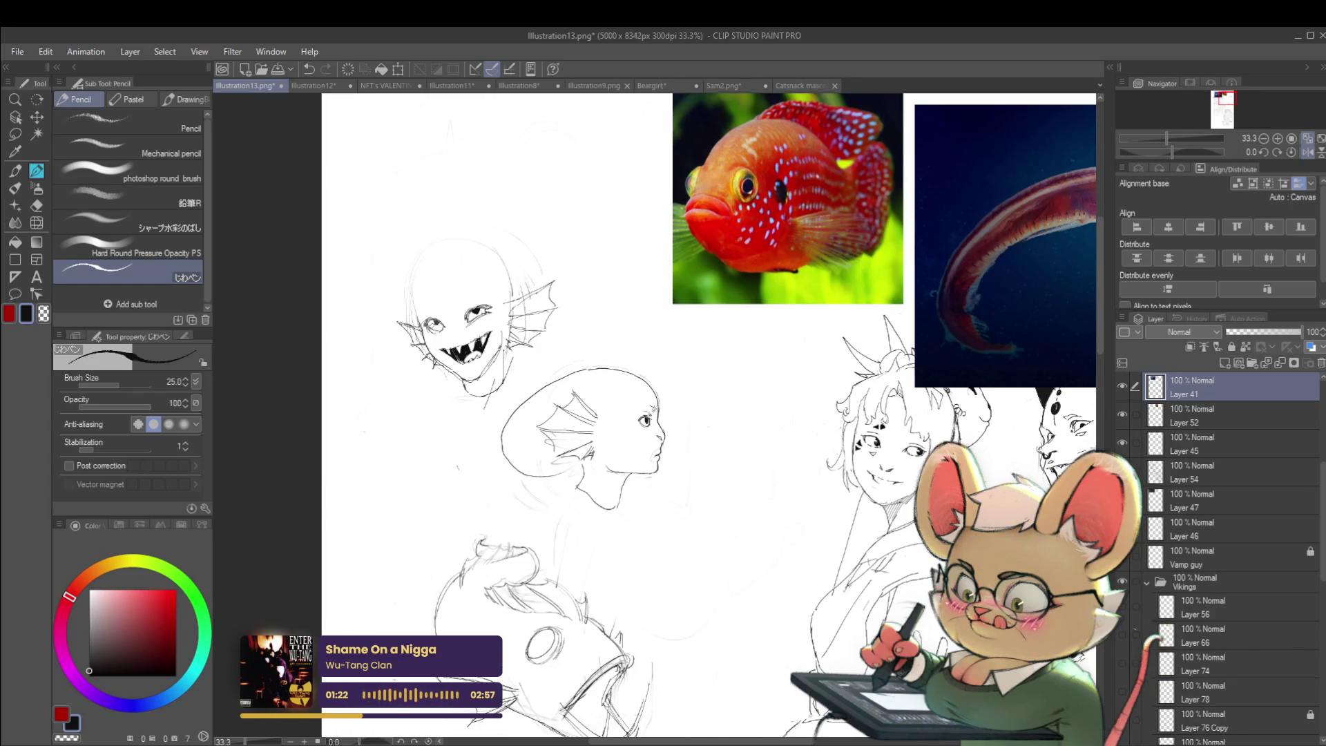
pyautogui.moveTo(414, 306)
pyautogui.mouseDown()
pyautogui.moveTo(424, 263)
pyautogui.moveTo(480, 252)
pyautogui.moveTo(499, 266)
pyautogui.moveTo(491, 253)
pyautogui.mouseUp()
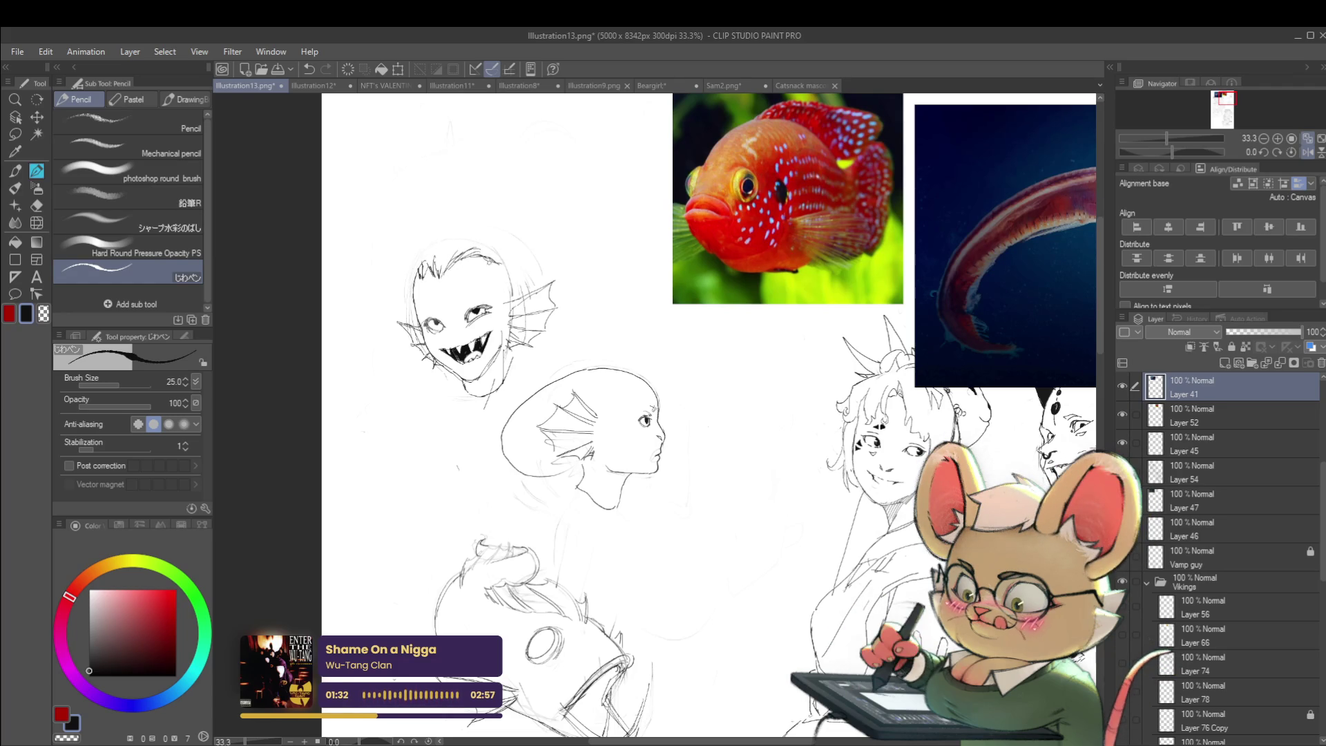
# - Rough in the fanged head's upper-left outline and draw hair strokes up its left side
pyautogui.moveTo(474, 278)
pyautogui.mouseDown()
pyautogui.moveTo(502, 273)
pyautogui.moveTo(485, 257)
pyautogui.mouseUp()
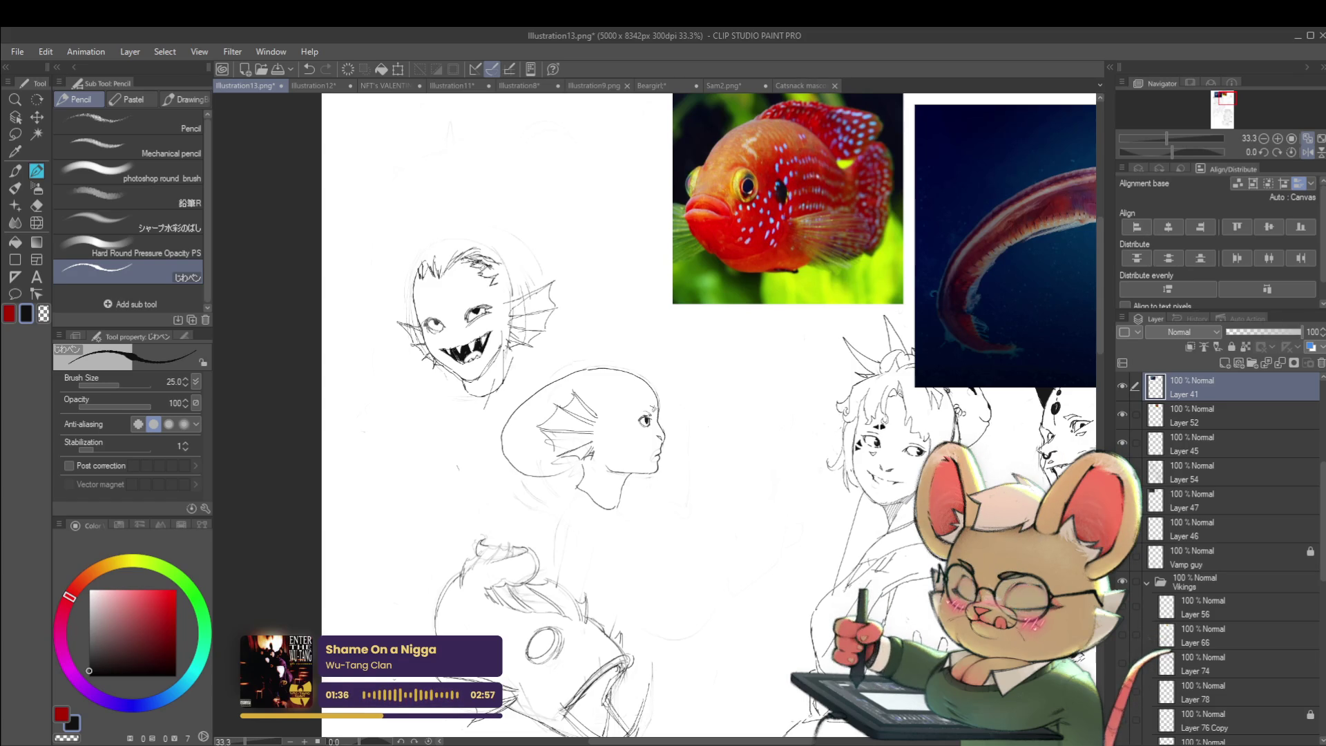
pyautogui.moveTo(417, 279); pyautogui.dragTo(410, 301)
pyautogui.moveTo(429, 250)
pyautogui.mouseDown()
pyautogui.moveTo(416, 269)
pyautogui.moveTo(493, 237)
pyautogui.moveTo(500, 257)
pyautogui.mouseUp()
pyautogui.scroll(-3, 907, 276)
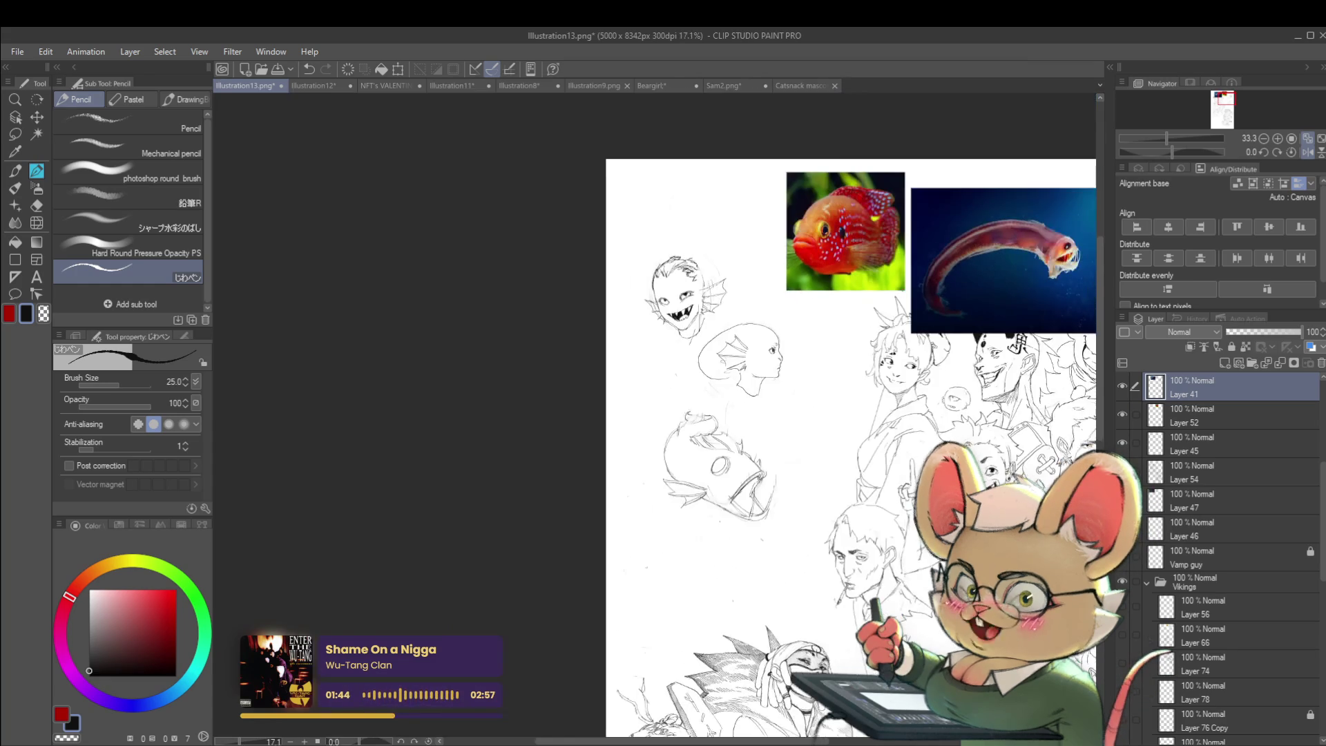
pyautogui.click(1310, 157)
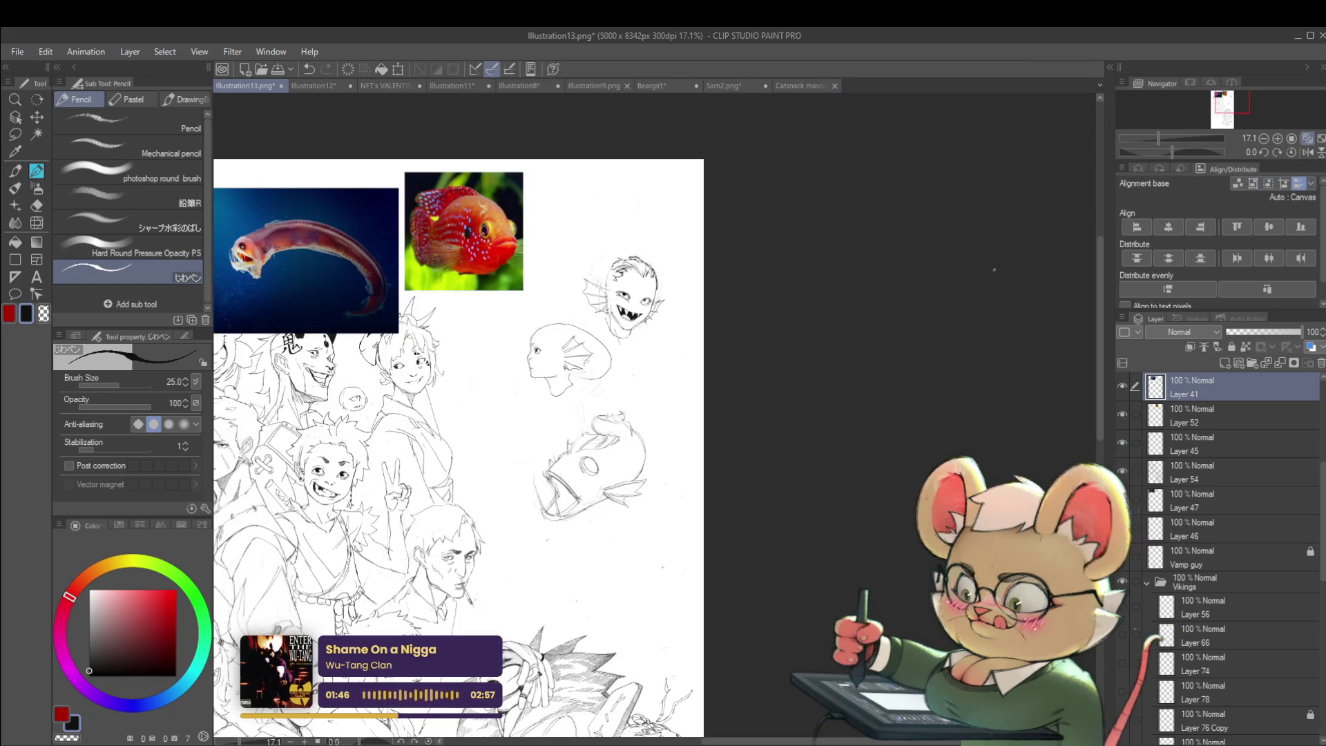
pyautogui.scroll(3, 612, 254)
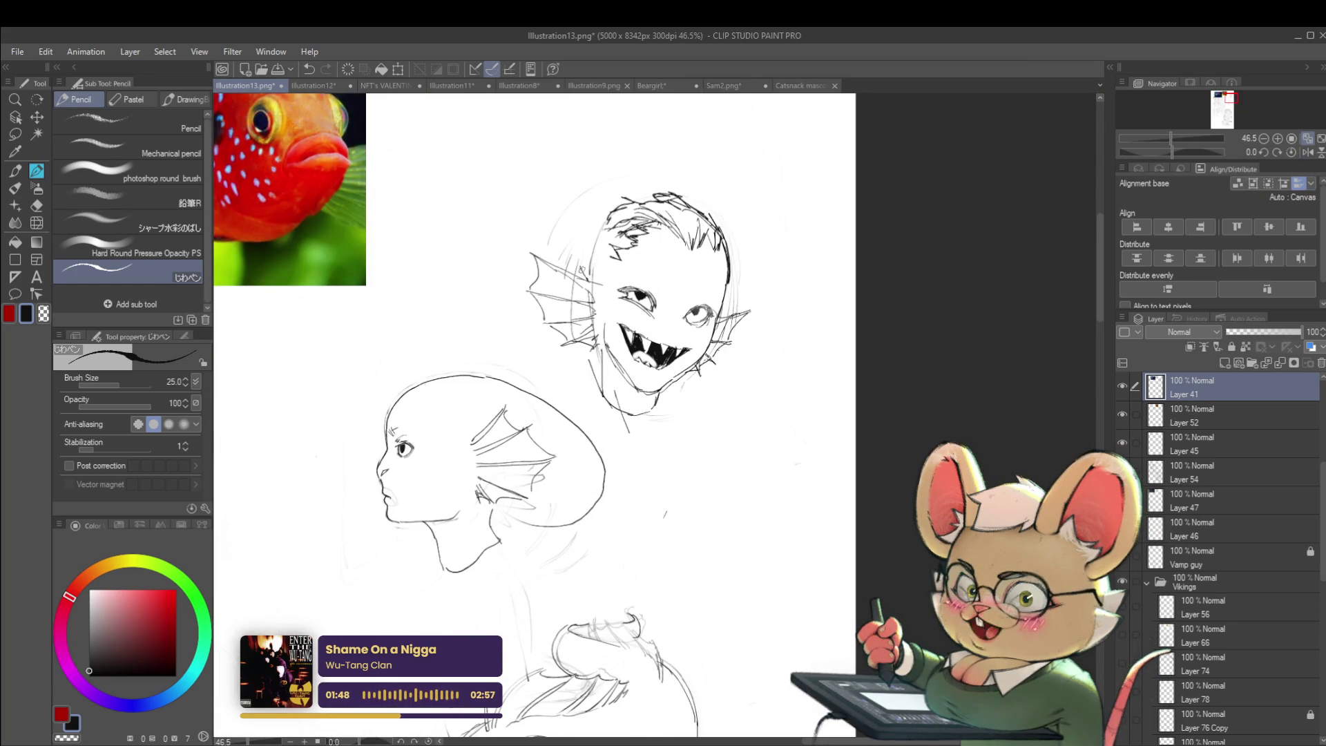
pyautogui.moveTo(582, 268)
pyautogui.mouseDown()
pyautogui.moveTo(605, 220)
pyautogui.moveTo(580, 201)
pyautogui.mouseUp()
# - Add a short pencil stroke on the fanged creature's forehead
pyautogui.scroll(-5, 605, 221)
pyautogui.scroll(5, 553, 250)
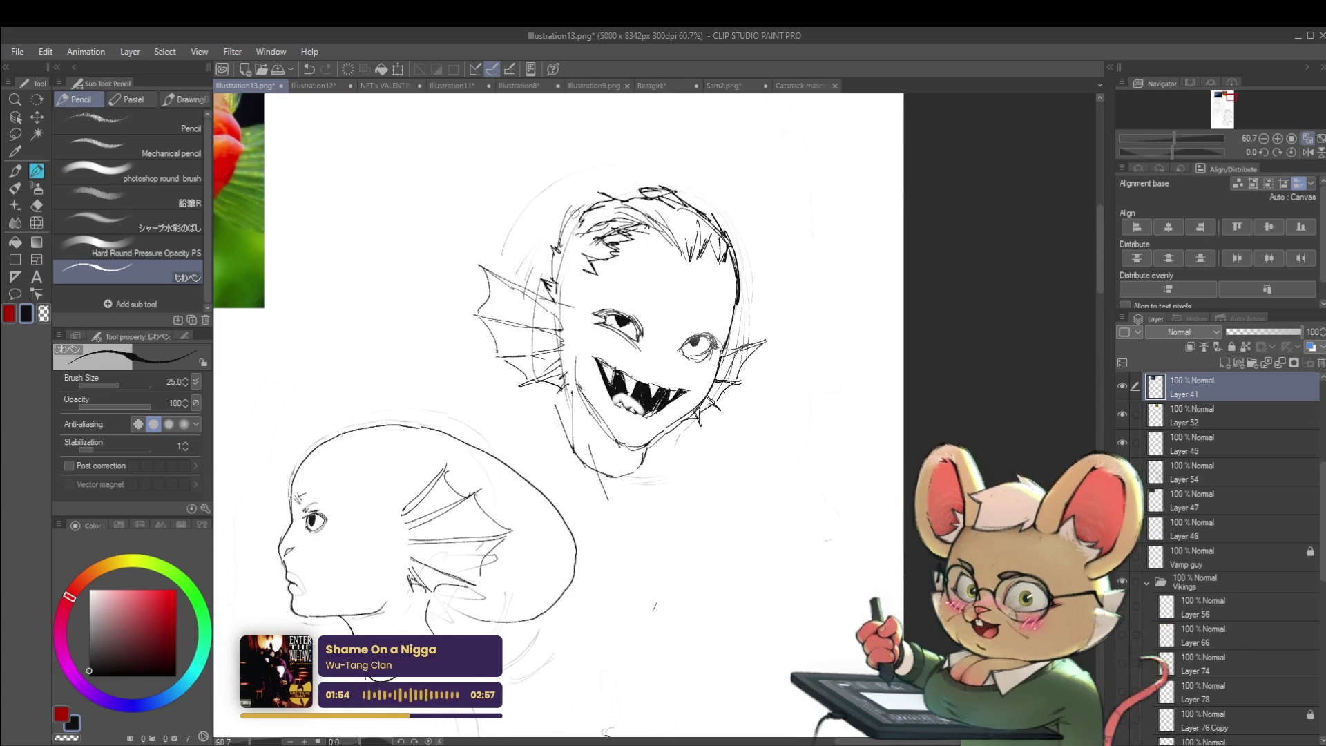
pyautogui.scroll(-4, 621, 196)
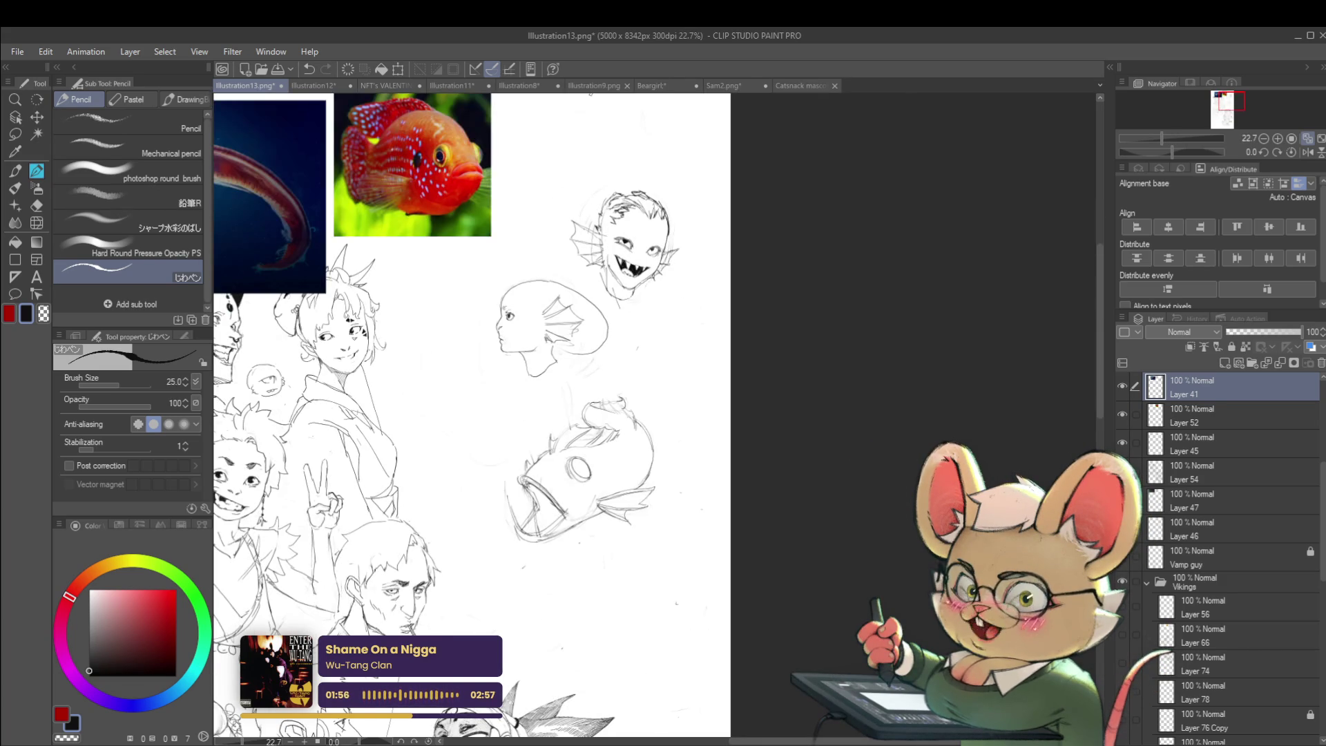
pyautogui.scroll(4, 630, 199)
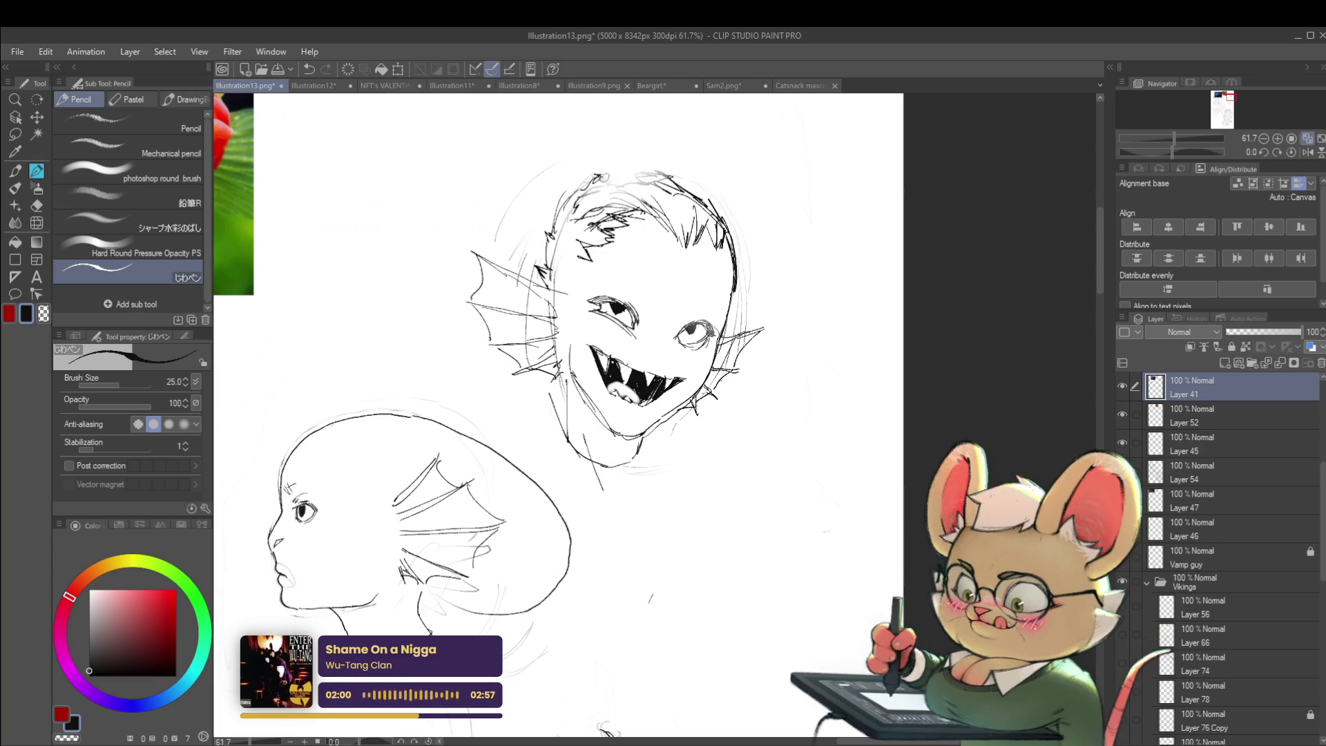
pyautogui.scroll(-5, 639, 181)
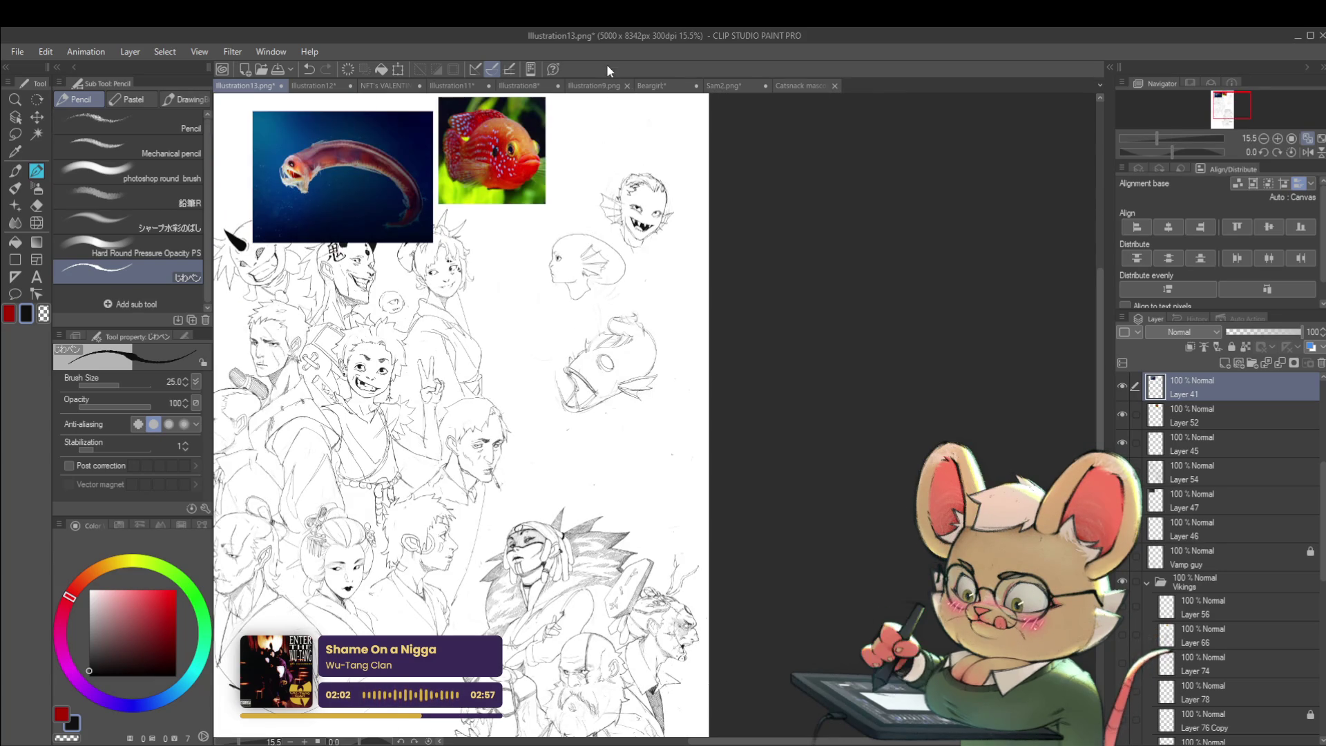
pyautogui.scroll(4, 623, 160)
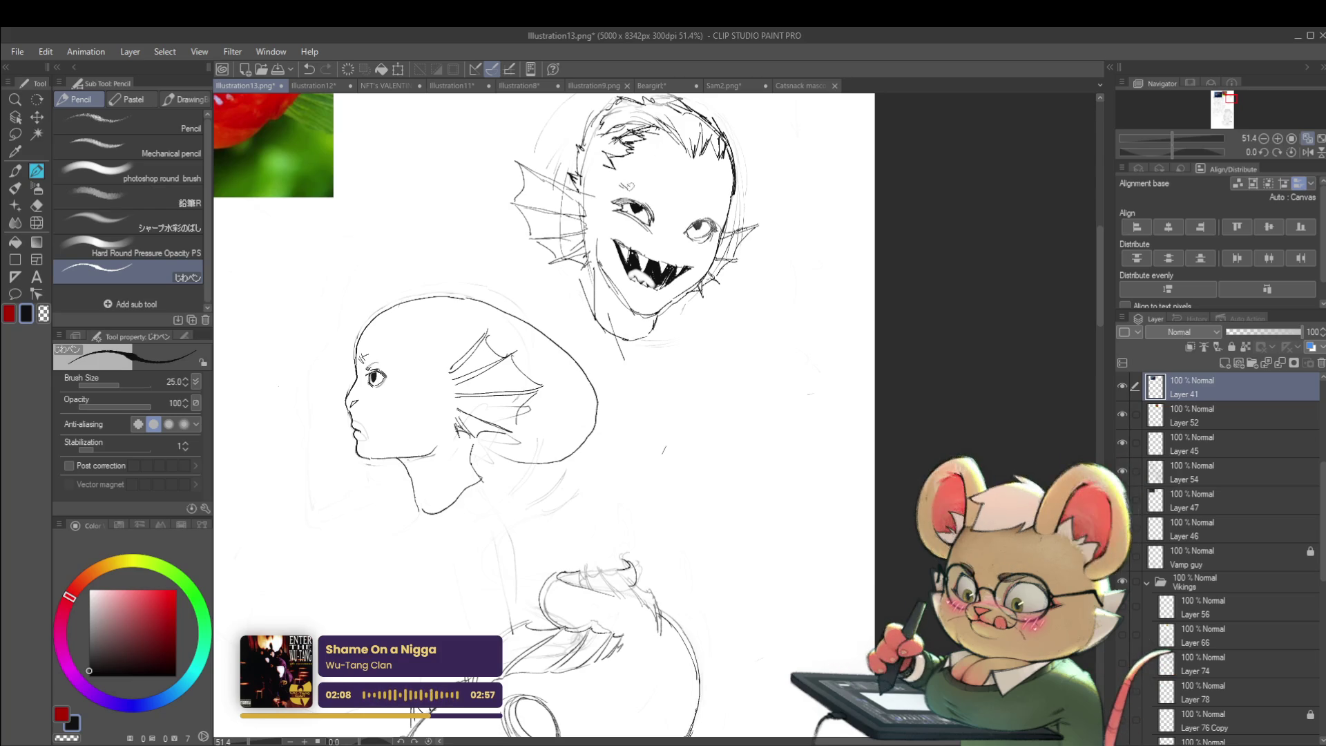
pyautogui.moveTo(623, 185); pyautogui.dragTo(637, 187)
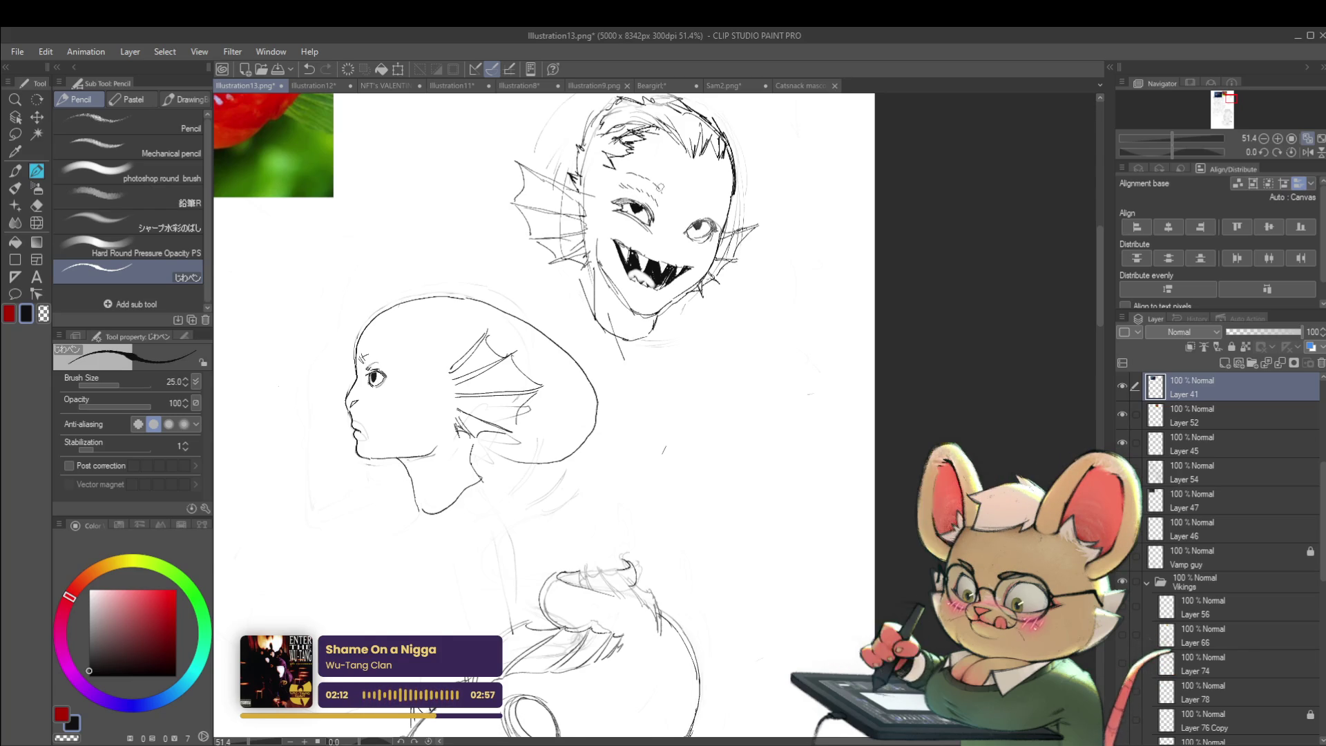
# - Mirror the view again and bring the fish-head sketches toward the centre
pyautogui.scroll(-3, 662, 190)
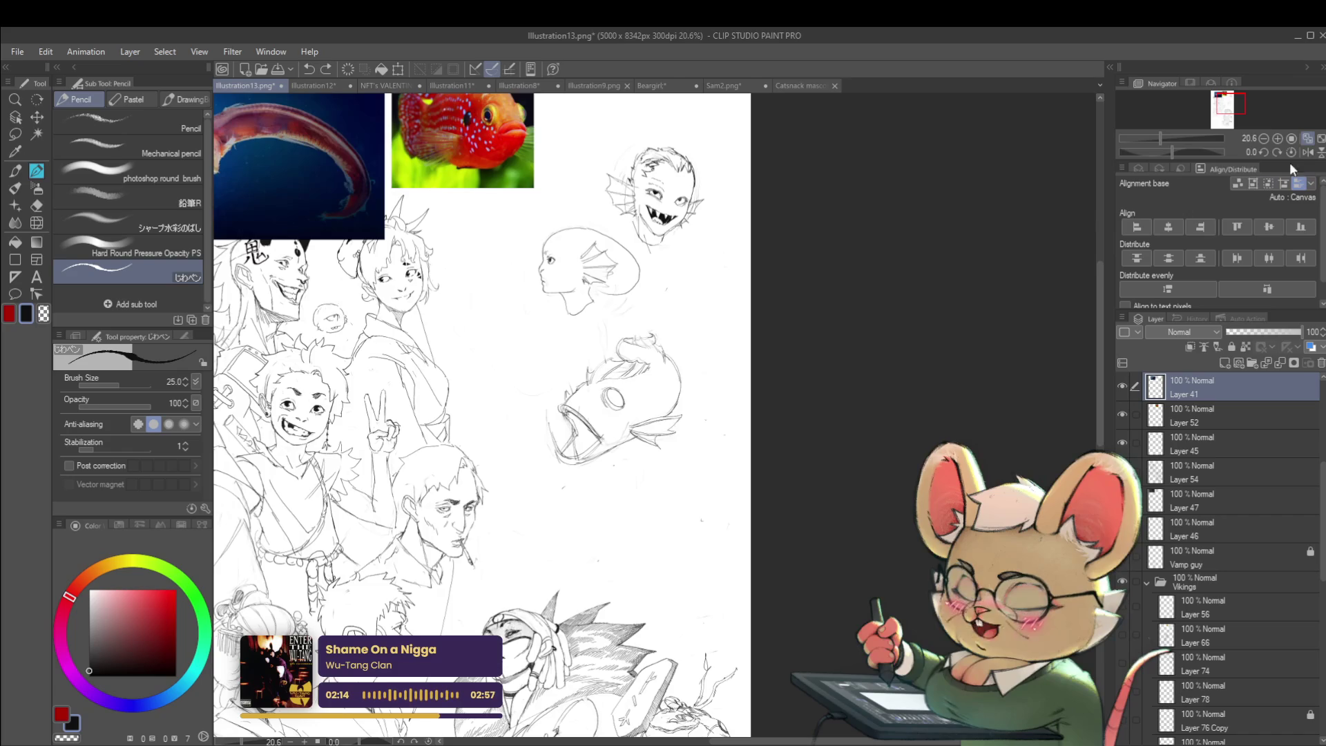
pyautogui.click(1307, 152)
pyautogui.moveTo(934, 216); pyautogui.dragTo(872, 263)
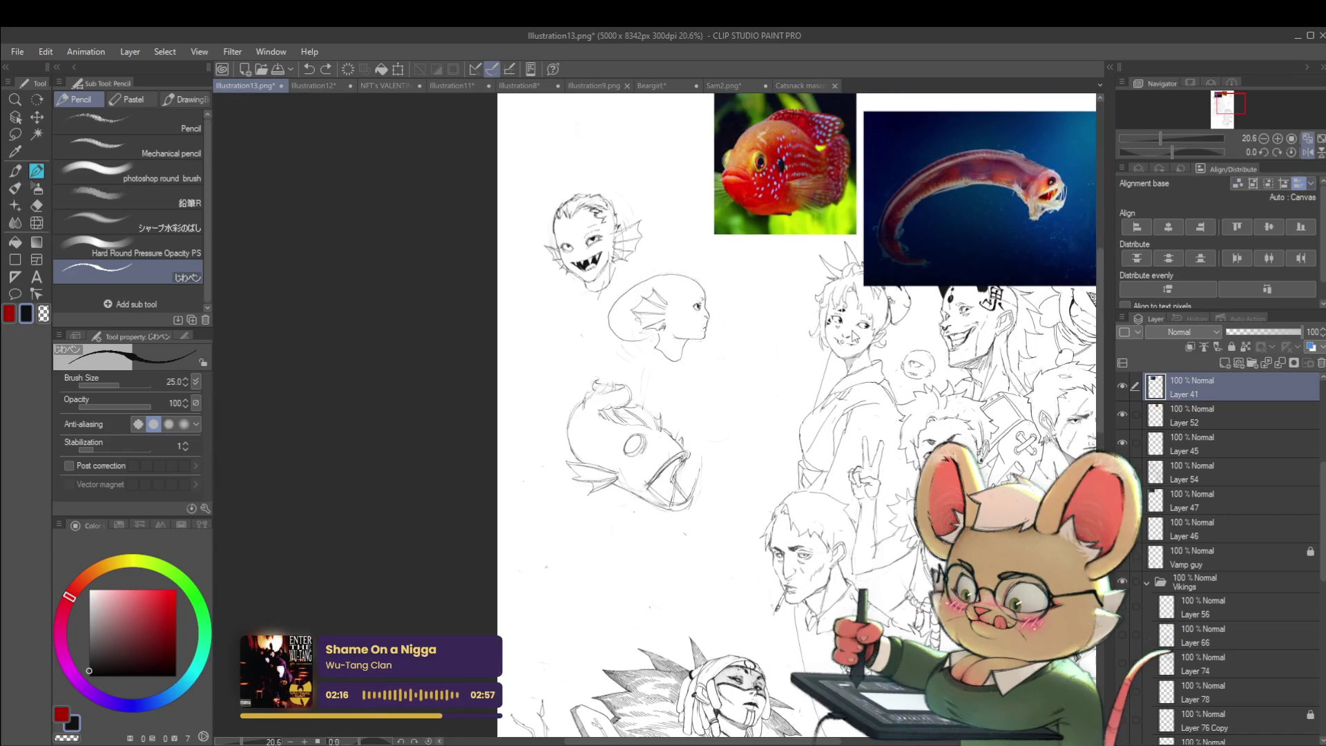
pyautogui.scroll(4, 591, 250)
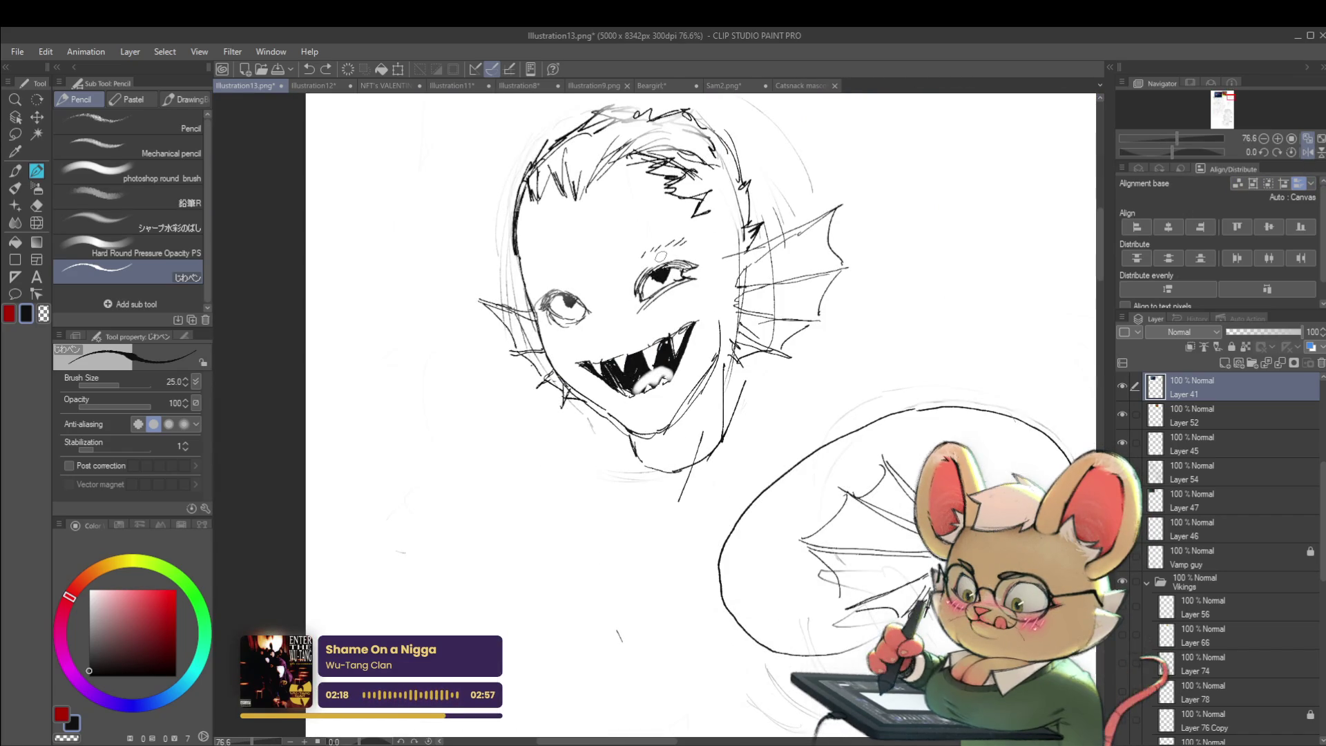
# - Fade out the creature's inked eyes with the soft eraser and extend the right eye's arc
pyautogui.moveTo(666, 266)
pyautogui.mouseDown()
pyautogui.moveTo(680, 270)
pyautogui.moveTo(591, 281)
pyautogui.moveTo(584, 269)
pyautogui.mouseUp()
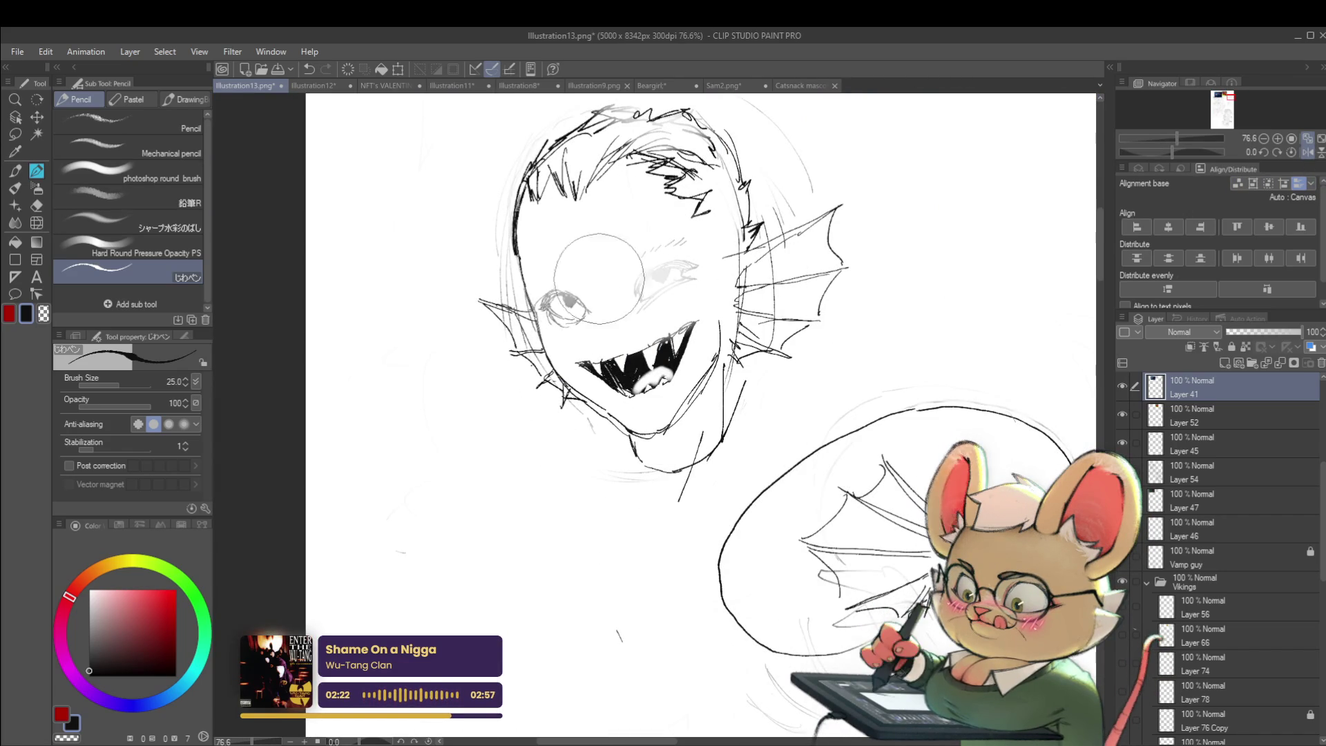
pyautogui.scroll(2, 649, 280)
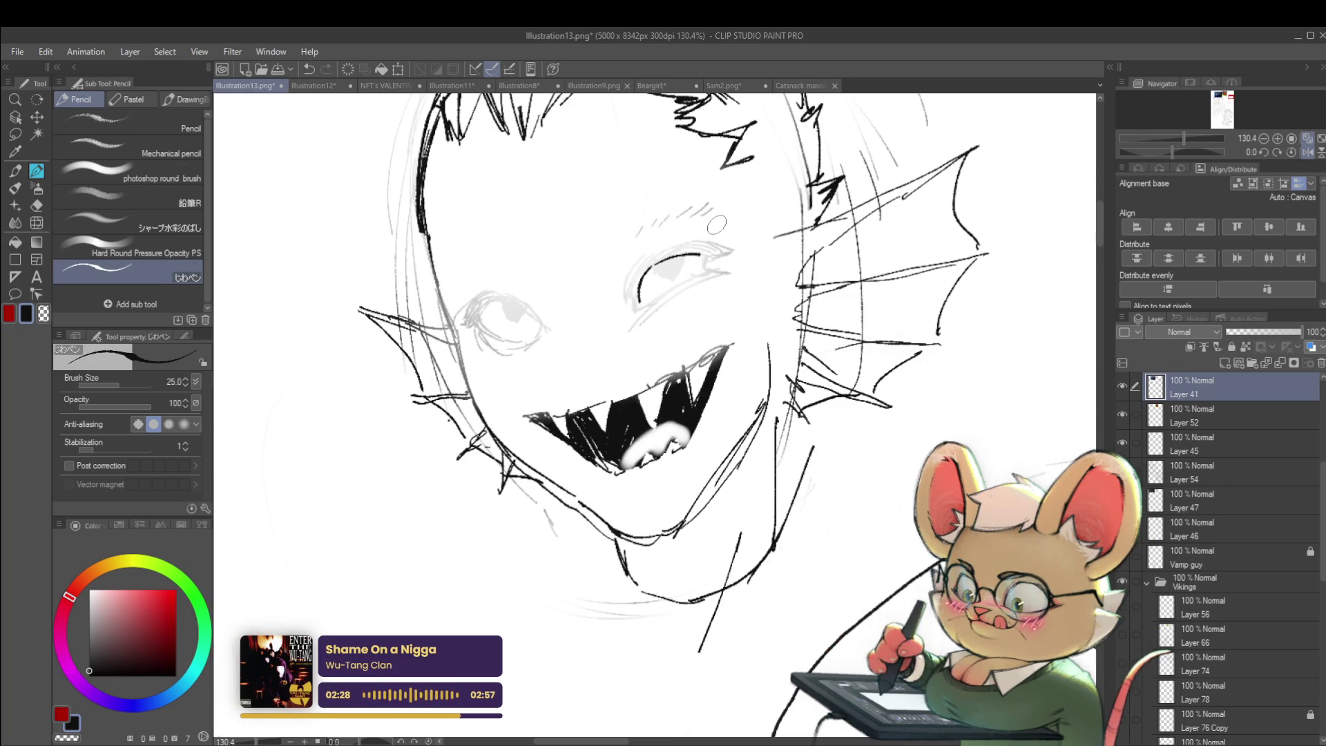
pyautogui.moveTo(696, 254); pyautogui.dragTo(715, 254)
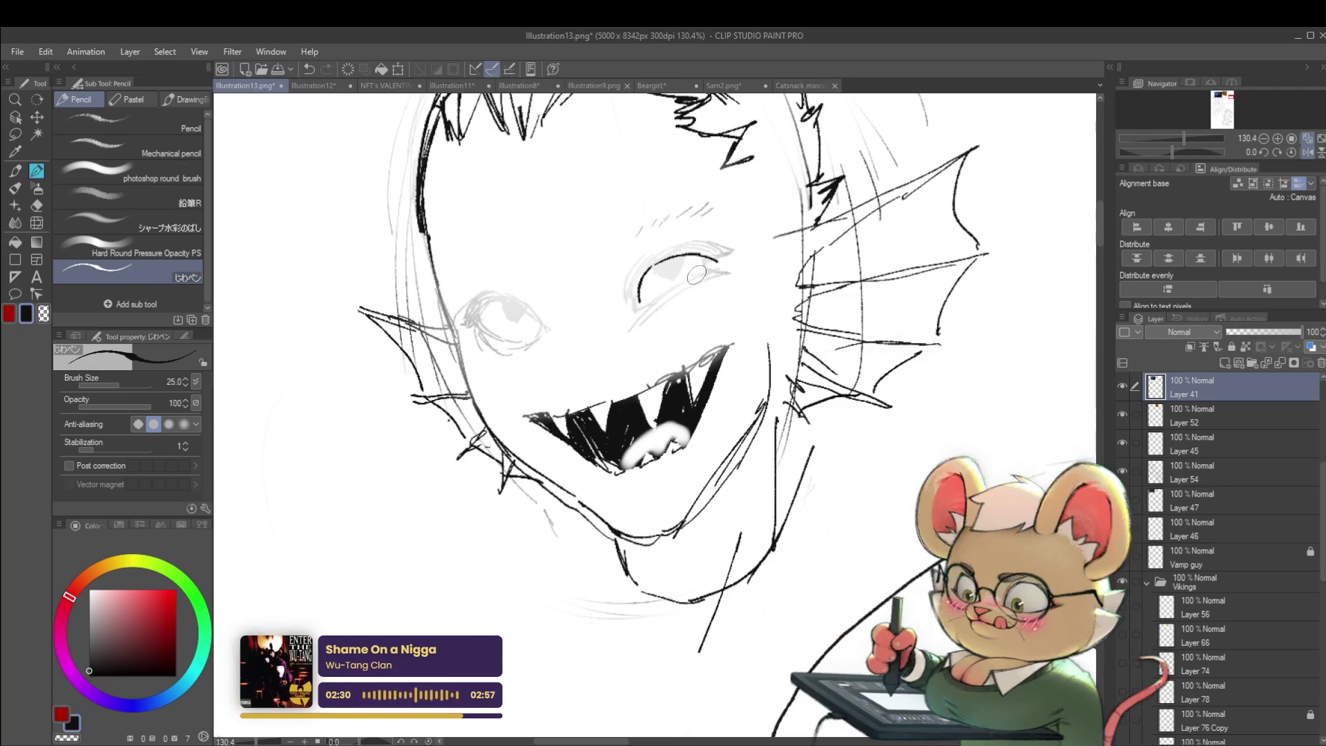
# - Ink a dark pupil in the creature's left eye
pyautogui.scroll(-4, 699, 249)
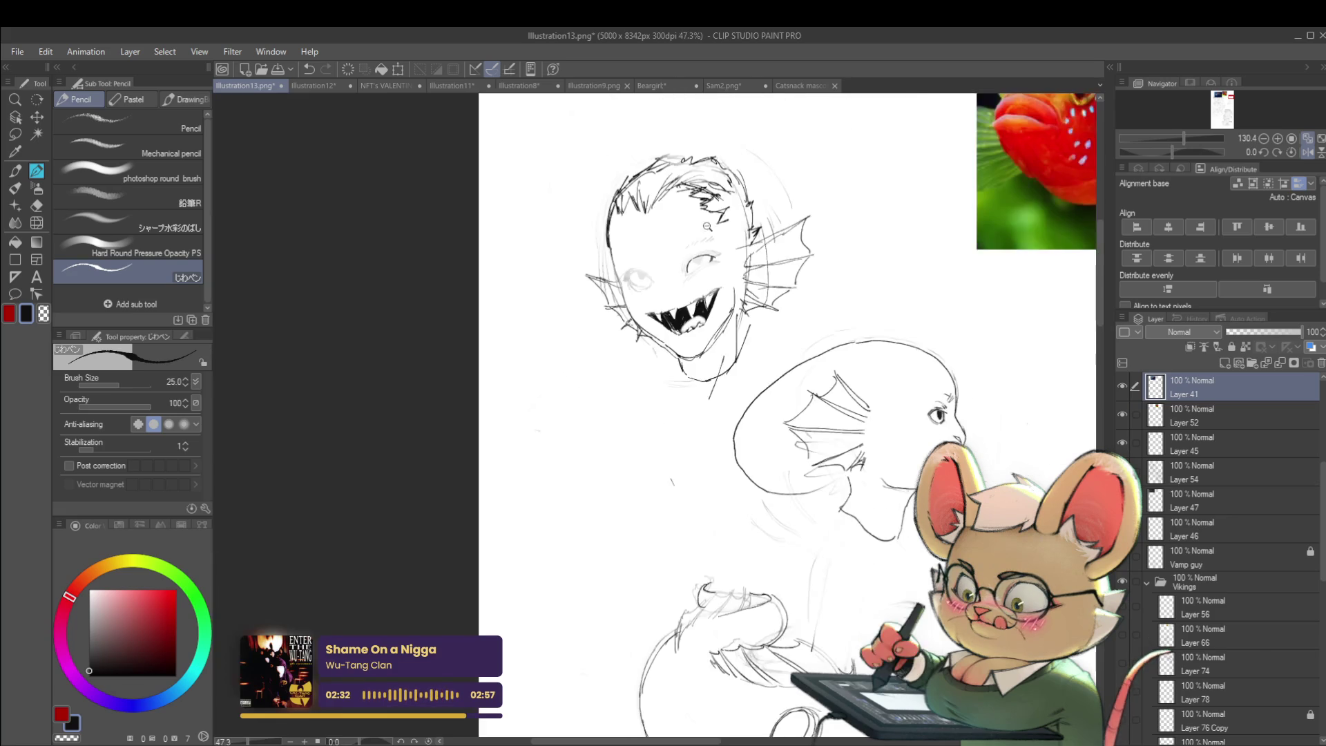
pyautogui.scroll(4, 638, 278)
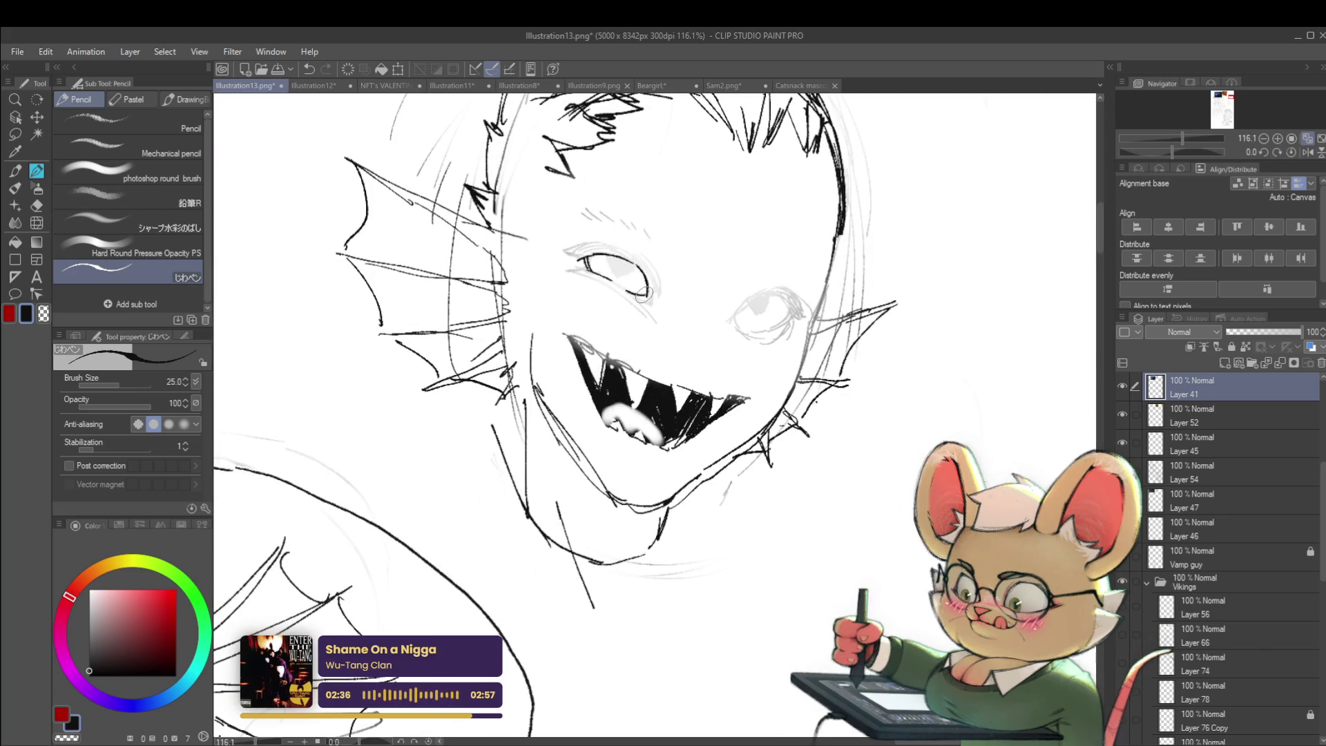
pyautogui.scroll(-4, 642, 290)
pyautogui.scroll(4, 638, 257)
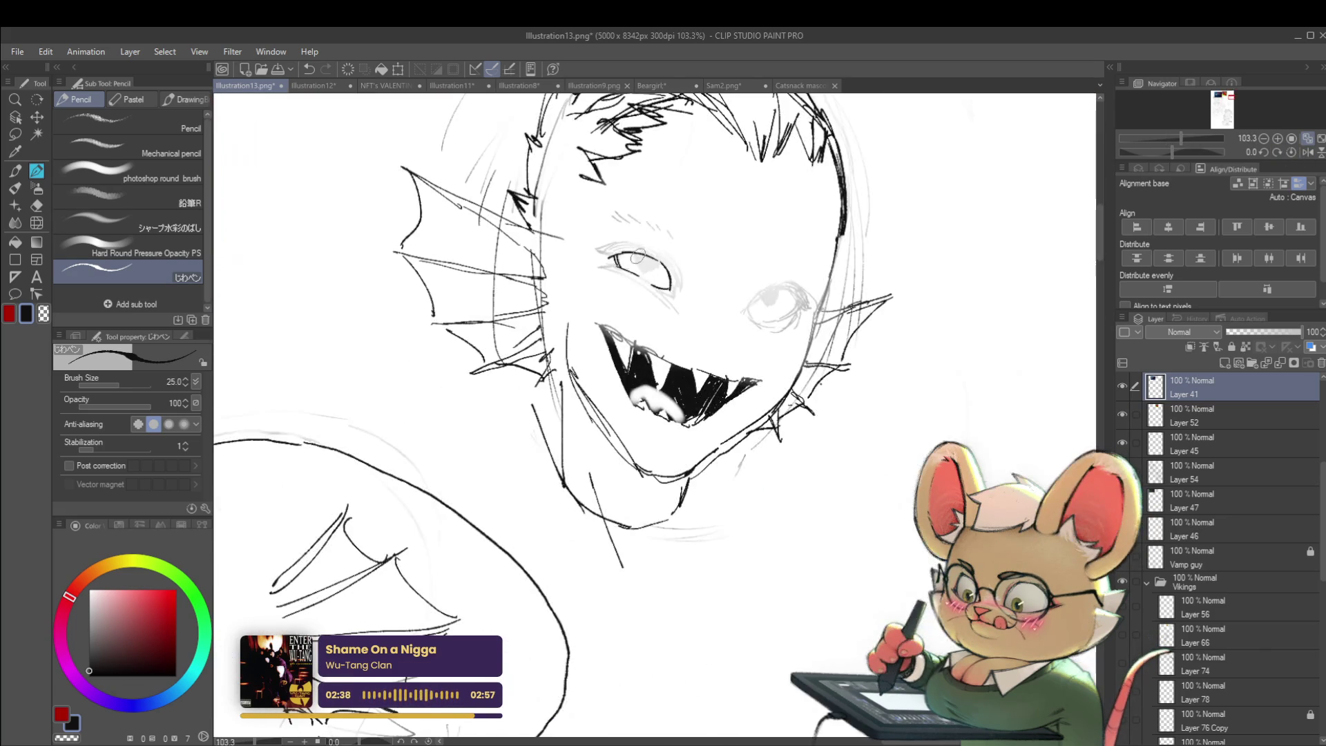
pyautogui.moveTo(635, 255); pyautogui.dragTo(649, 267)
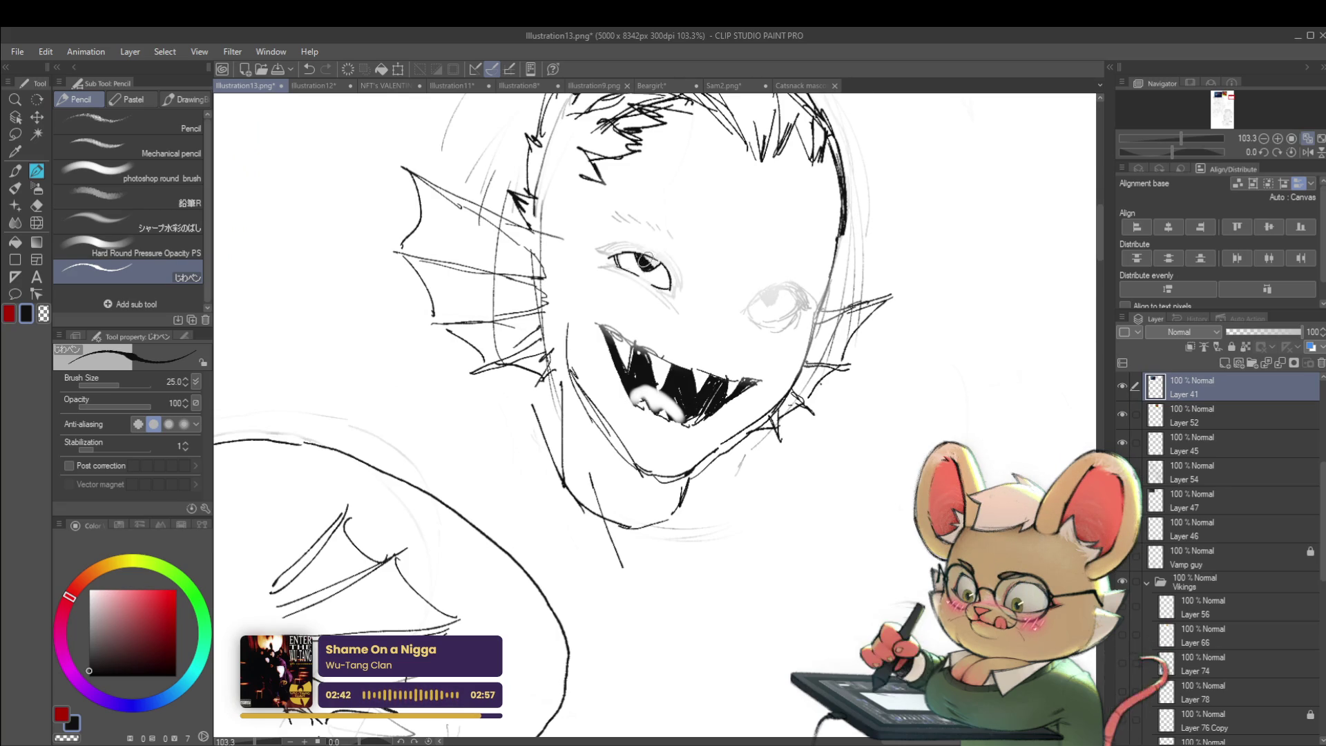
pyautogui.scroll(-5, 651, 253)
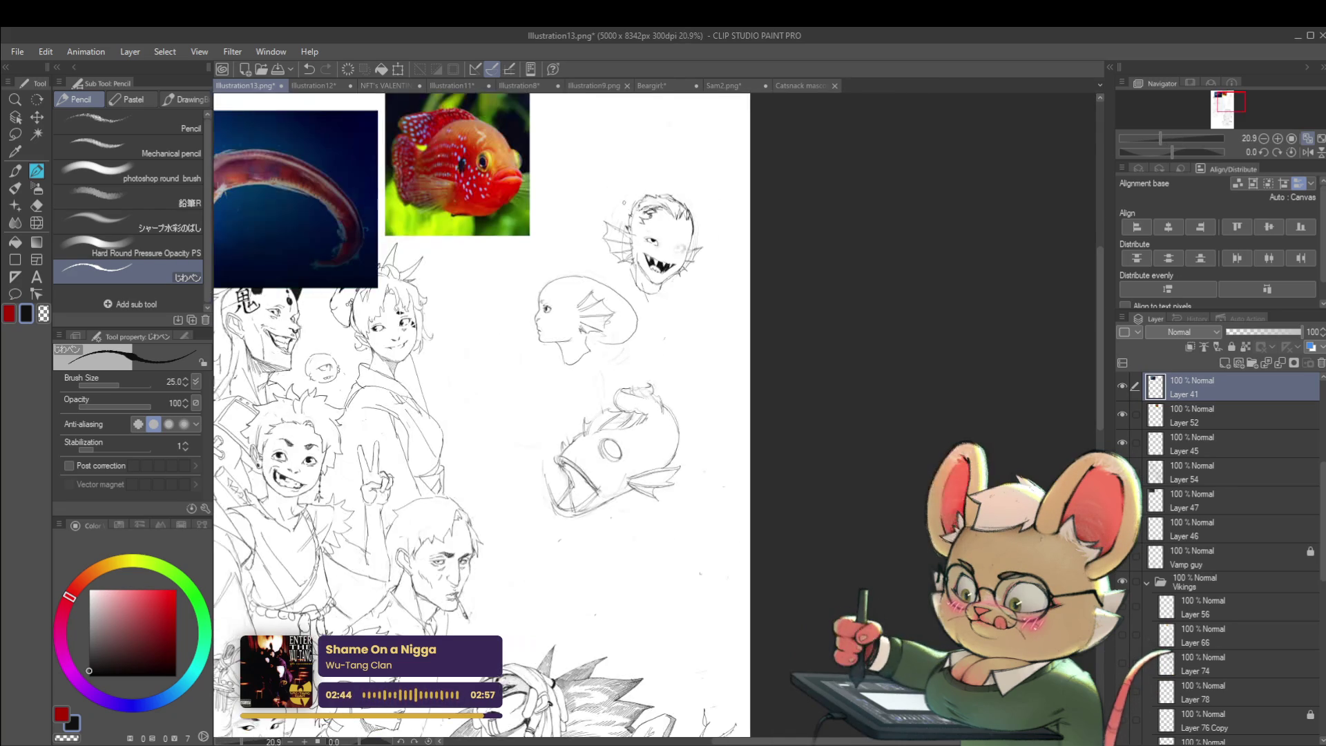
pyautogui.scroll(5, 656, 240)
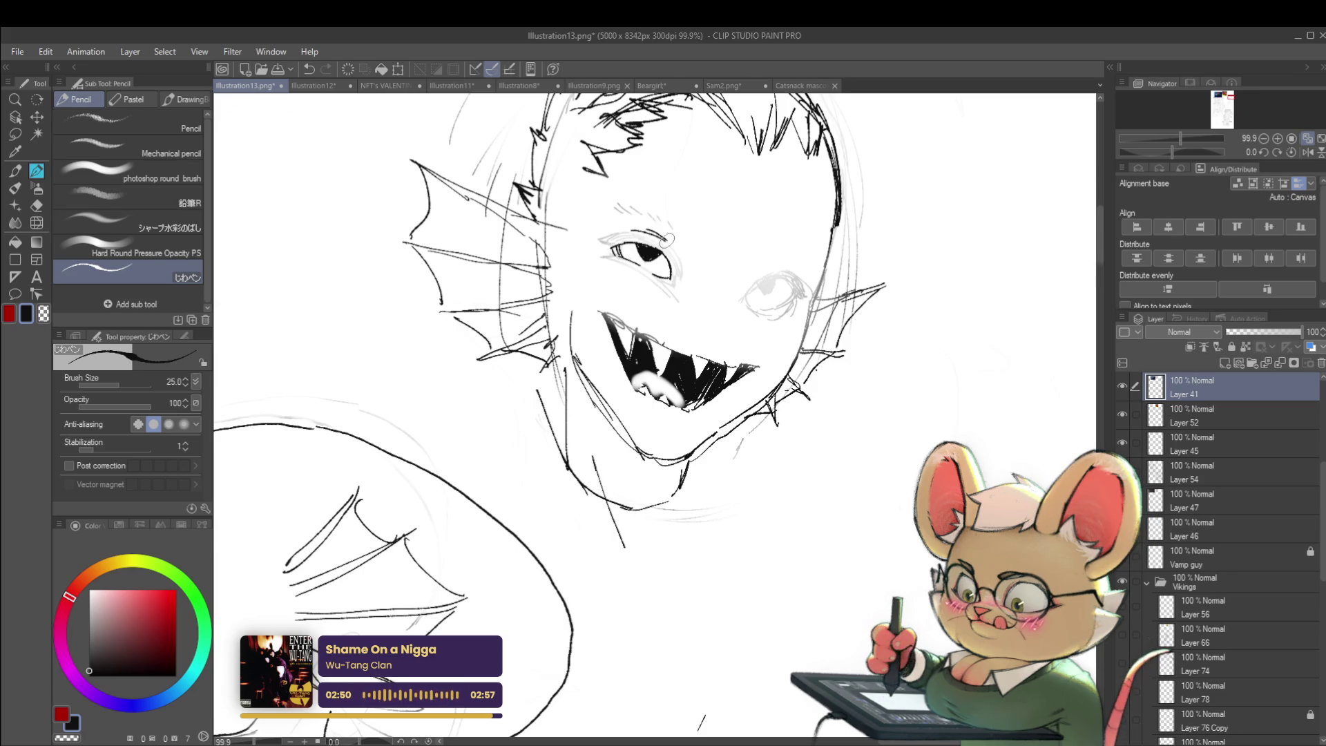
pyautogui.scroll(-8, 644, 230)
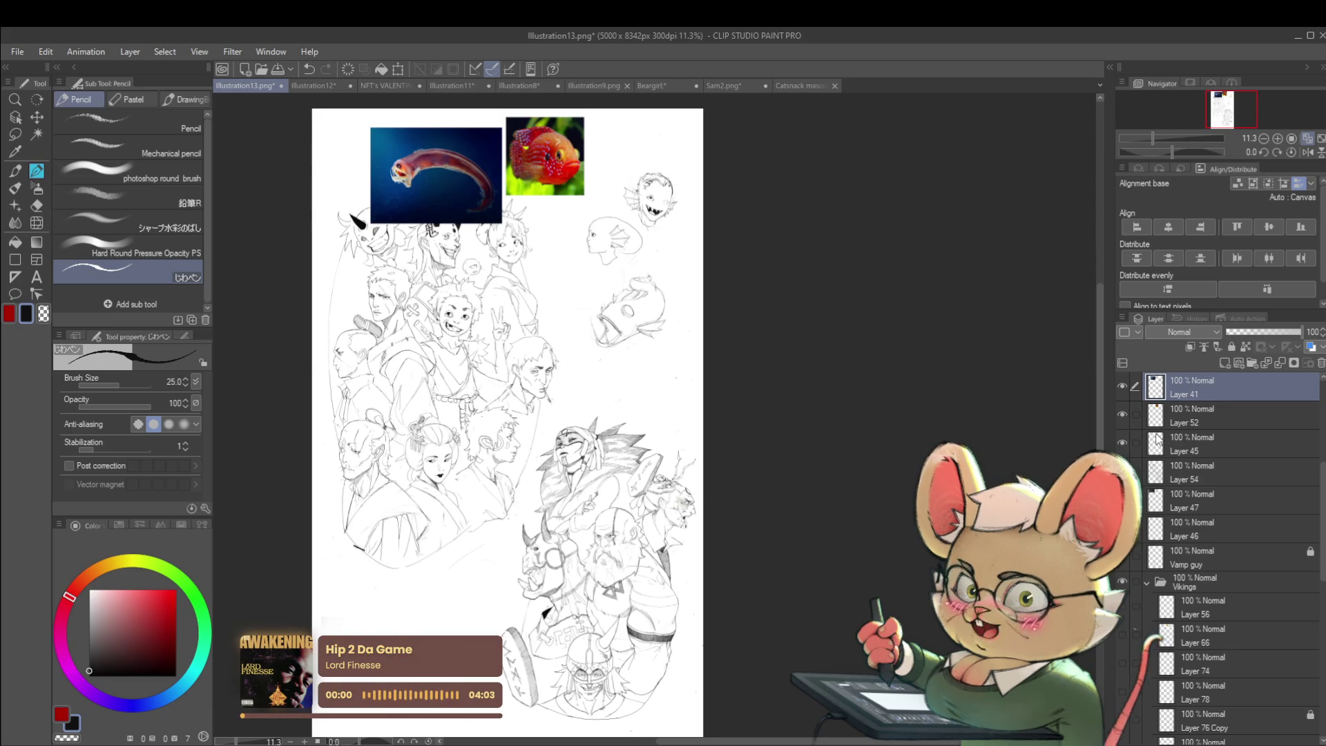
# - Erase the blue fish photo on Layer 41, then the red fish photo on Layer 52
pyautogui.moveTo(359, 172)
pyautogui.mouseDown()
pyautogui.moveTo(398, 189)
pyautogui.moveTo(446, 148)
pyautogui.mouseUp()
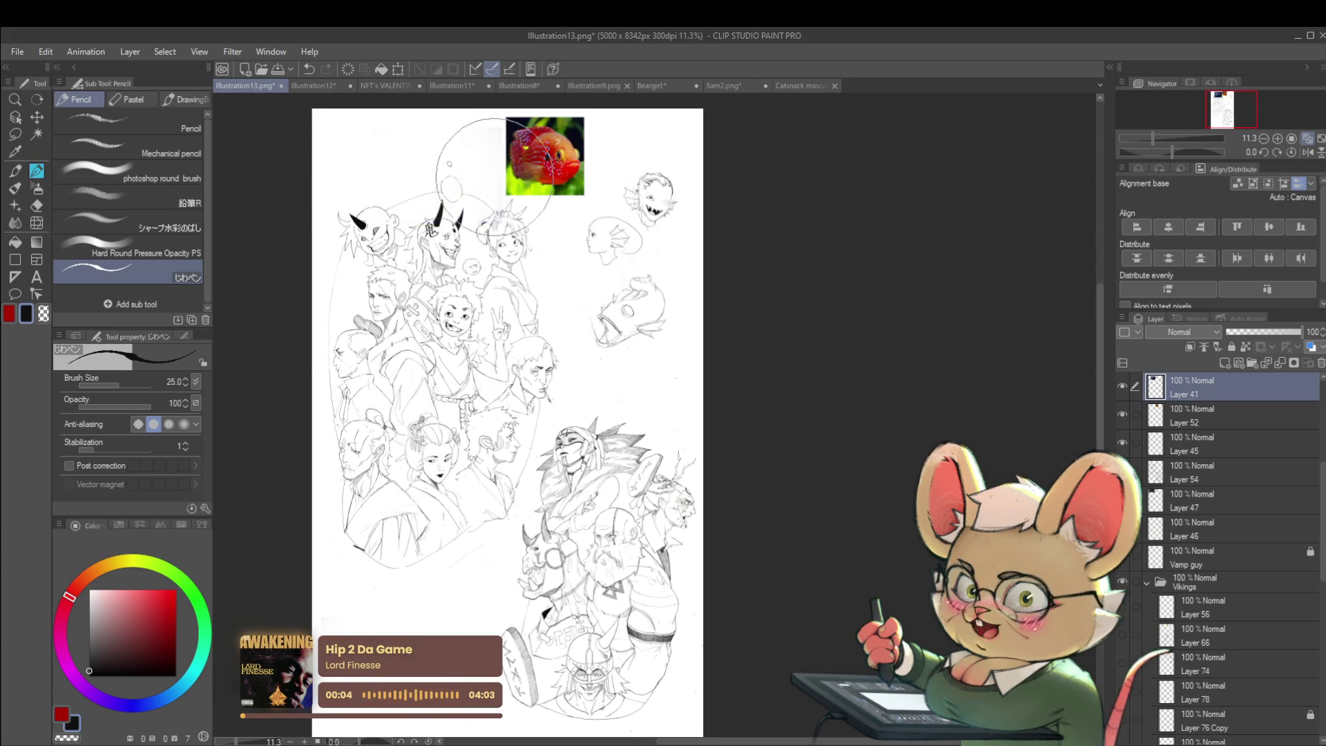
pyautogui.click(1198, 416)
pyautogui.moveTo(533, 151)
pyautogui.mouseDown()
pyautogui.moveTo(553, 159)
pyautogui.moveTo(563, 143)
pyautogui.mouseUp()
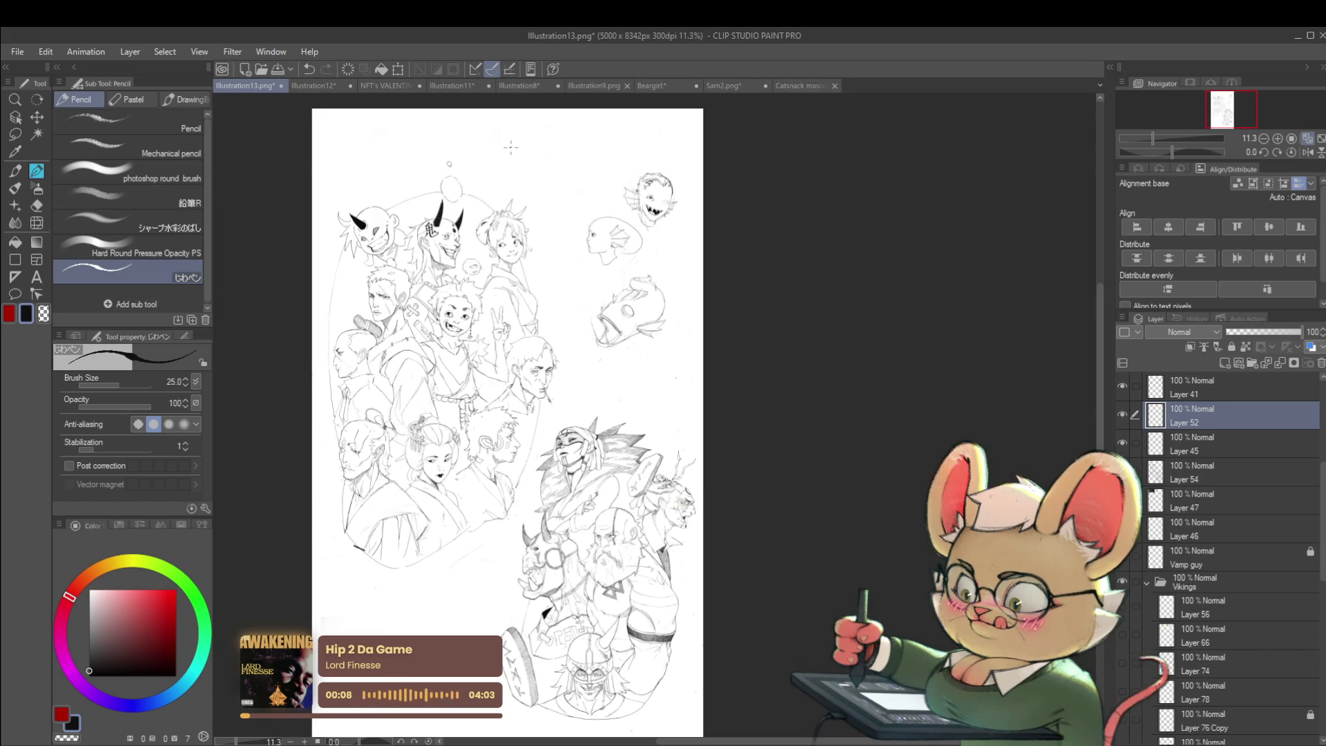